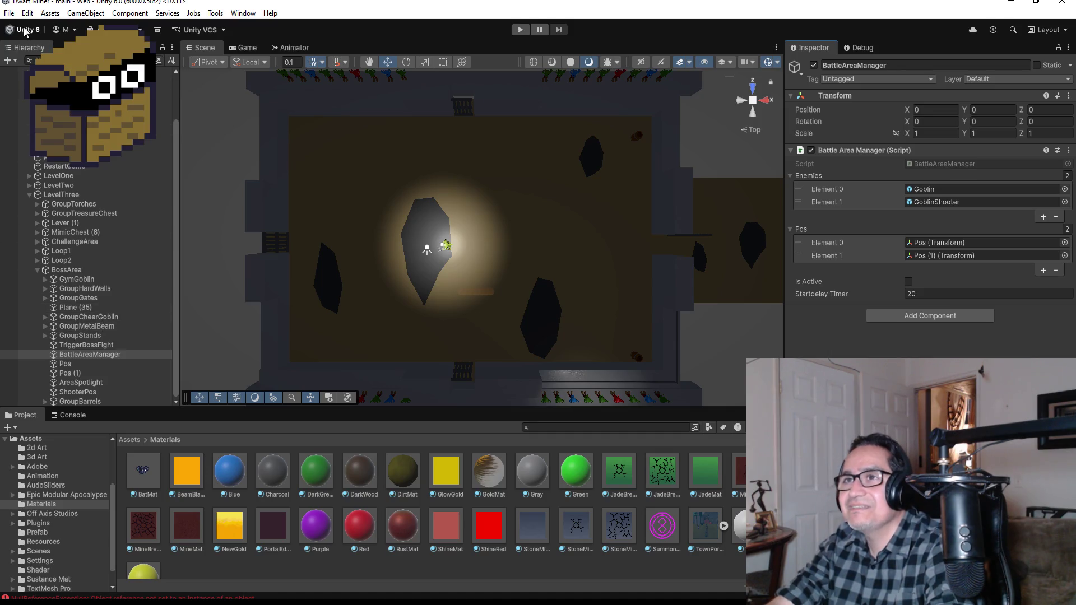
Save the scene, confirm GymGoblin's Max HP of 130 in the Inspector, and enter Play mode
{"action": "left_click", "coordinate": [9, 13]}
{"action": "left_click", "coordinate": [56, 69]}
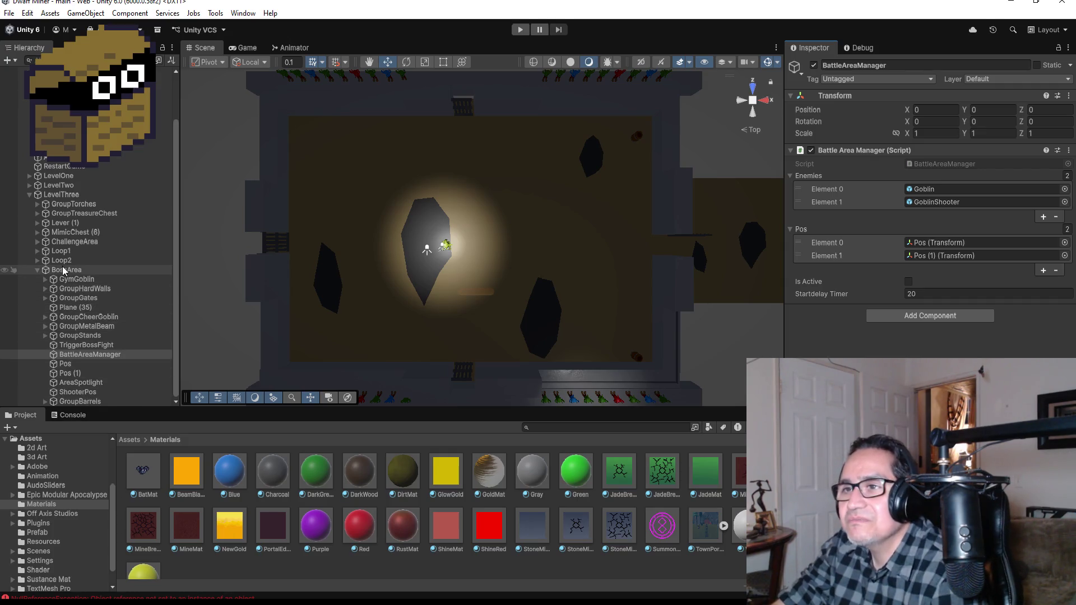
{"action": "left_click", "coordinate": [76, 278]}
{"action": "scroll", "coordinate": [901, 305], "scroll_direction": "down", "scroll_amount": 8}
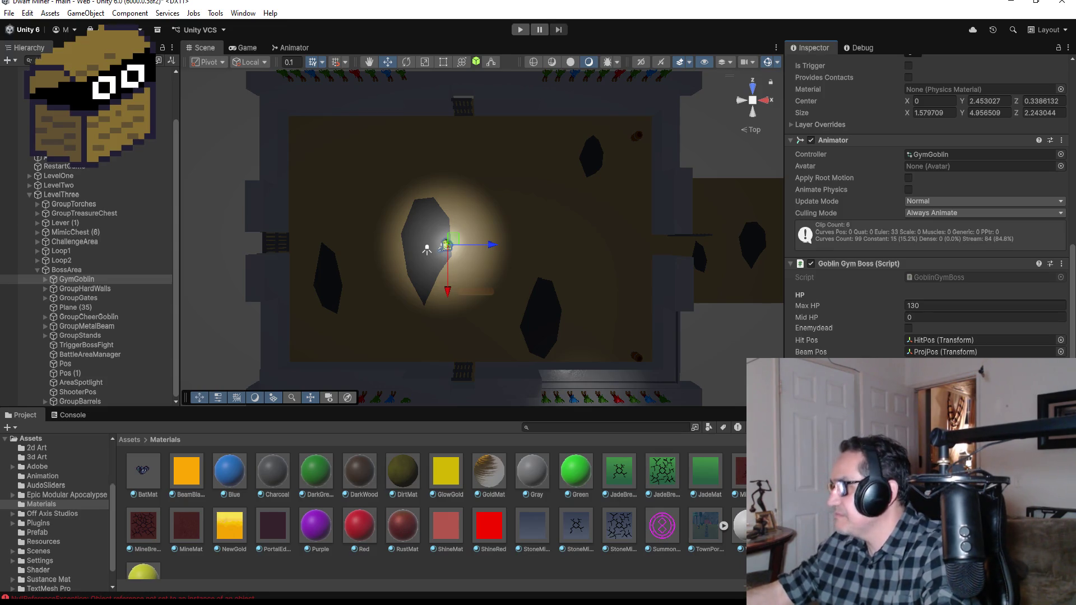
{"action": "left_click", "coordinate": [519, 31]}
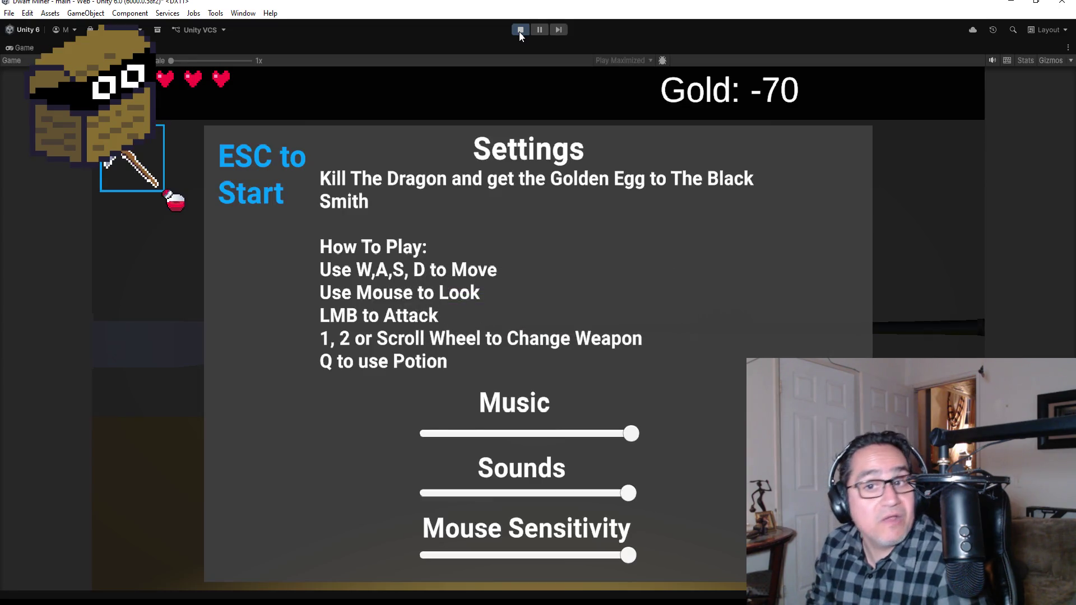
Close the in-game settings and walk forward through the corridor into the goblin boss arena
{"action": "key", "text": "Escape"}
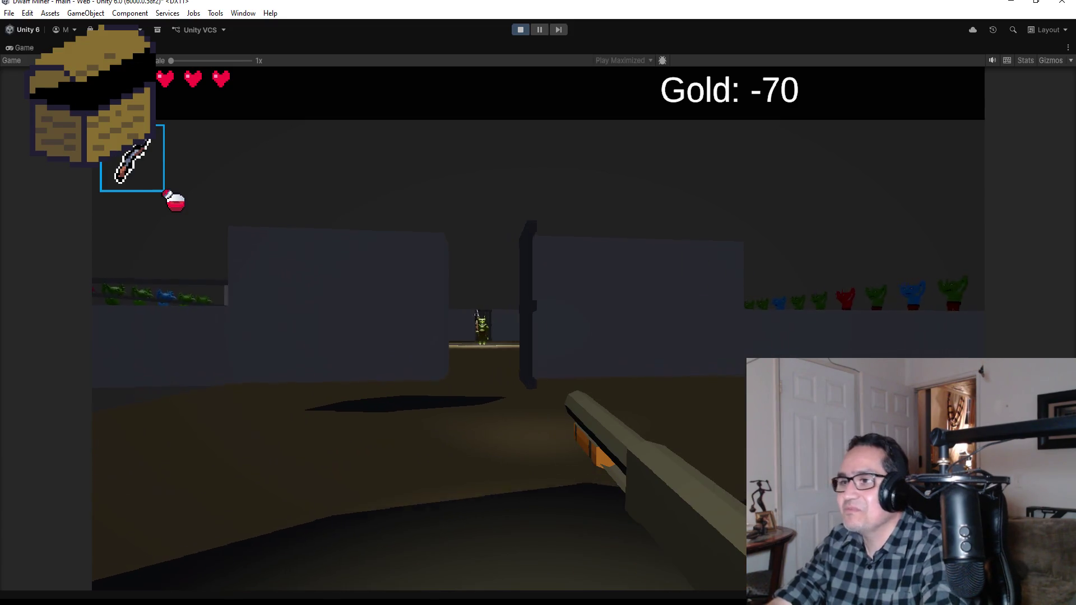
{"action": "key", "text": "w"}
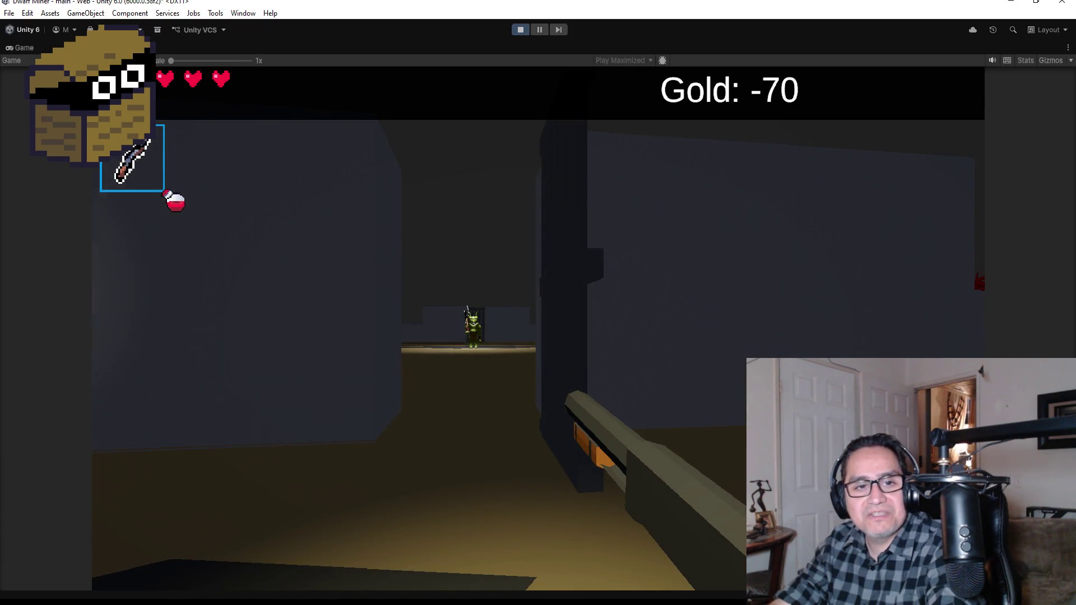
{"action": "key", "text": "w"}
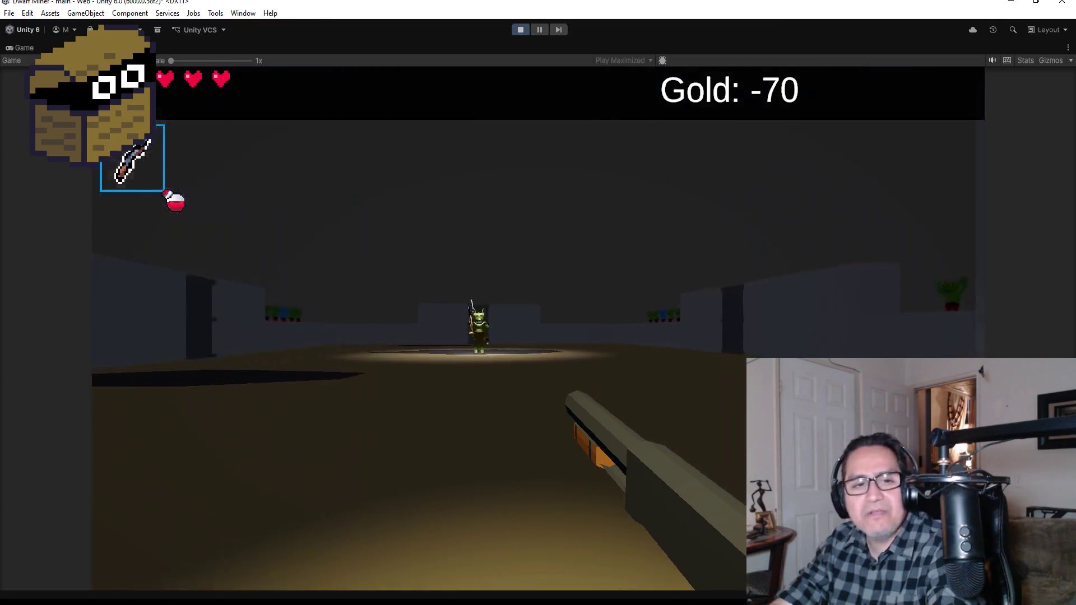
{"action": "key", "text": "w"}
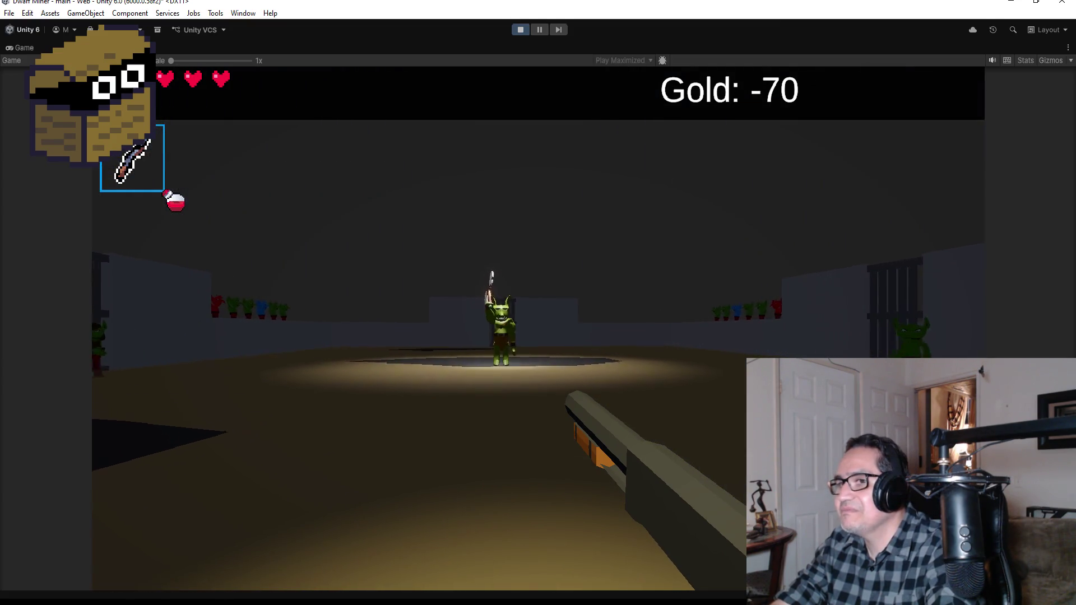
Shoot magic balls at the goblin boss and the attacking goblins, then pause the game
{"action": "left_click", "coordinate": [538, 328]}
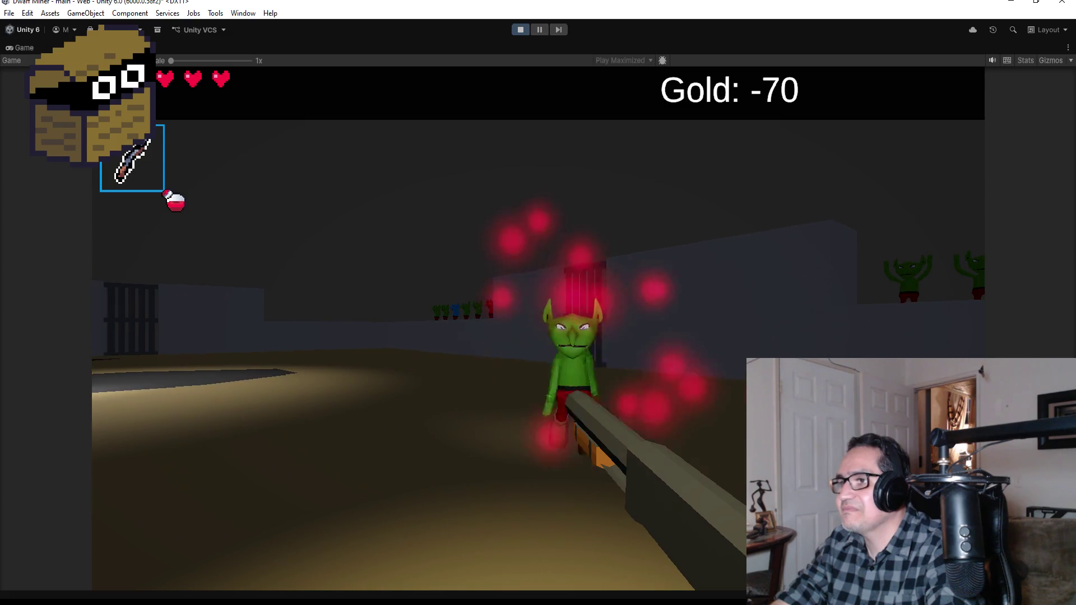
{"action": "left_click", "coordinate": [538, 328]}
{"action": "left_click", "coordinate": [538, 328]}
{"action": "left_click", "coordinate": [538, 328]}
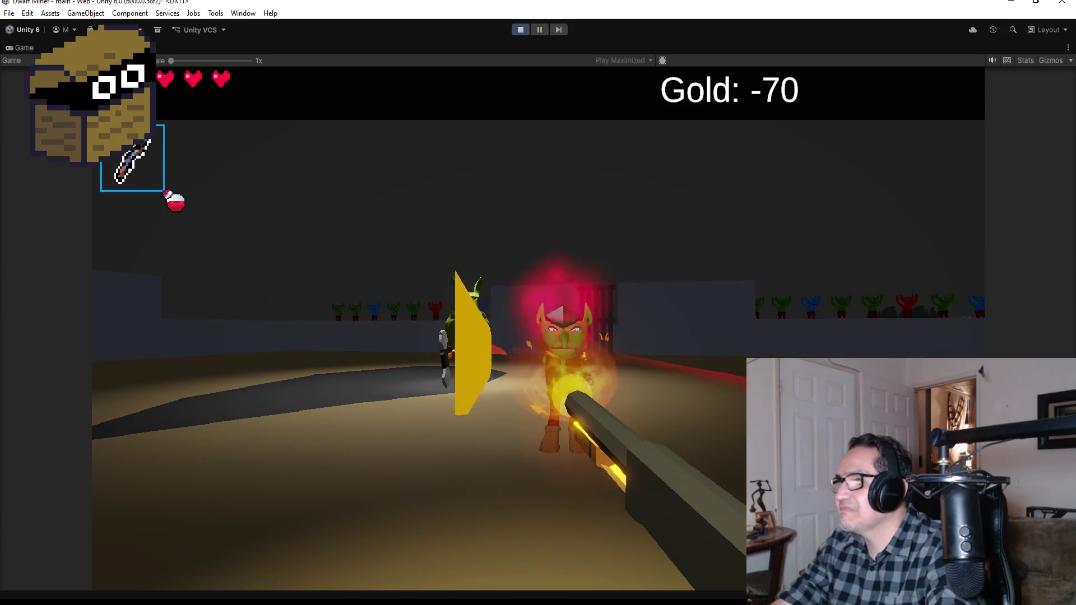
{"action": "left_click", "coordinate": [538, 328]}
{"action": "left_click", "coordinate": [538, 327]}
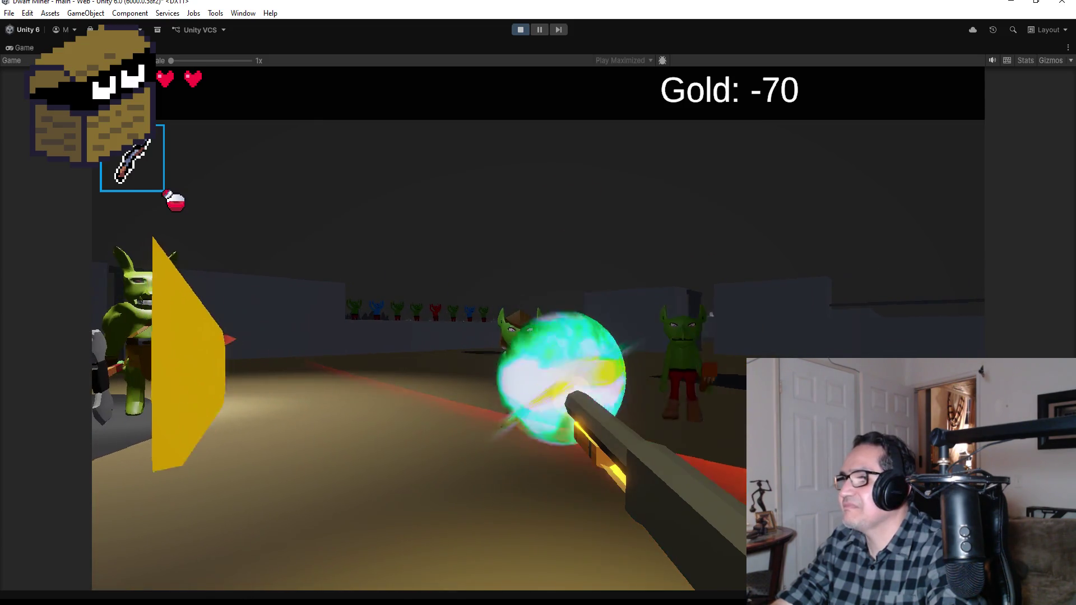
{"action": "left_click", "coordinate": [538, 328]}
{"action": "left_click", "coordinate": [538, 328]}
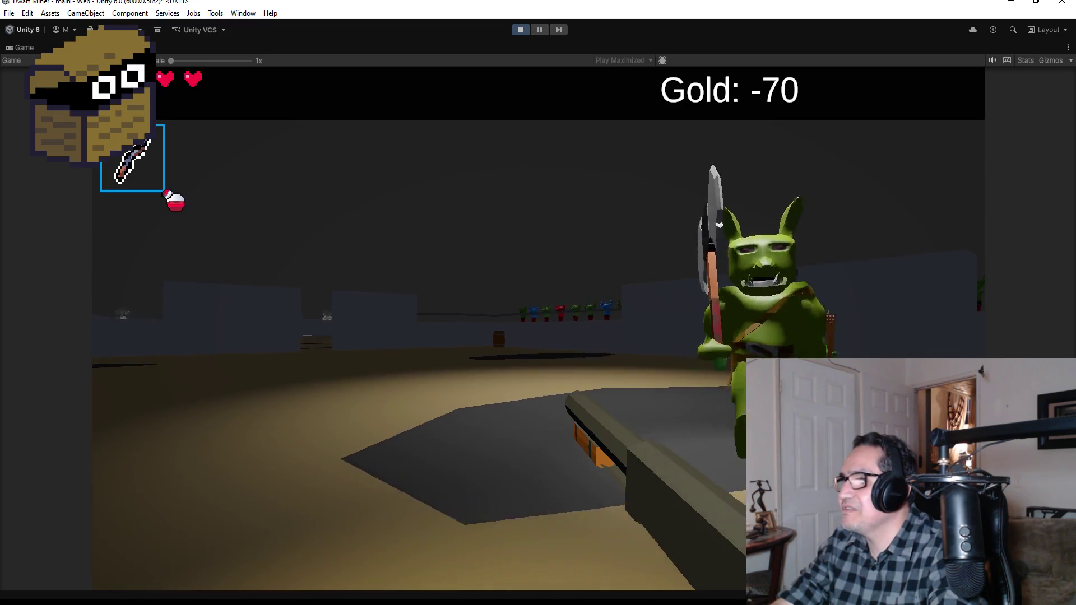
{"action": "left_click", "coordinate": [538, 328]}
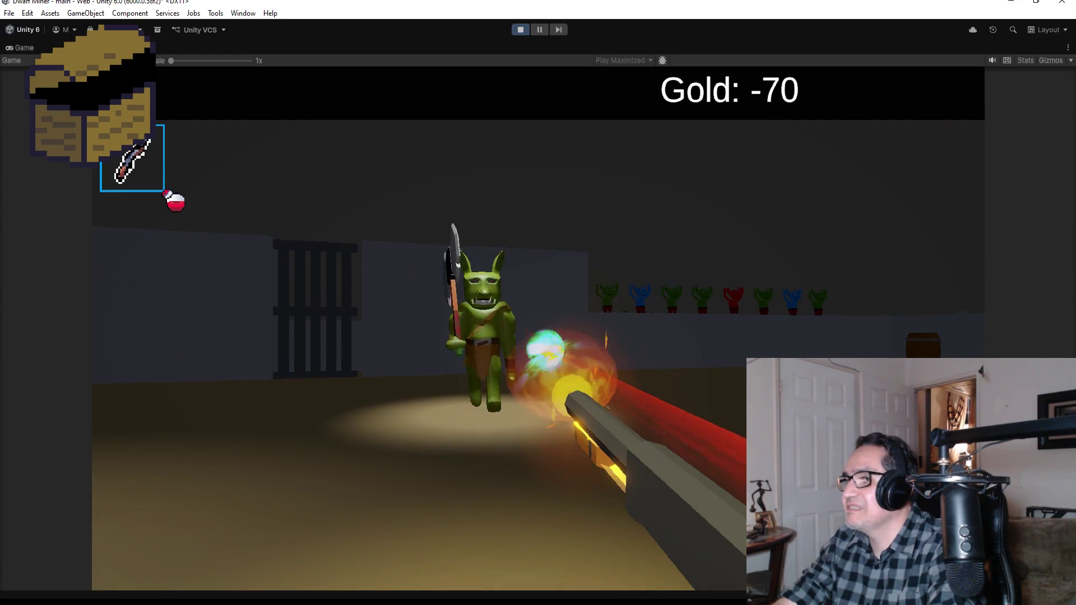
{"action": "key", "text": "Escape"}
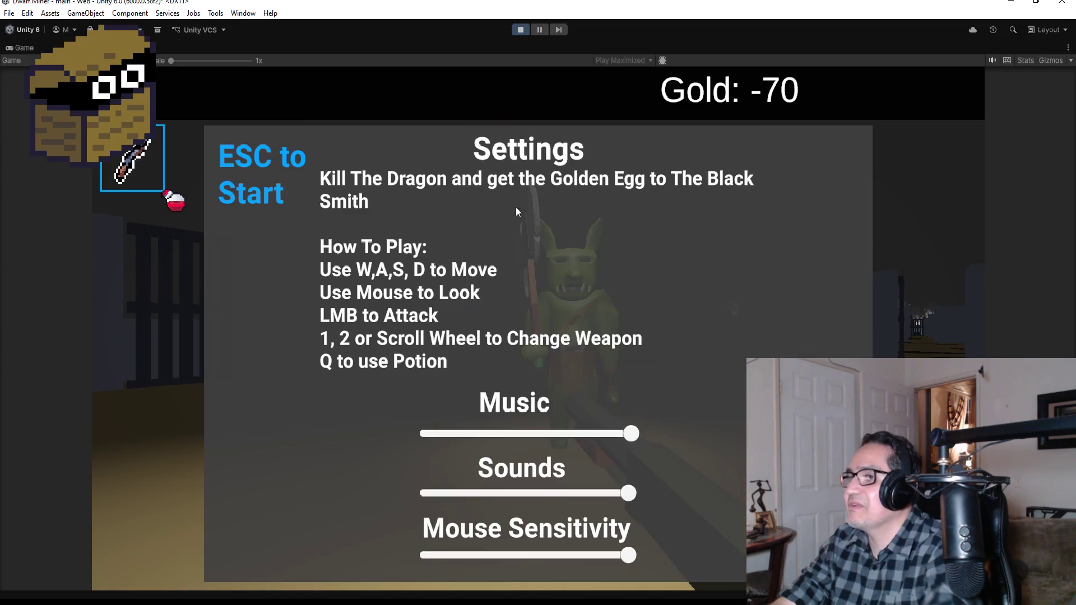
Stop the playtest and open the LEGO Shopping Street product page from the official LEGO link
{"action": "left_click", "coordinate": [519, 31]}
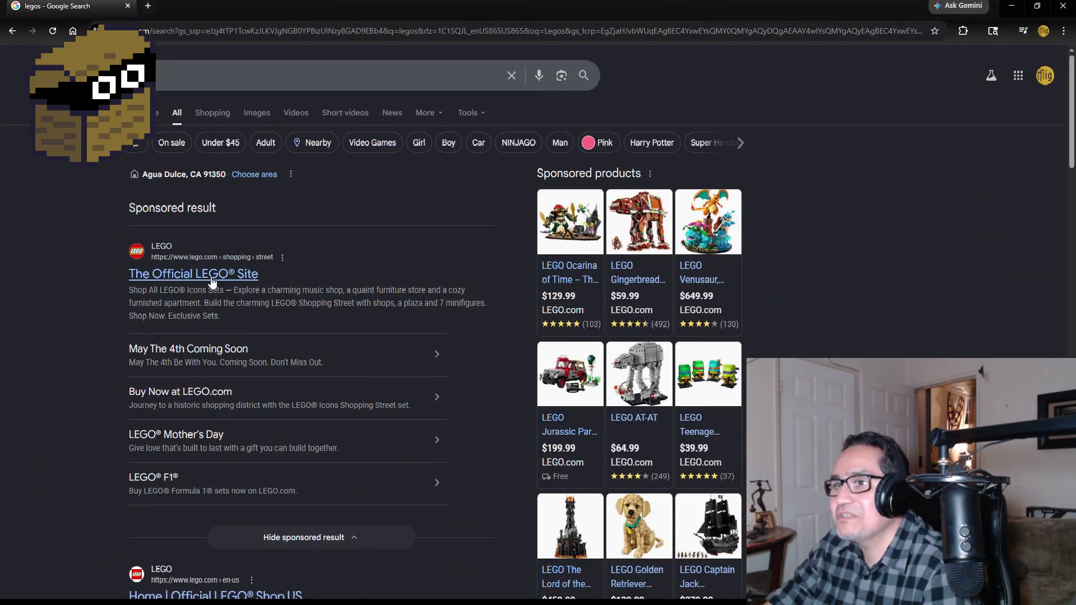
{"action": "left_click", "coordinate": [213, 280]}
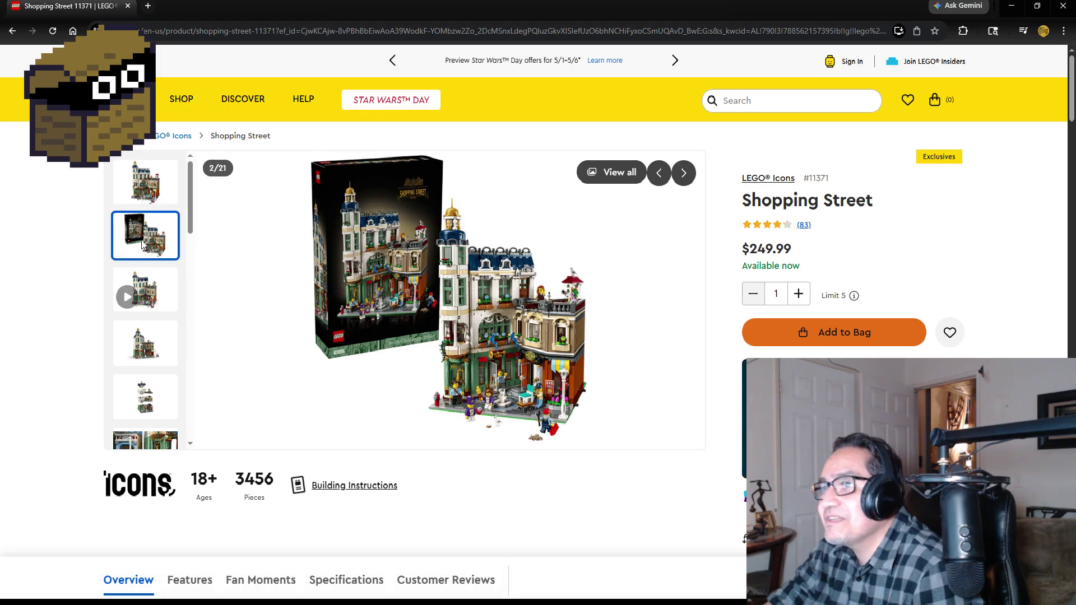
Browse the Shopping Street gallery: video preview, exploded floors, shopfront details and minifigures
{"action": "left_click", "coordinate": [164, 290]}
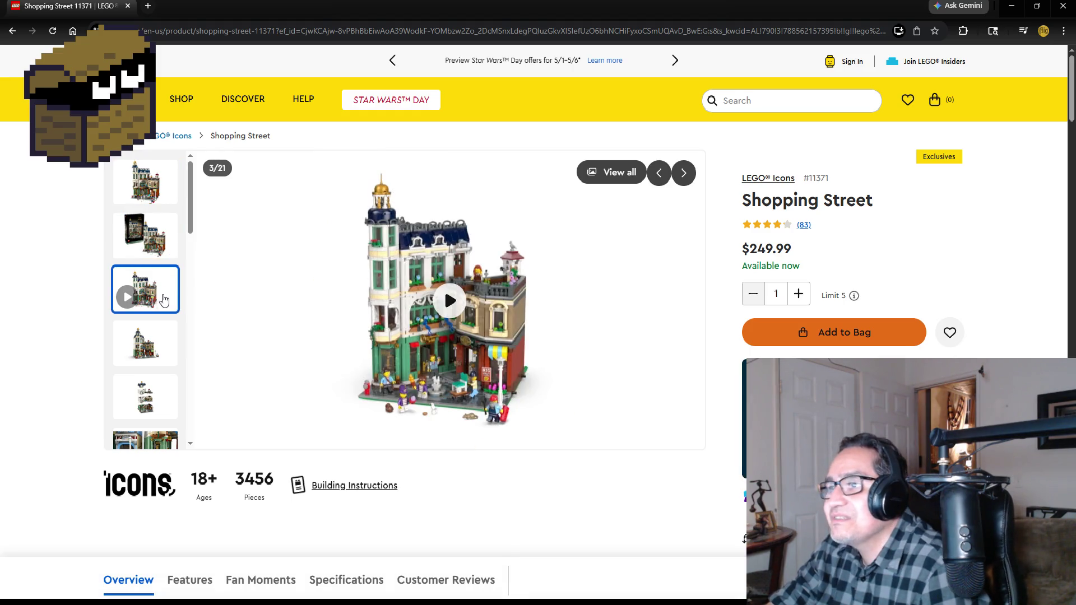
{"action": "left_click", "coordinate": [144, 361]}
{"action": "left_click", "coordinate": [143, 407]}
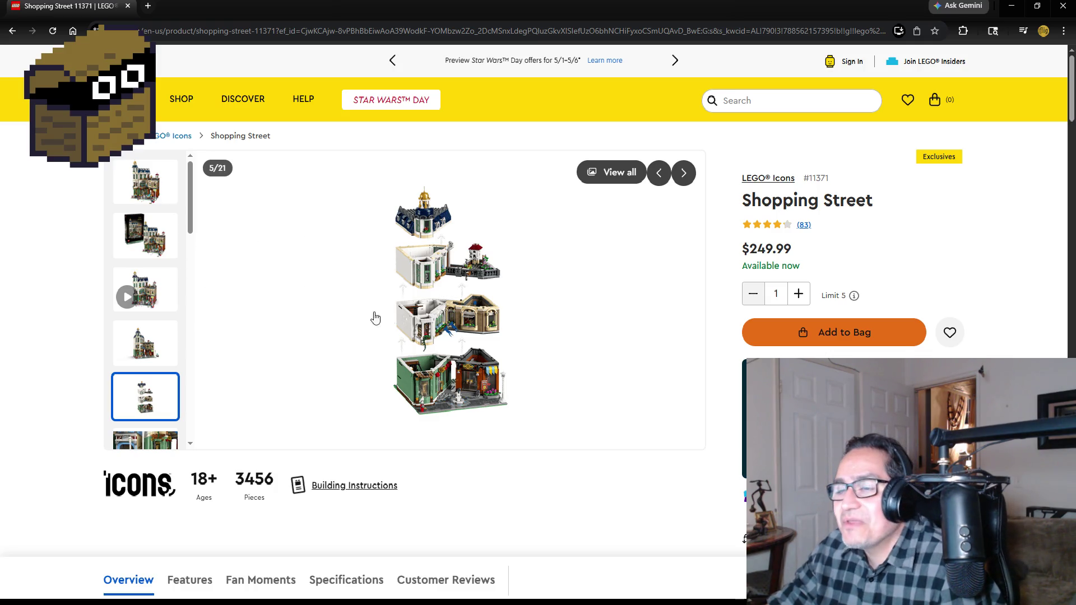
{"action": "scroll", "coordinate": [152, 347], "scroll_direction": "down", "scroll_amount": 2}
{"action": "left_click", "coordinate": [143, 336]}
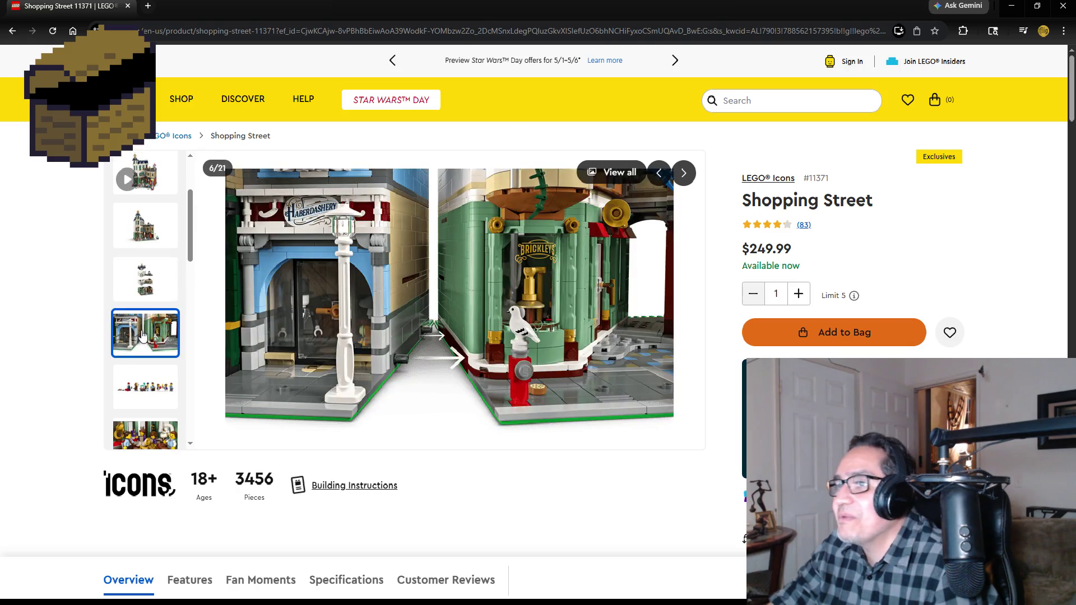
{"action": "left_click", "coordinate": [143, 384]}
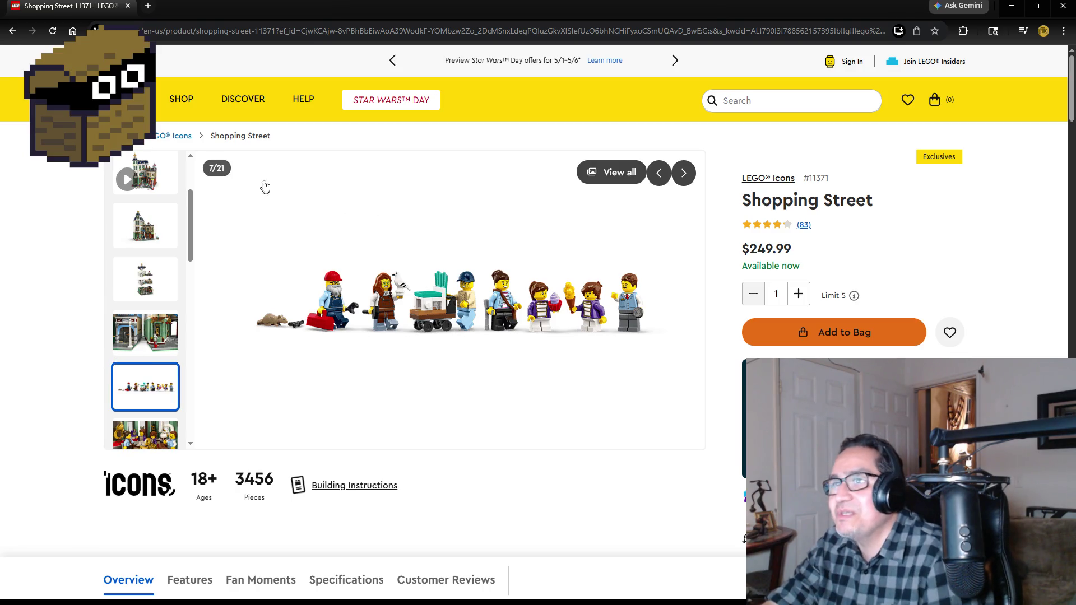
Look through the SHOP and DISCOVER menus, then go to the Coming soon sets page
{"action": "left_click", "coordinate": [181, 99]}
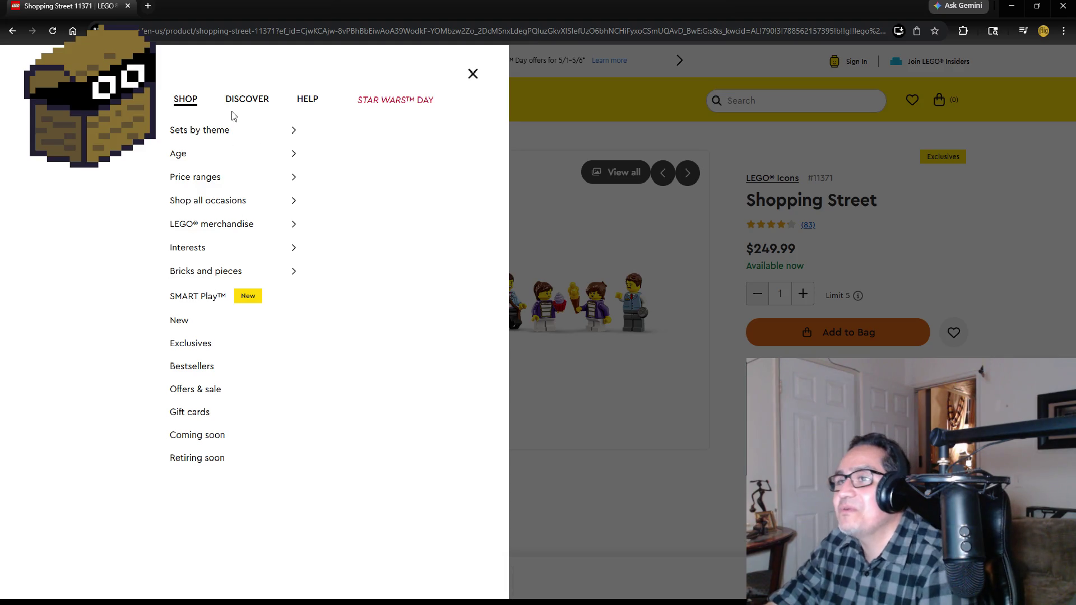
{"action": "left_click", "coordinate": [572, 149]}
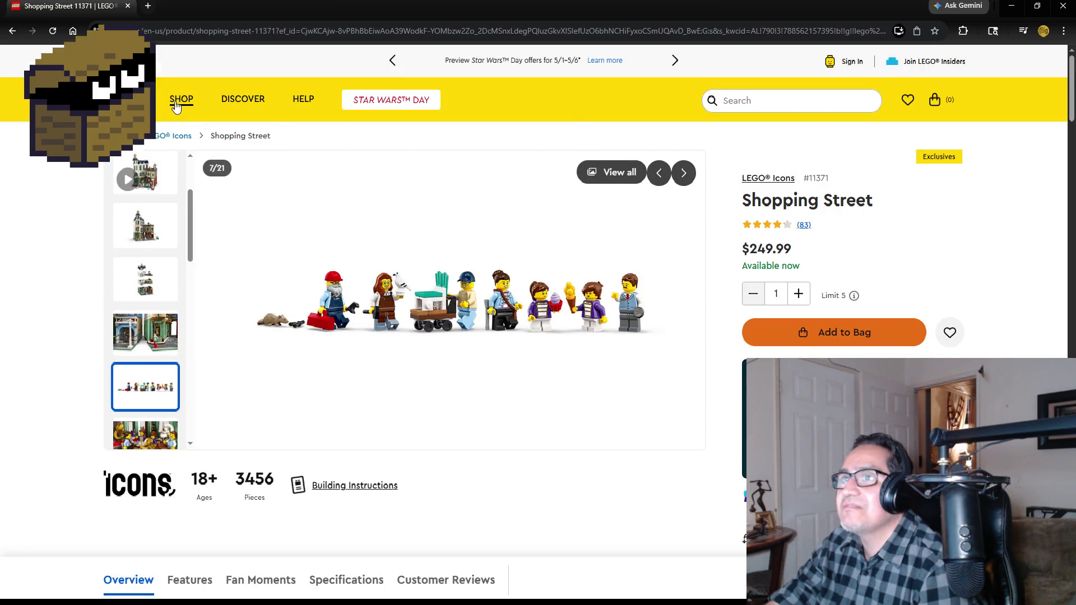
{"action": "left_click", "coordinate": [266, 103]}
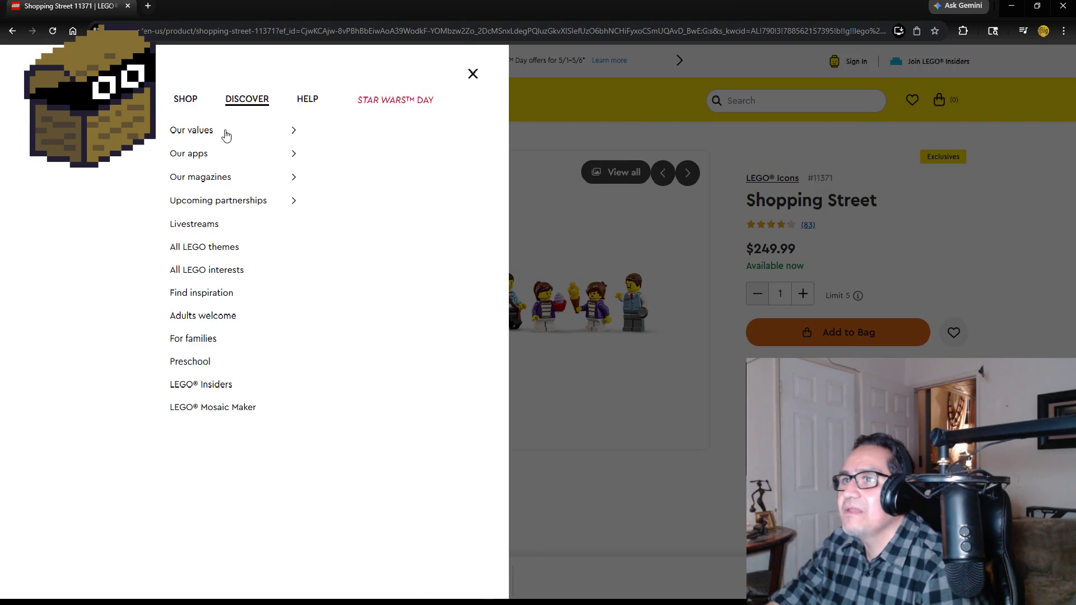
{"action": "left_click", "coordinate": [184, 106]}
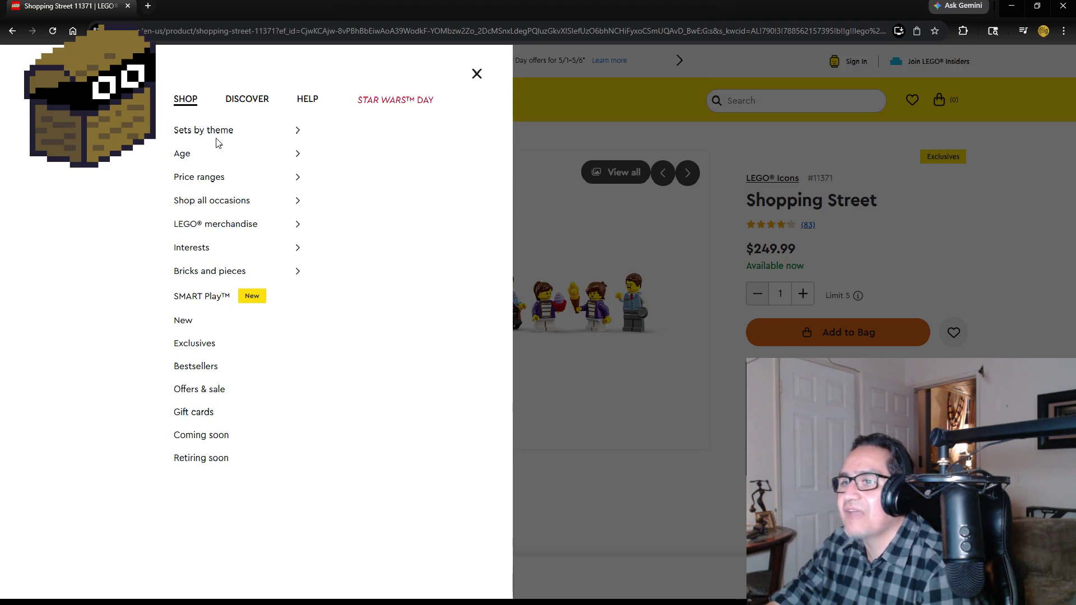
{"action": "left_click", "coordinate": [211, 442]}
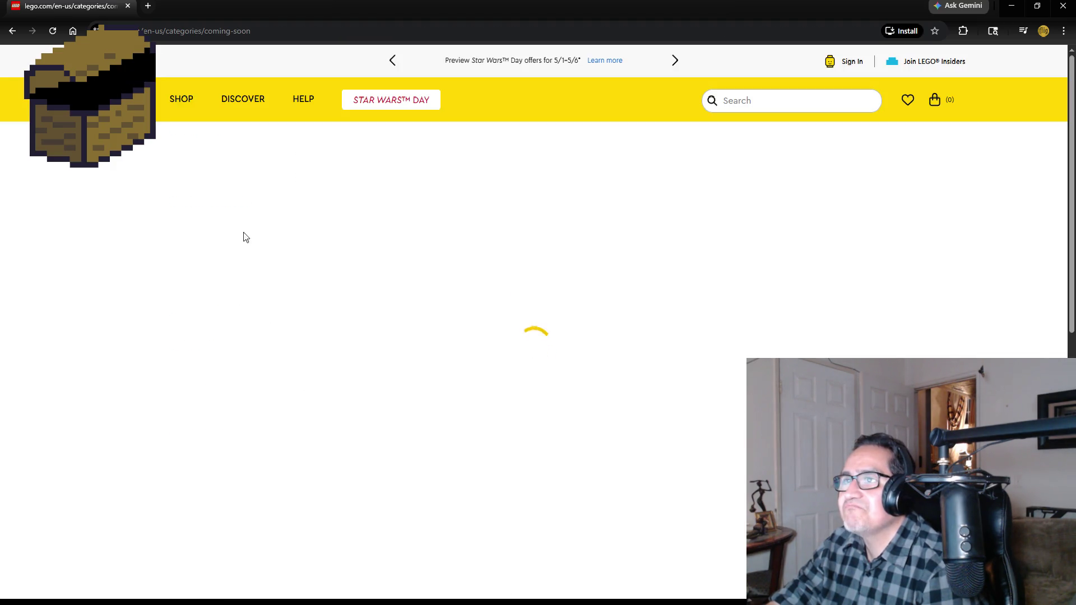
Scroll through the upcoming sets and open Lionel Messi – Soccer Legend ($79.99, 958 pieces)
{"action": "scroll", "coordinate": [493, 325], "scroll_direction": "down", "scroll_amount": 4}
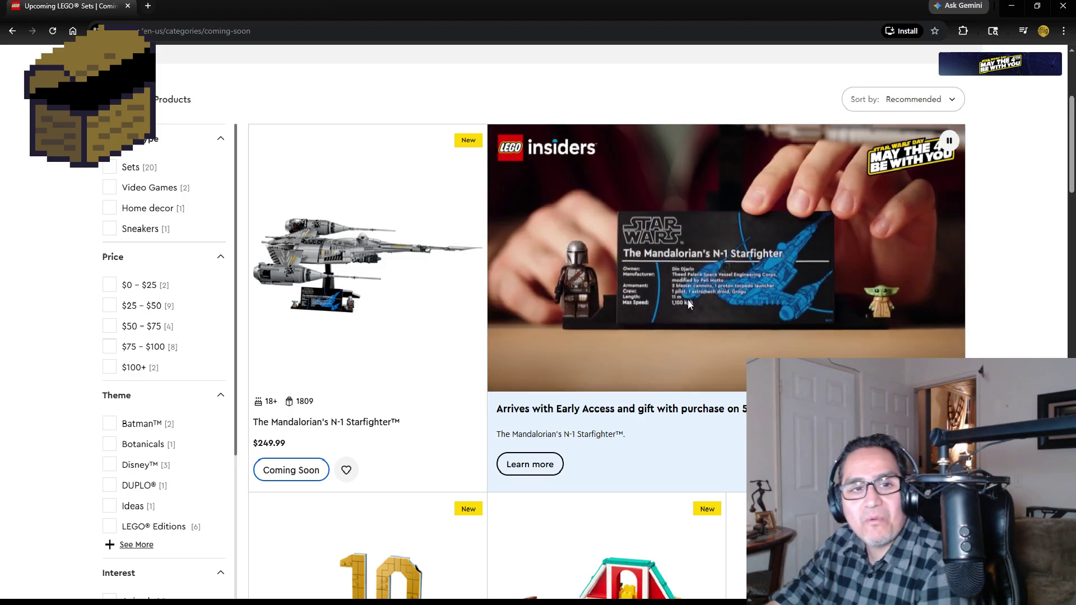
{"action": "scroll", "coordinate": [698, 257], "scroll_direction": "down", "scroll_amount": 6}
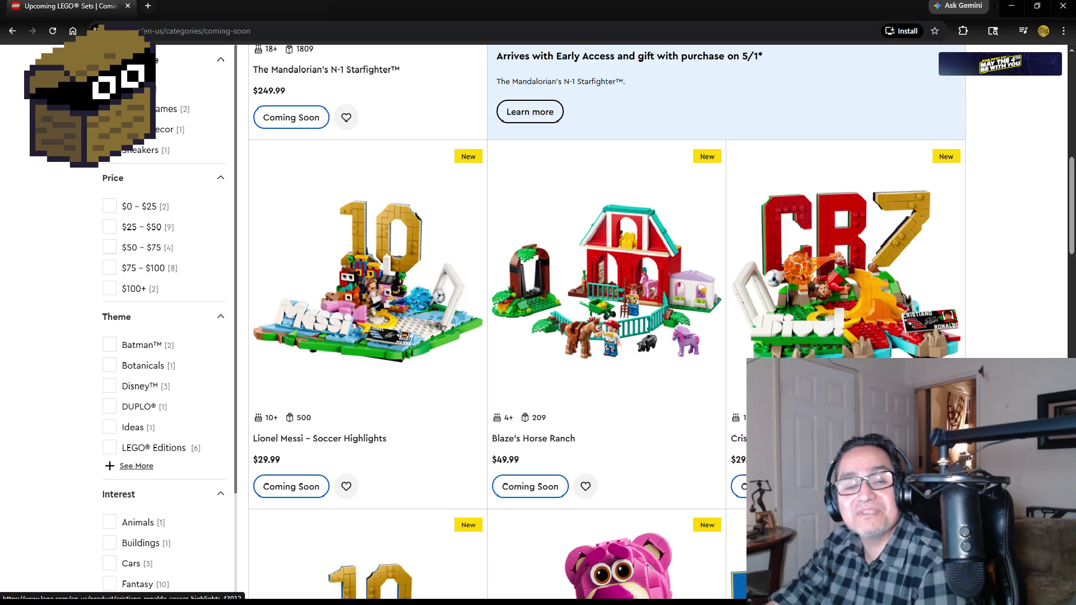
{"action": "scroll", "coordinate": [878, 307], "scroll_direction": "down", "scroll_amount": 2}
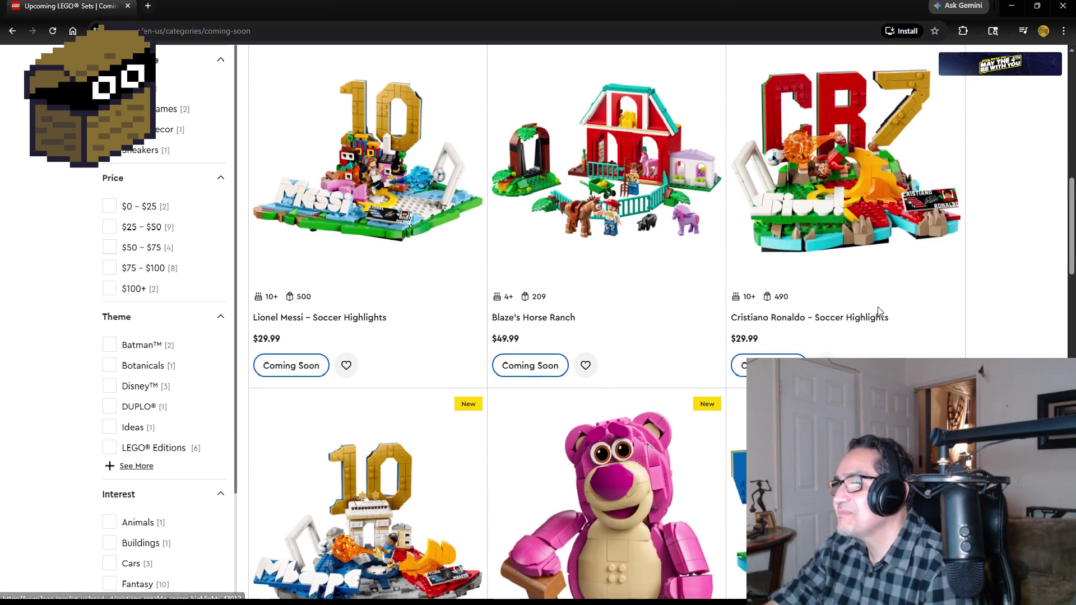
{"action": "scroll", "coordinate": [877, 307], "scroll_direction": "down", "scroll_amount": 4}
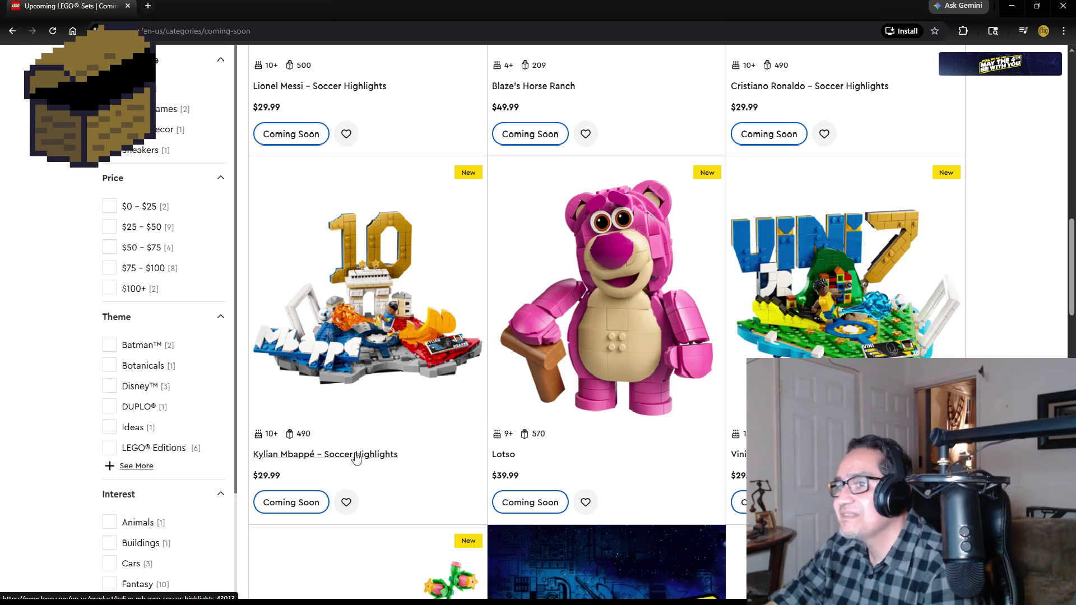
{"action": "scroll", "coordinate": [582, 443], "scroll_direction": "down", "scroll_amount": 5}
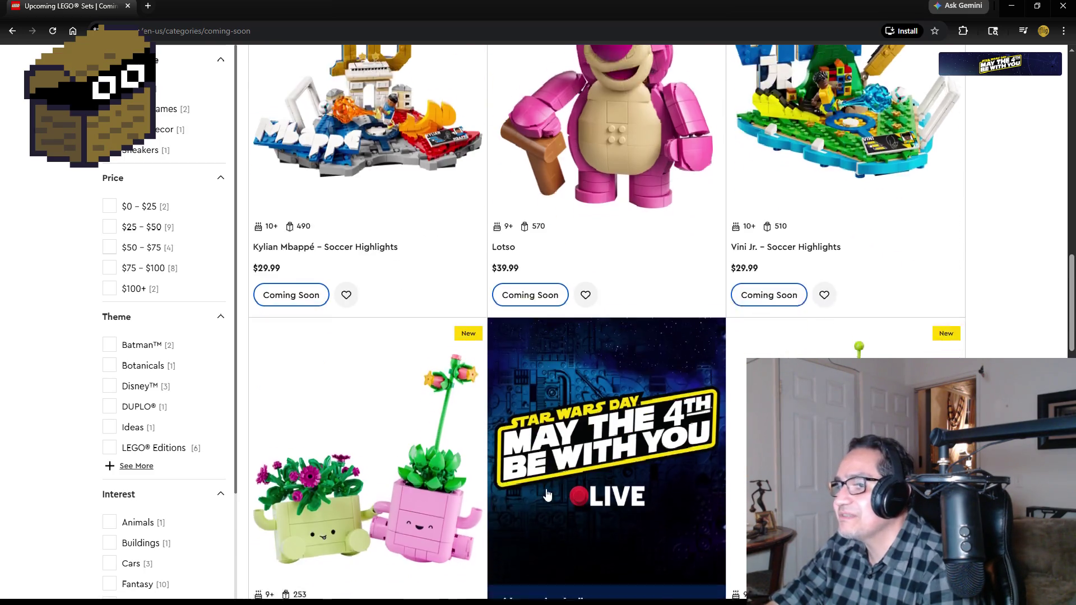
{"action": "scroll", "coordinate": [306, 385], "scroll_direction": "down", "scroll_amount": 2}
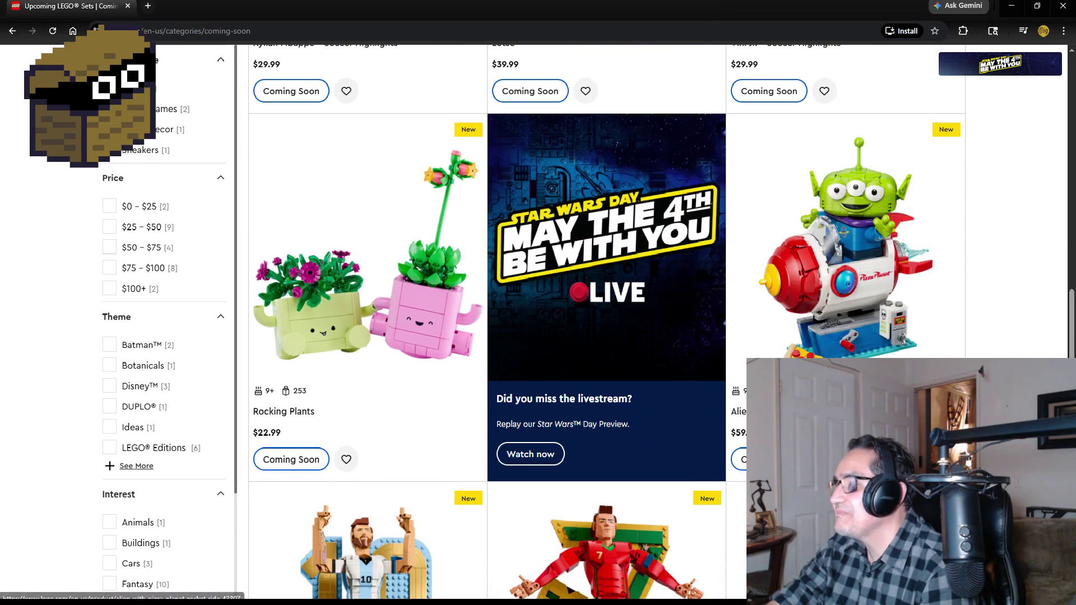
{"action": "scroll", "coordinate": [304, 382], "scroll_direction": "down", "scroll_amount": 5}
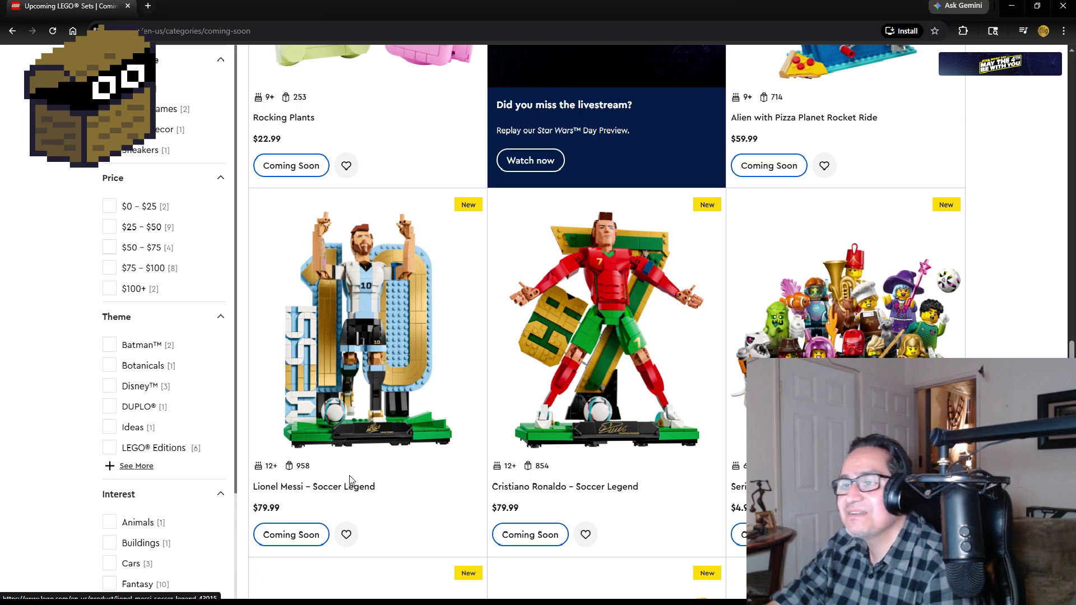
{"action": "left_click", "coordinate": [344, 489]}
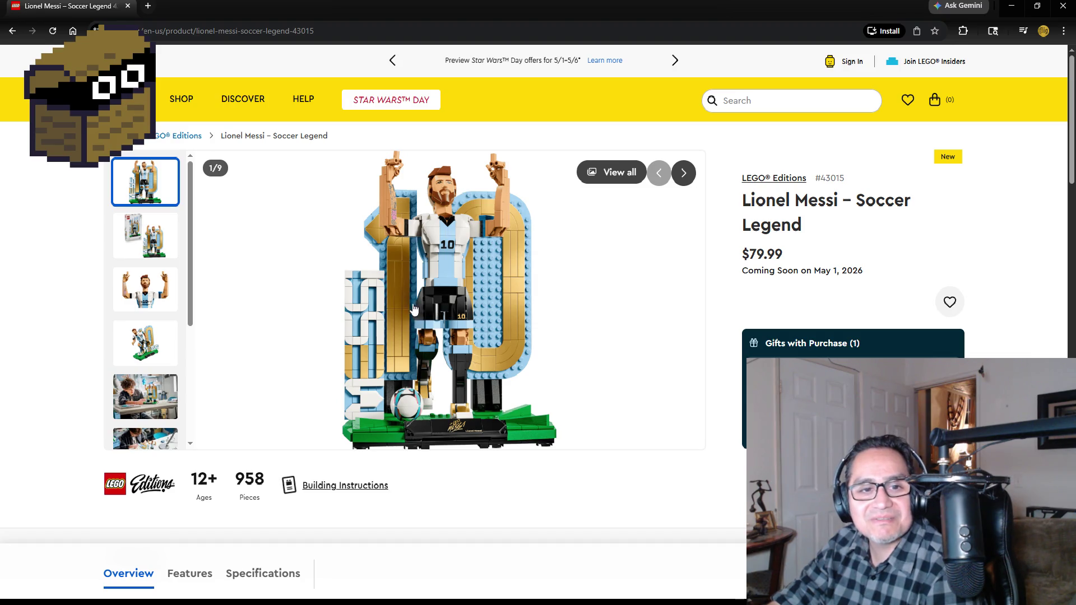
Copy the Messi product page URL from the address bar
{"action": "left_click", "coordinate": [252, 31]}
{"action": "right_click", "coordinate": [365, 32]}
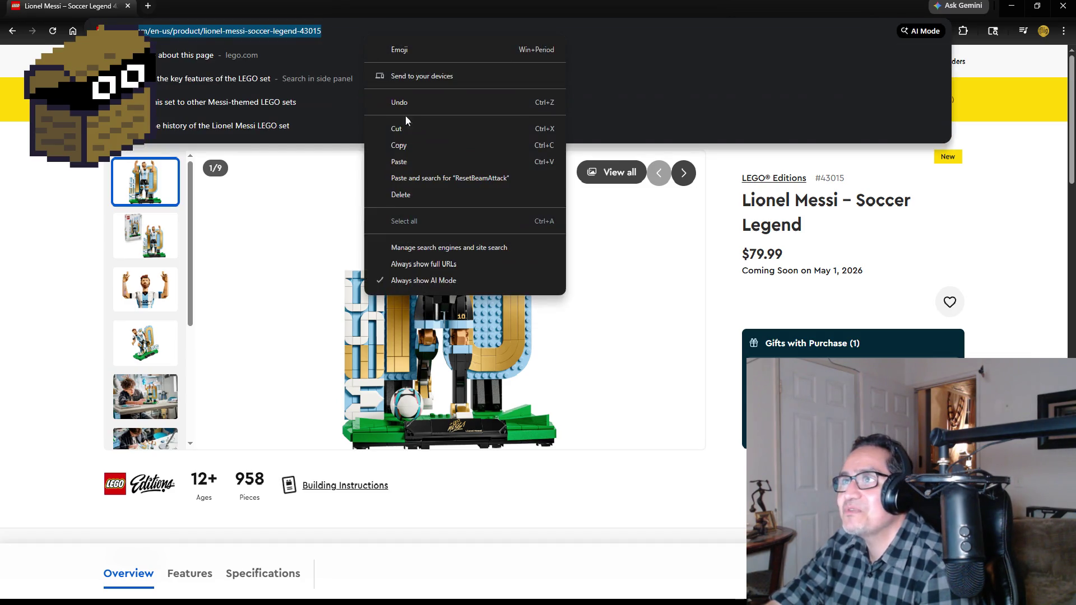
{"action": "left_click", "coordinate": [407, 149]}
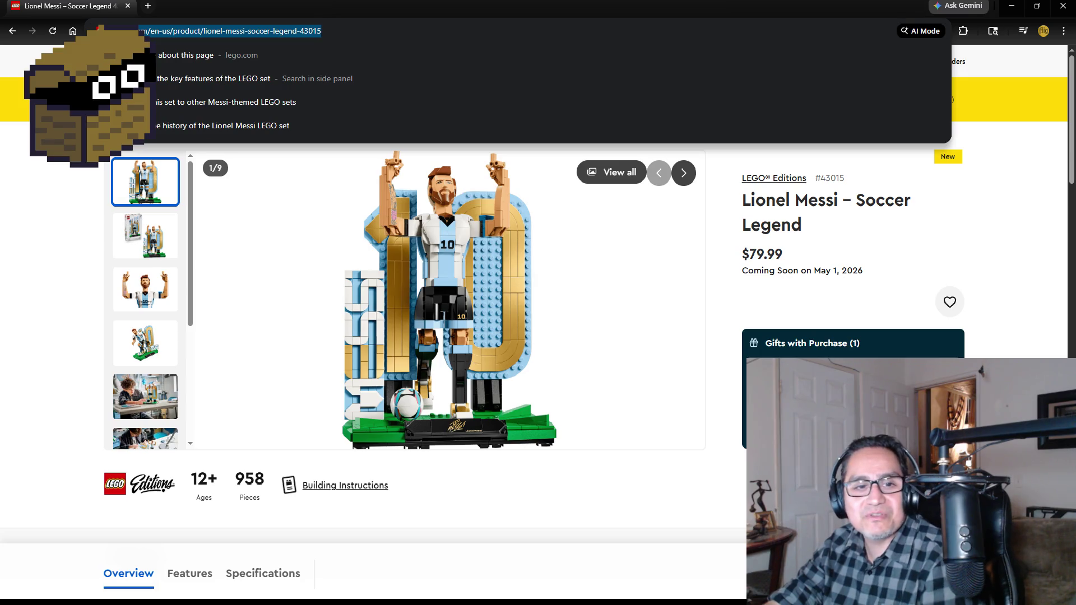
{"action": "key", "text": "alt+Tab"}
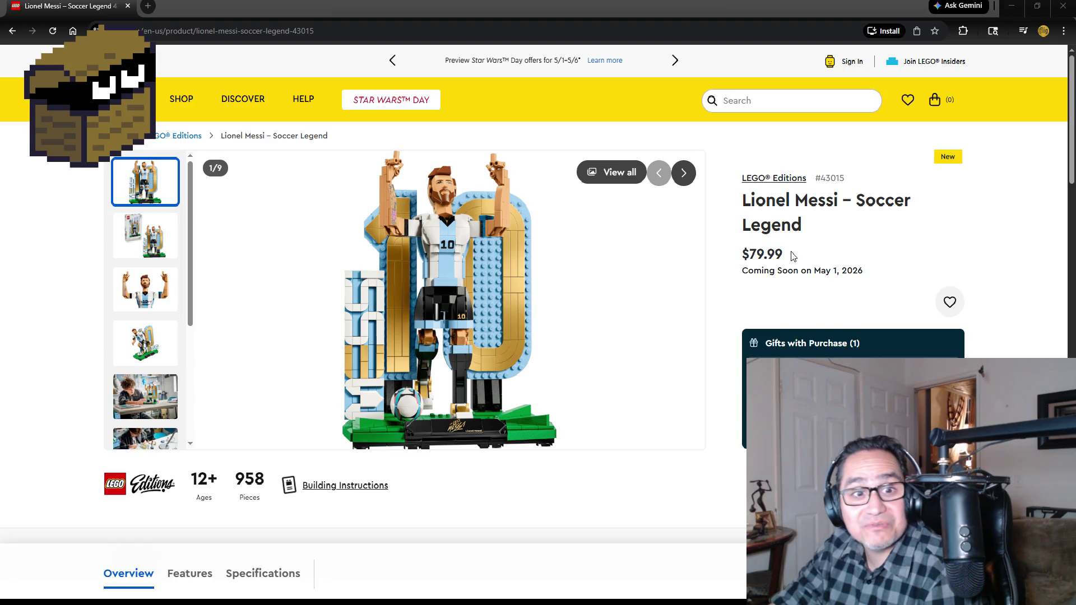
View the boxed set, bust close-up and kicking-ball photos, then go back to Coming soon
{"action": "left_click", "coordinate": [134, 238]}
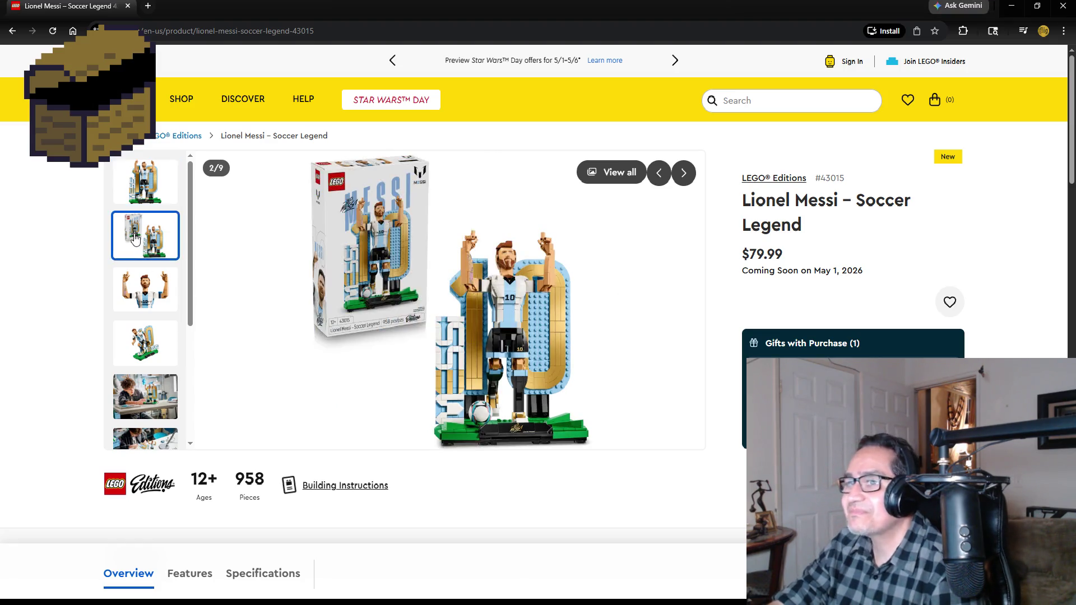
{"action": "left_click", "coordinate": [151, 301]}
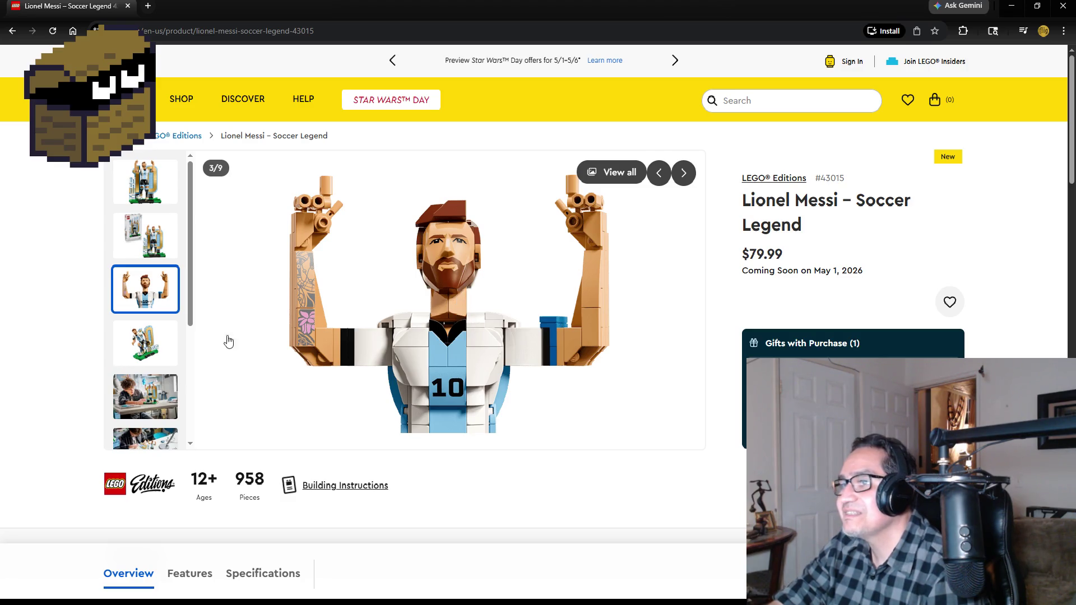
{"action": "left_click", "coordinate": [134, 355]}
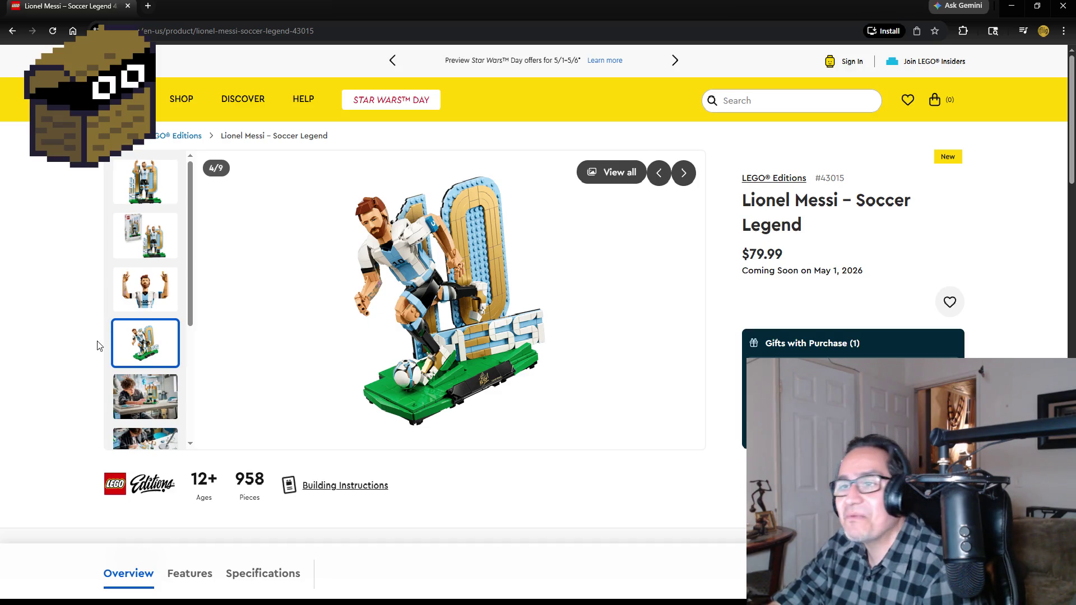
{"action": "scroll", "coordinate": [146, 336], "scroll_direction": "down", "scroll_amount": 5}
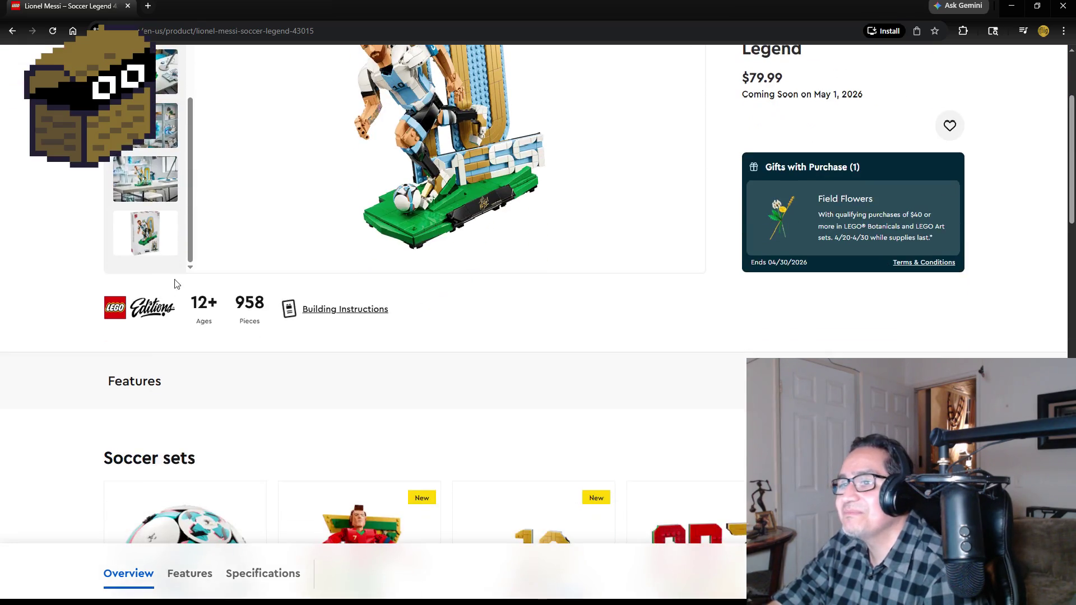
{"action": "scroll", "coordinate": [168, 275], "scroll_direction": "up", "scroll_amount": 5}
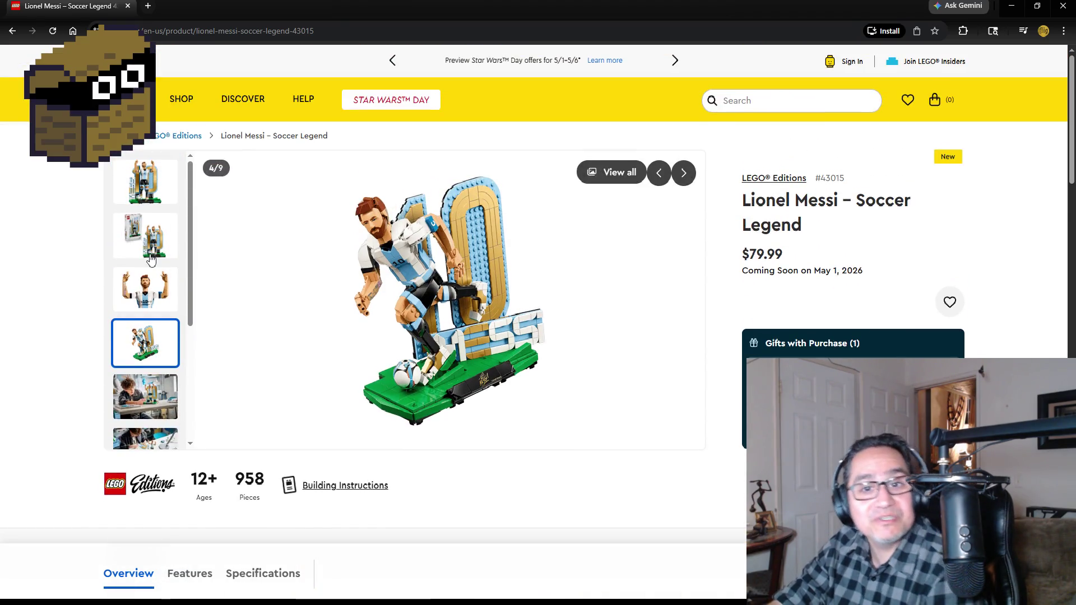
{"action": "left_click", "coordinate": [164, 196]}
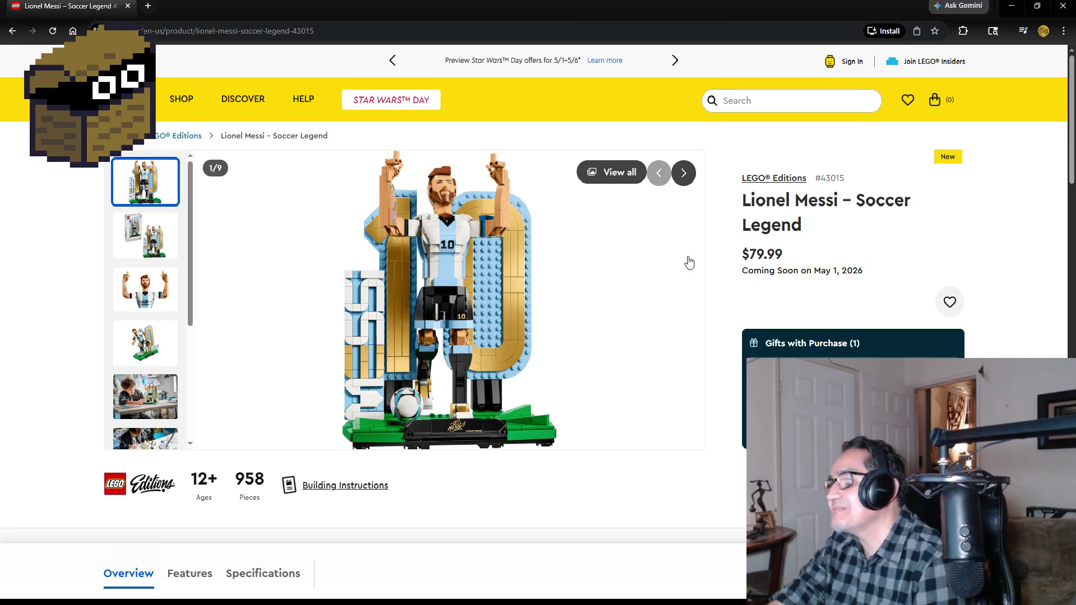
{"action": "left_click", "coordinate": [13, 31]}
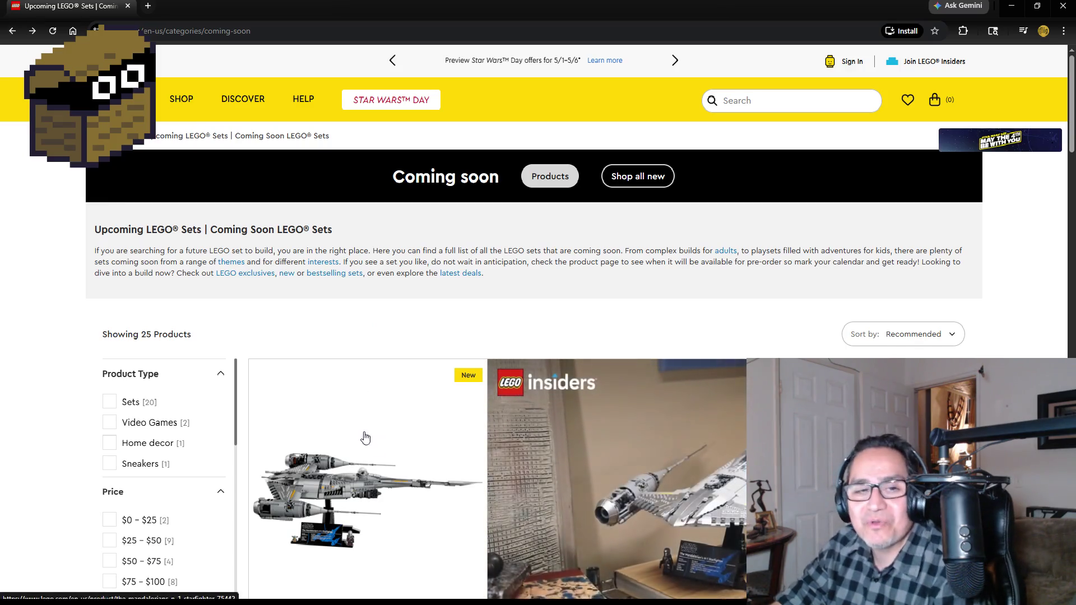
{"action": "scroll", "coordinate": [534, 449], "scroll_direction": "down", "scroll_amount": 6}
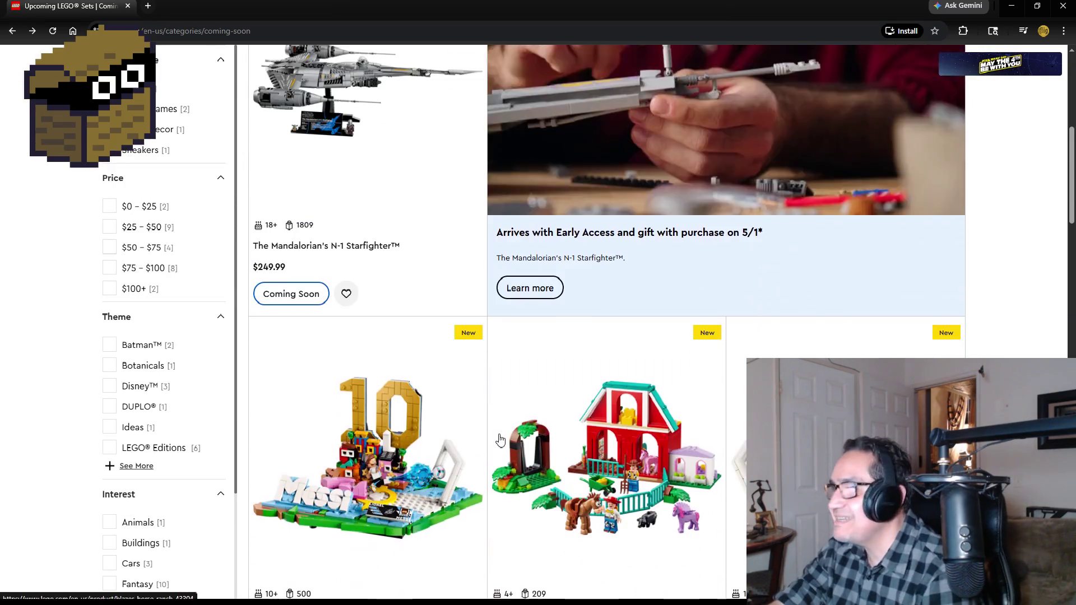
Scroll to the bottom of the Coming soon grid and move to page 2
{"action": "scroll", "coordinate": [501, 441], "scroll_direction": "down", "scroll_amount": 11}
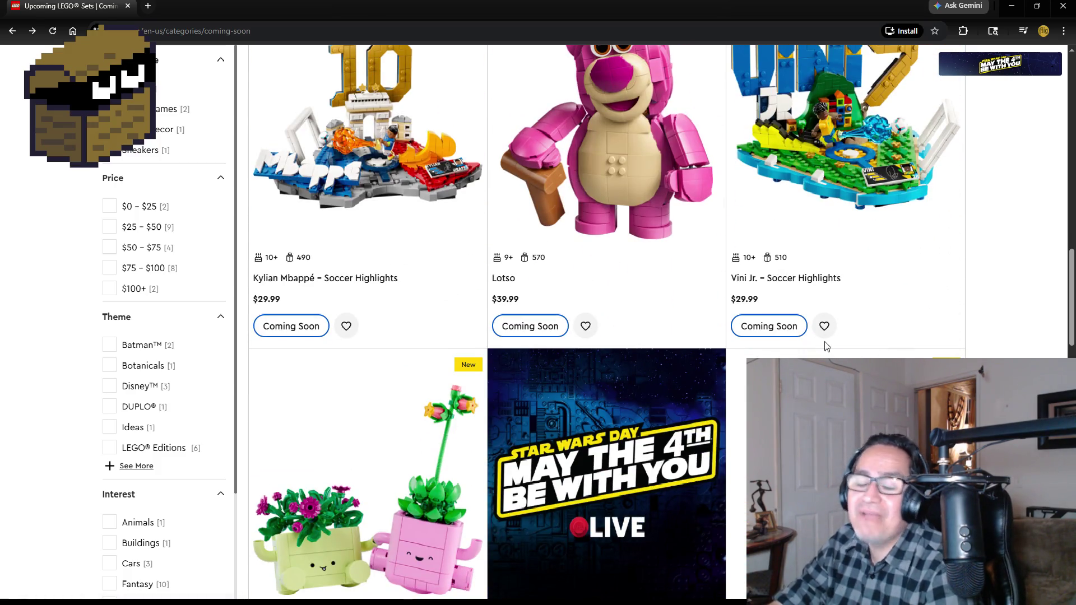
{"action": "scroll", "coordinate": [825, 342], "scroll_direction": "down", "scroll_amount": 3}
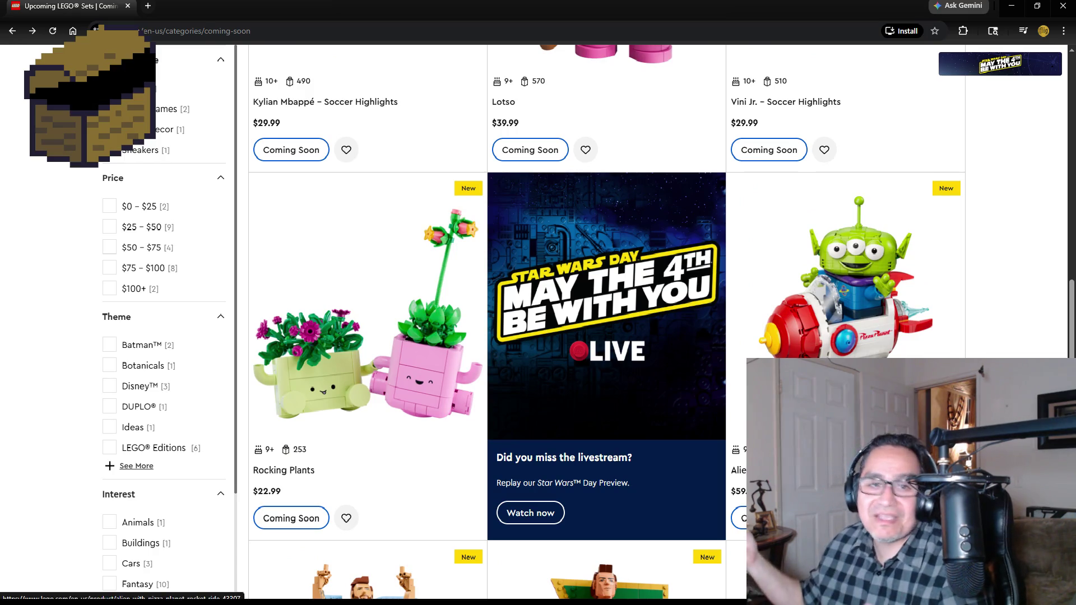
{"action": "scroll", "coordinate": [739, 341], "scroll_direction": "down", "scroll_amount": 5}
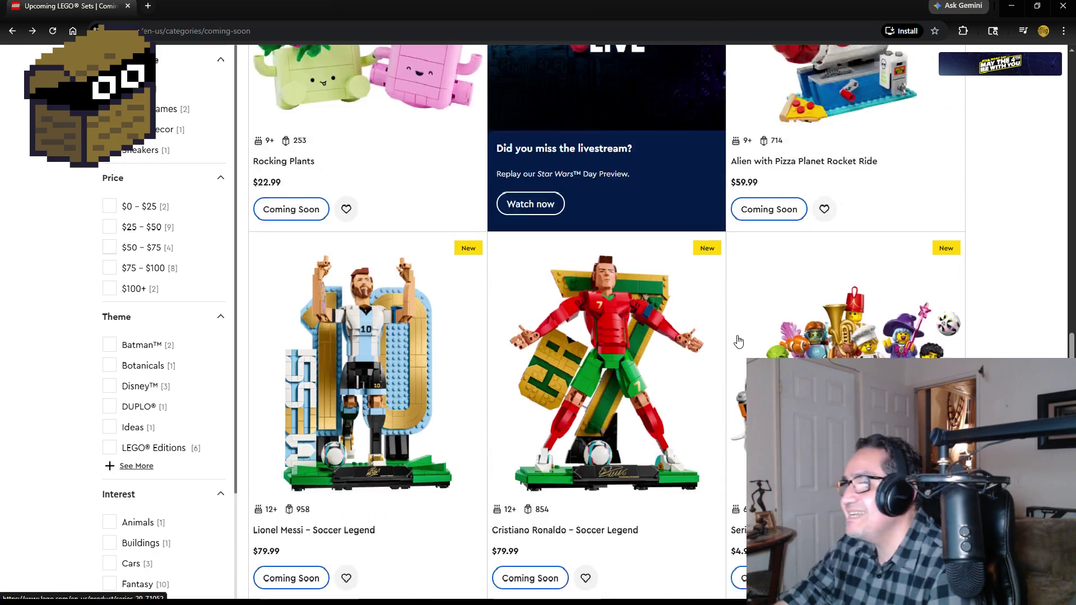
{"action": "scroll", "coordinate": [739, 341], "scroll_direction": "down", "scroll_amount": 4}
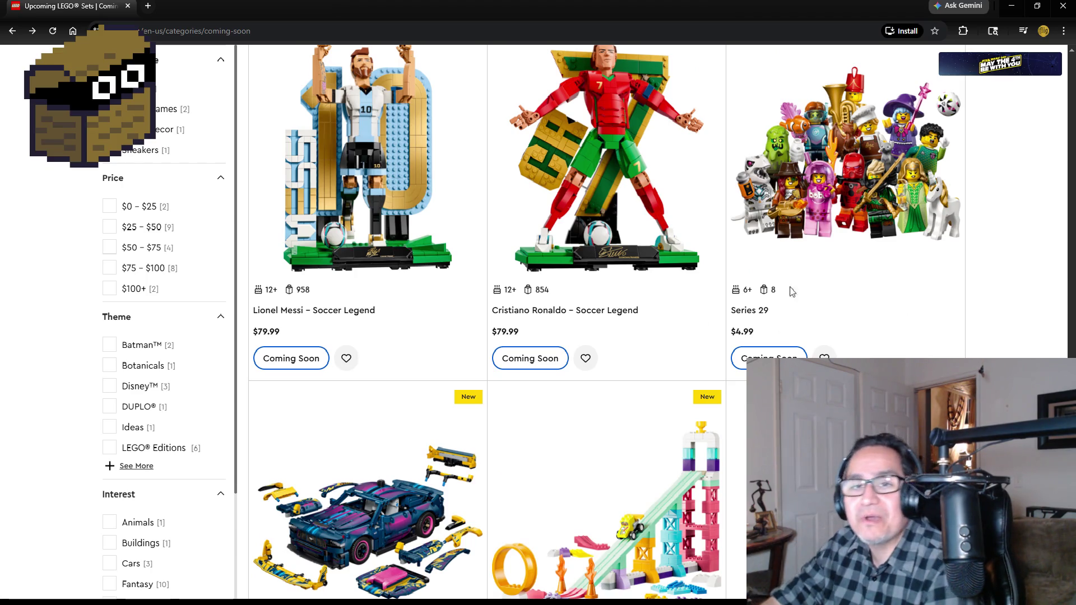
{"action": "scroll", "coordinate": [670, 364], "scroll_direction": "up", "scroll_amount": 3}
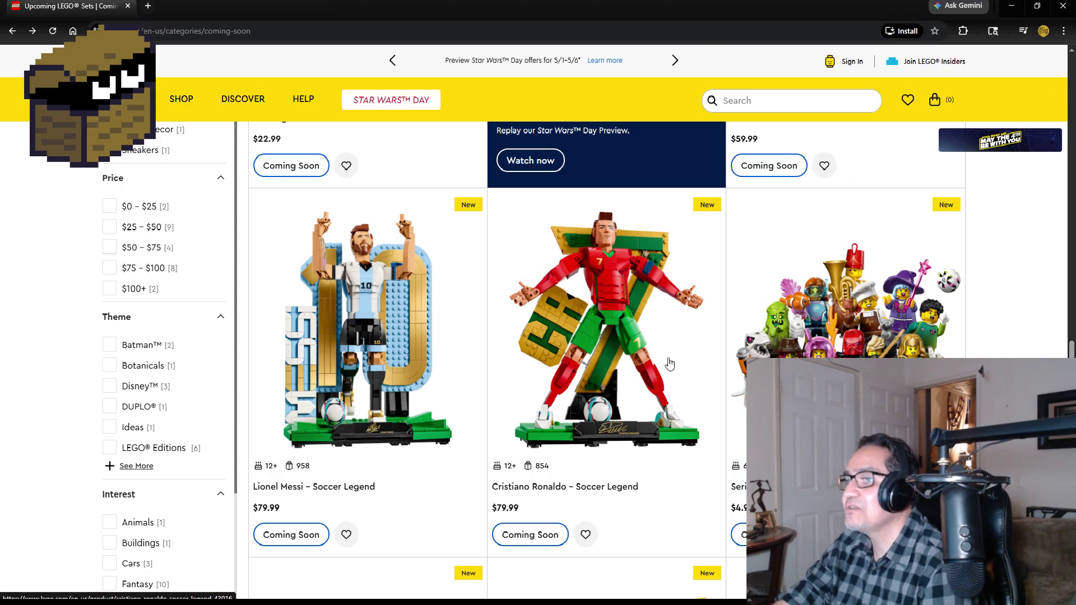
{"action": "scroll", "coordinate": [670, 364], "scroll_direction": "down", "scroll_amount": 2}
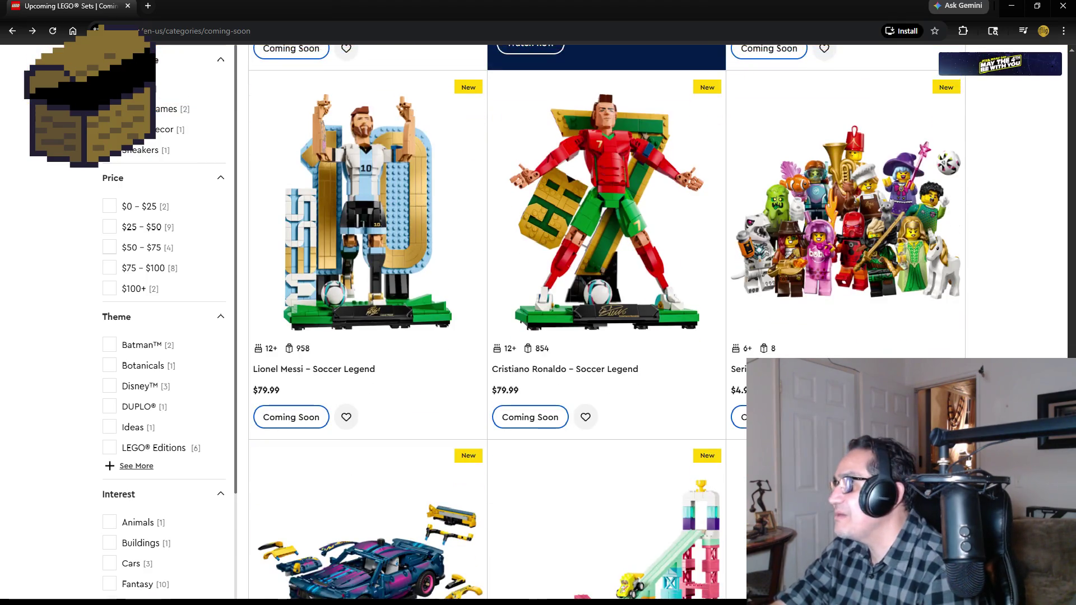
{"action": "scroll", "coordinate": [478, 409], "scroll_direction": "down", "scroll_amount": 4}
{"action": "scroll", "coordinate": [407, 399], "scroll_direction": "down", "scroll_amount": 2}
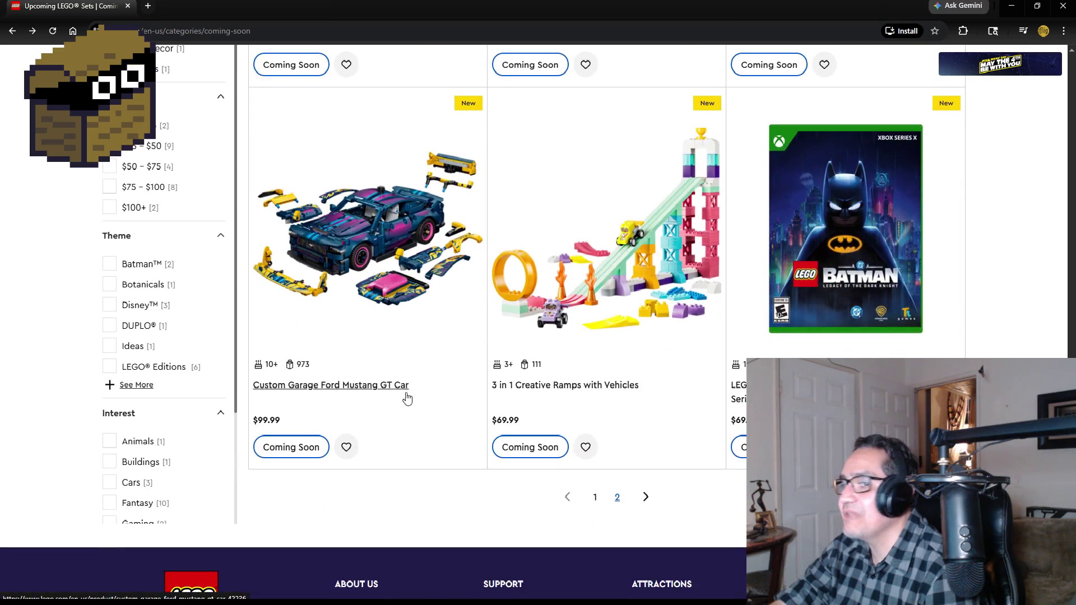
{"action": "scroll", "coordinate": [407, 398], "scroll_direction": "down", "scroll_amount": 2}
{"action": "left_click", "coordinate": [645, 377]}
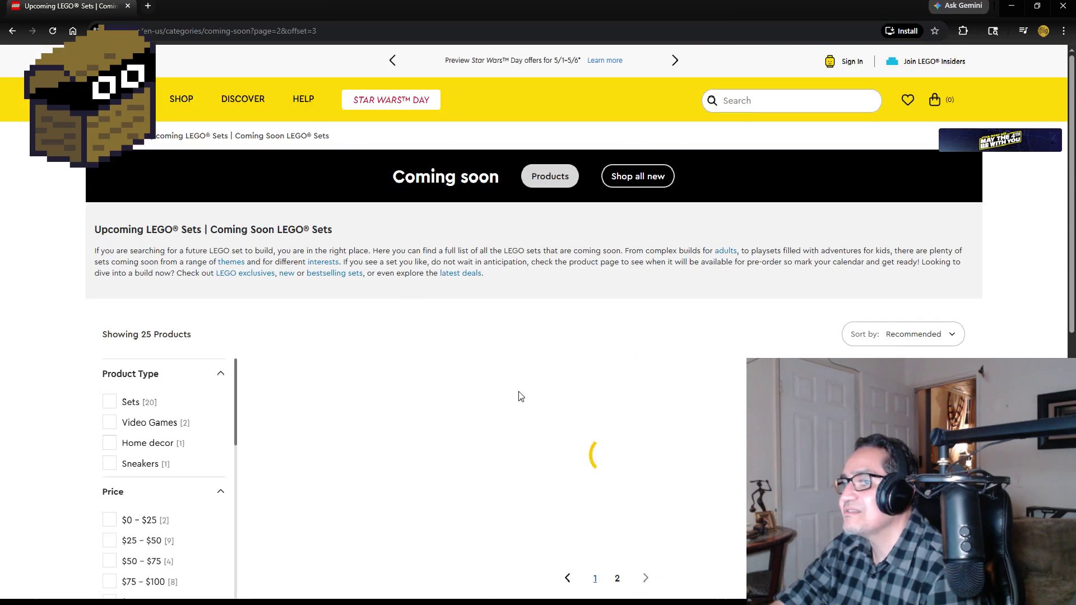
Scroll through page 2 of upcoming sets, then close the browser and return to the GoblinGymBoss script
{"action": "scroll", "coordinate": [519, 392], "scroll_direction": "down", "scroll_amount": 3}
{"action": "scroll", "coordinate": [785, 392], "scroll_direction": "down", "scroll_amount": 2}
{"action": "scroll", "coordinate": [841, 375], "scroll_direction": "down", "scroll_amount": 3}
{"action": "scroll", "coordinate": [841, 376], "scroll_direction": "up", "scroll_amount": 3}
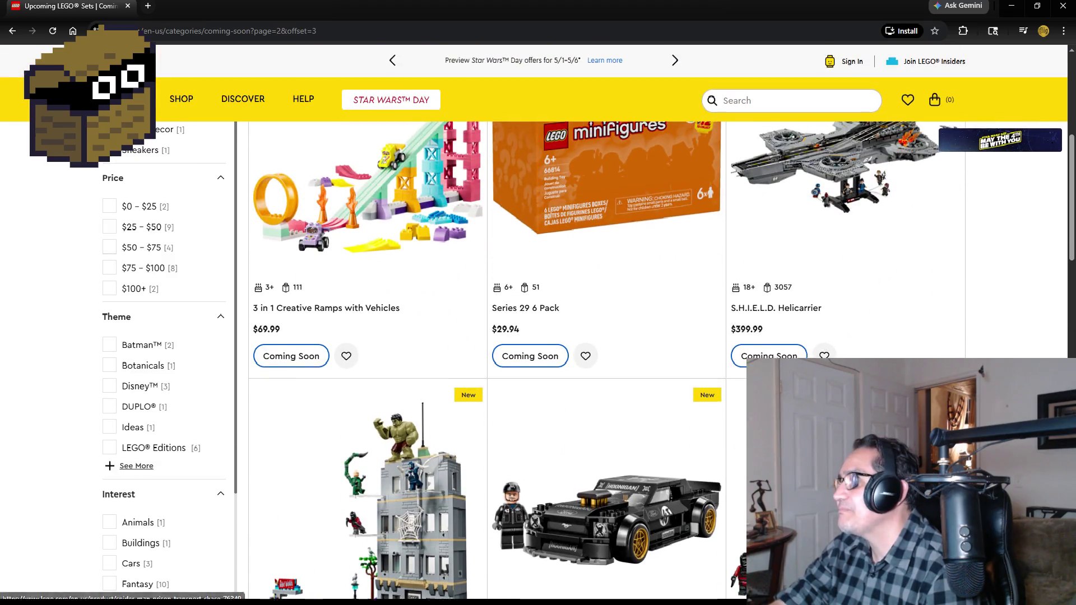
{"action": "scroll", "coordinate": [841, 420], "scroll_direction": "up", "scroll_amount": 2}
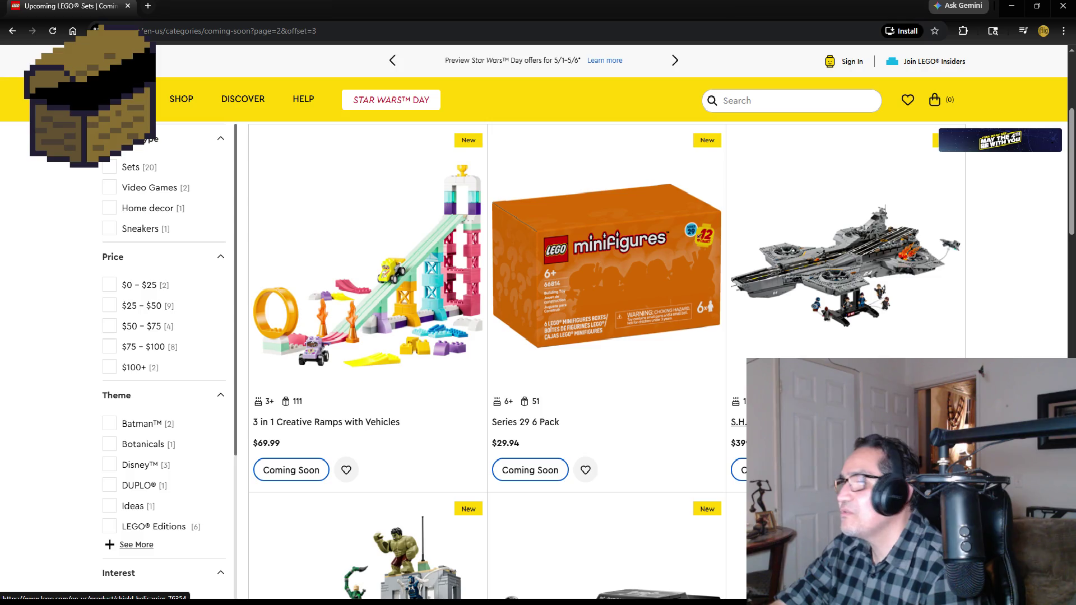
{"action": "scroll", "coordinate": [359, 415], "scroll_direction": "down", "scroll_amount": 3}
{"action": "scroll", "coordinate": [351, 423], "scroll_direction": "down", "scroll_amount": 3}
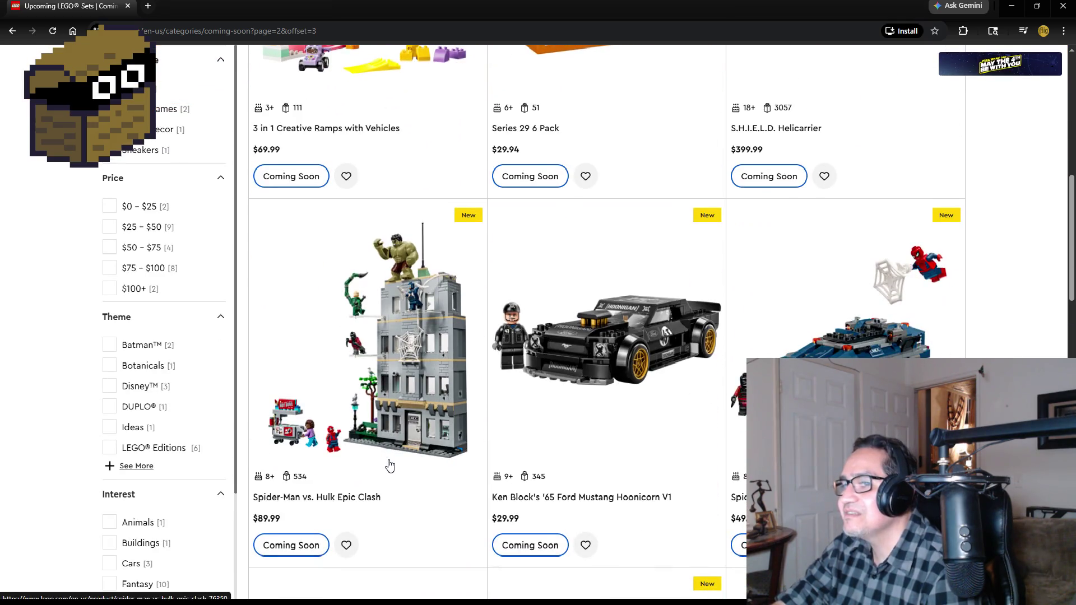
{"action": "scroll", "coordinate": [392, 445], "scroll_direction": "down", "scroll_amount": 2}
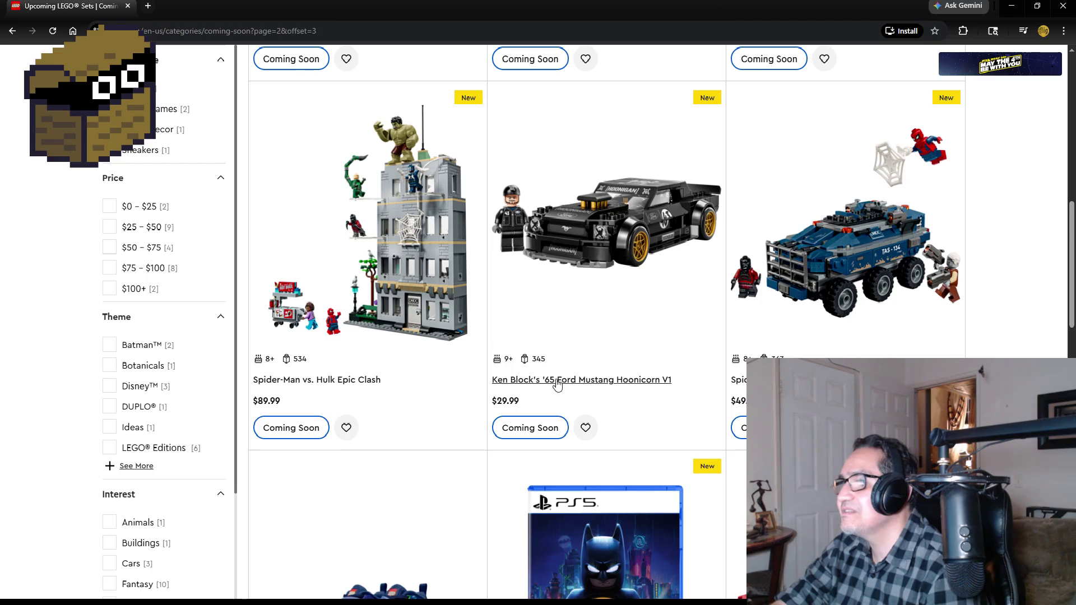
{"action": "scroll", "coordinate": [606, 336], "scroll_direction": "down", "scroll_amount": 5}
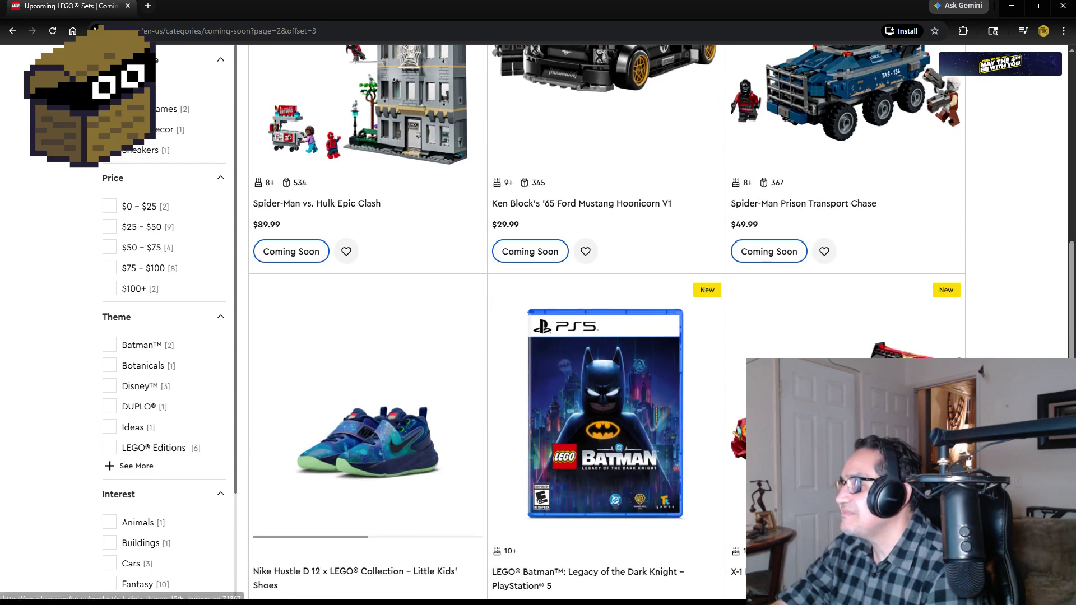
{"action": "scroll", "coordinate": [463, 351], "scroll_direction": "down", "scroll_amount": 2}
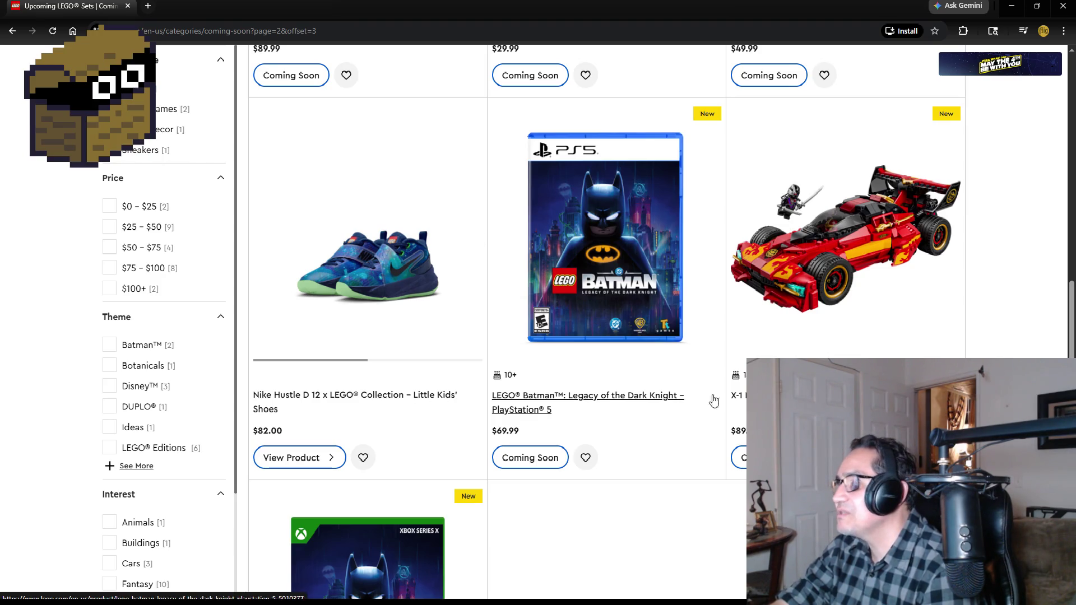
{"action": "scroll", "coordinate": [465, 412], "scroll_direction": "down", "scroll_amount": 3}
{"action": "scroll", "coordinate": [473, 413], "scroll_direction": "up", "scroll_amount": 19}
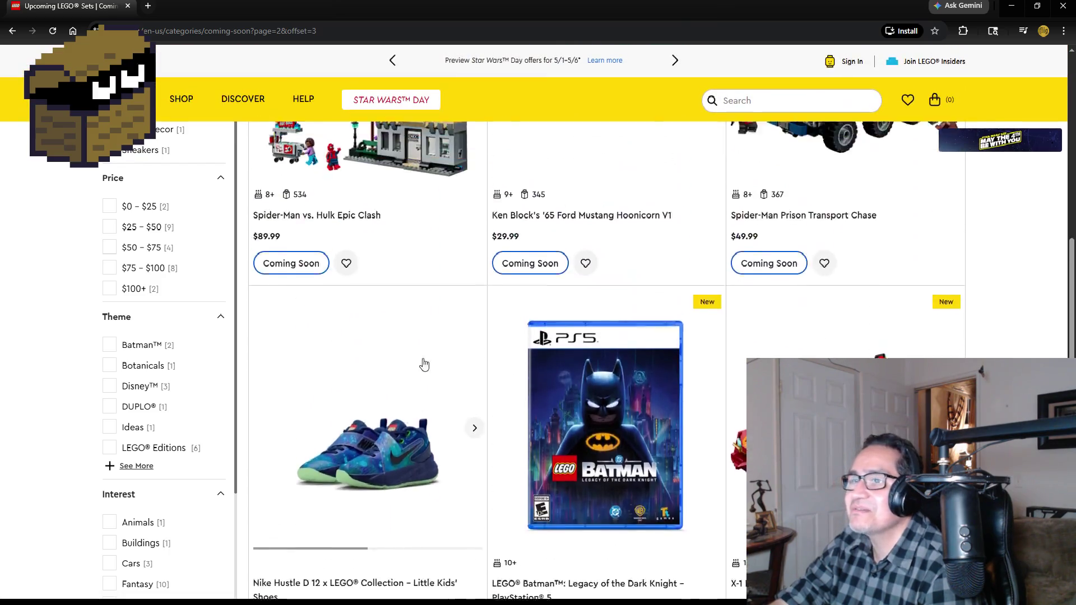
{"action": "left_click", "coordinate": [128, 6]}
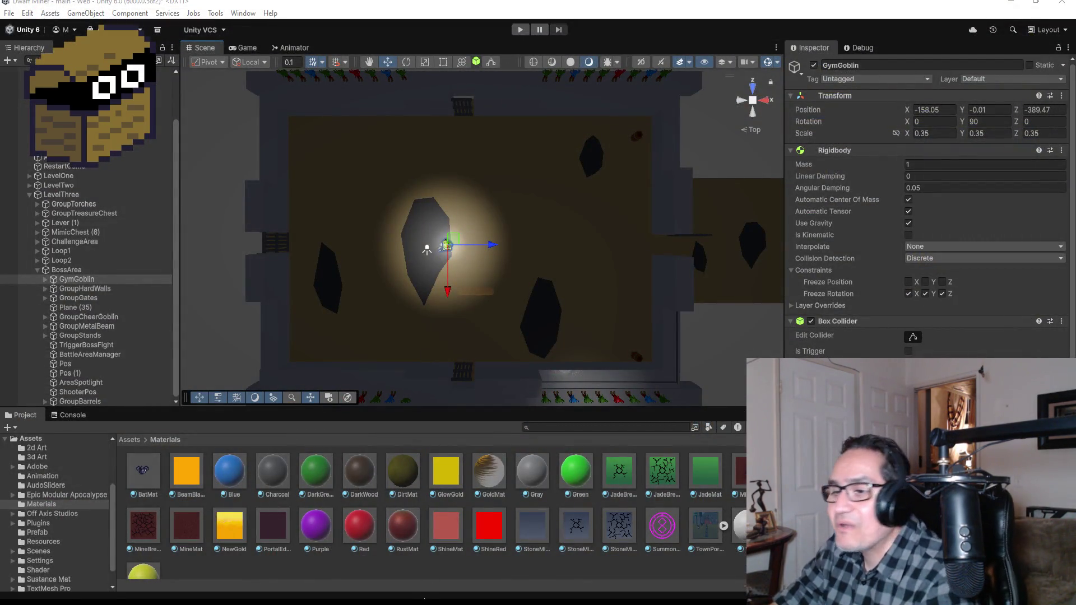
{"action": "key", "text": "alt+Tab"}
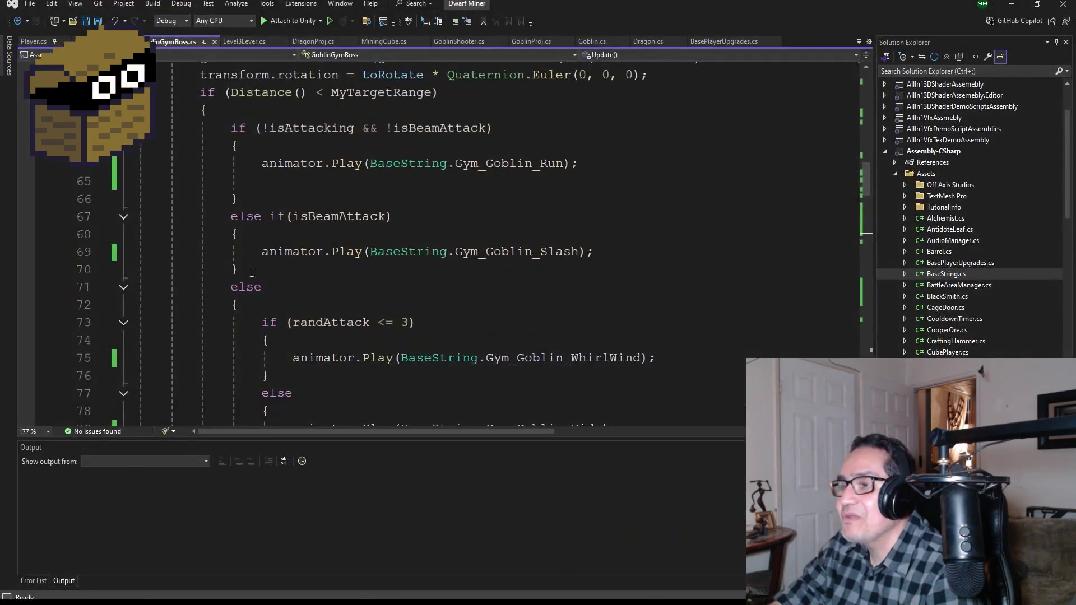
Find the beam-attack else branch in Update() and add an empty if (HP <= midHP) { } block after it
{"action": "scroll", "coordinate": [432, 251], "scroll_direction": "down", "scroll_amount": 3}
{"action": "scroll", "coordinate": [497, 273], "scroll_direction": "up", "scroll_amount": 3}
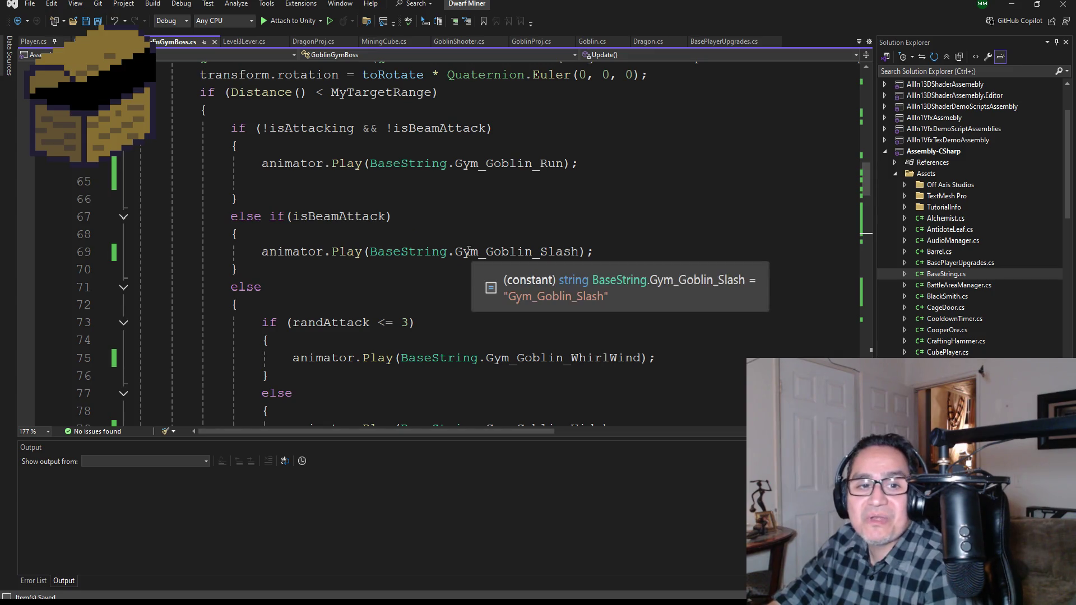
{"action": "scroll", "coordinate": [460, 274], "scroll_direction": "up", "scroll_amount": 8}
{"action": "scroll", "coordinate": [443, 283], "scroll_direction": "down", "scroll_amount": 3}
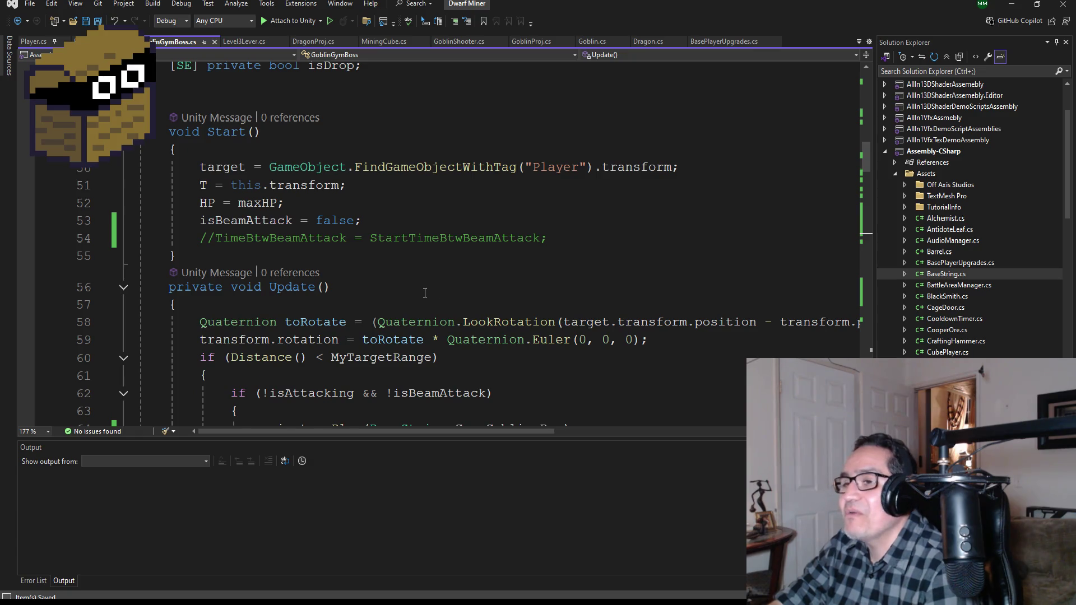
{"action": "scroll", "coordinate": [424, 292], "scroll_direction": "down", "scroll_amount": 1}
{"action": "scroll", "coordinate": [422, 295], "scroll_direction": "down", "scroll_amount": 13}
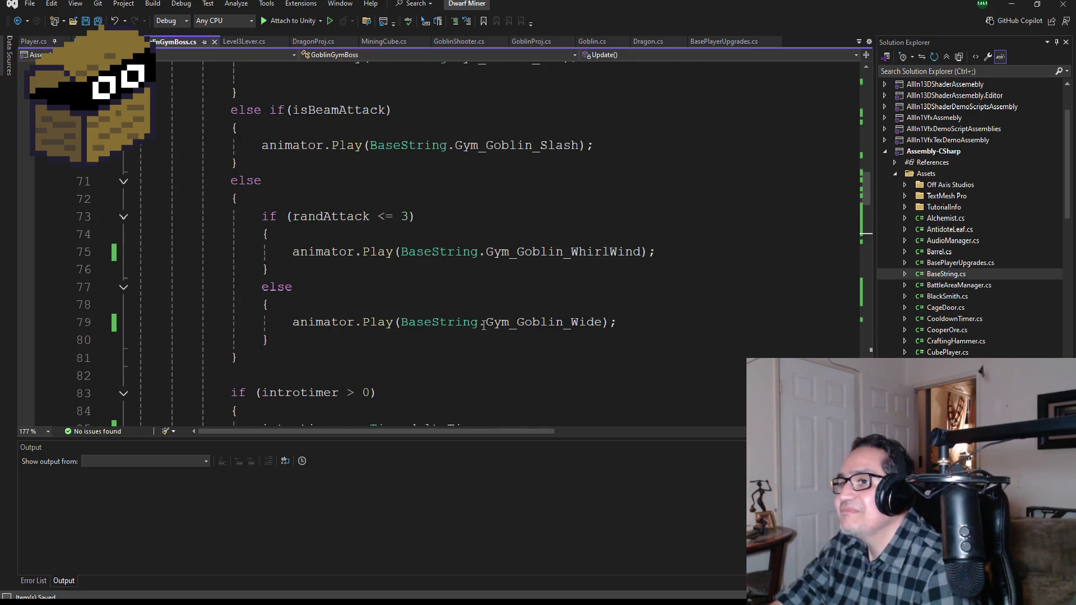
{"action": "type", "text": "if(HP <= midHP)"}
{"action": "scroll", "coordinate": [471, 317], "scroll_direction": "down", "scroll_amount": 1}
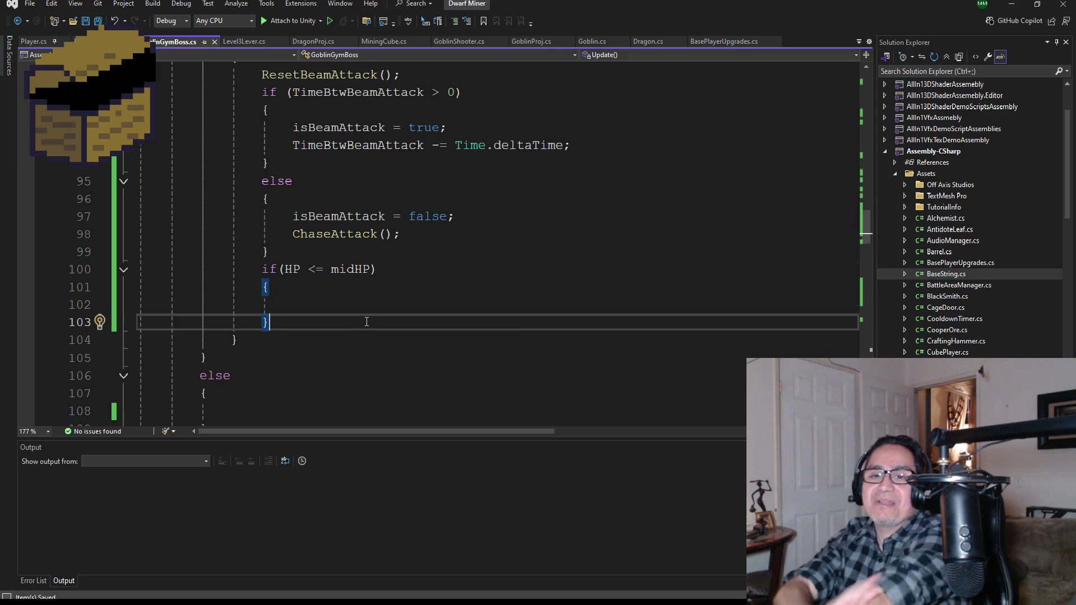
{"action": "left_click", "coordinate": [314, 304]}
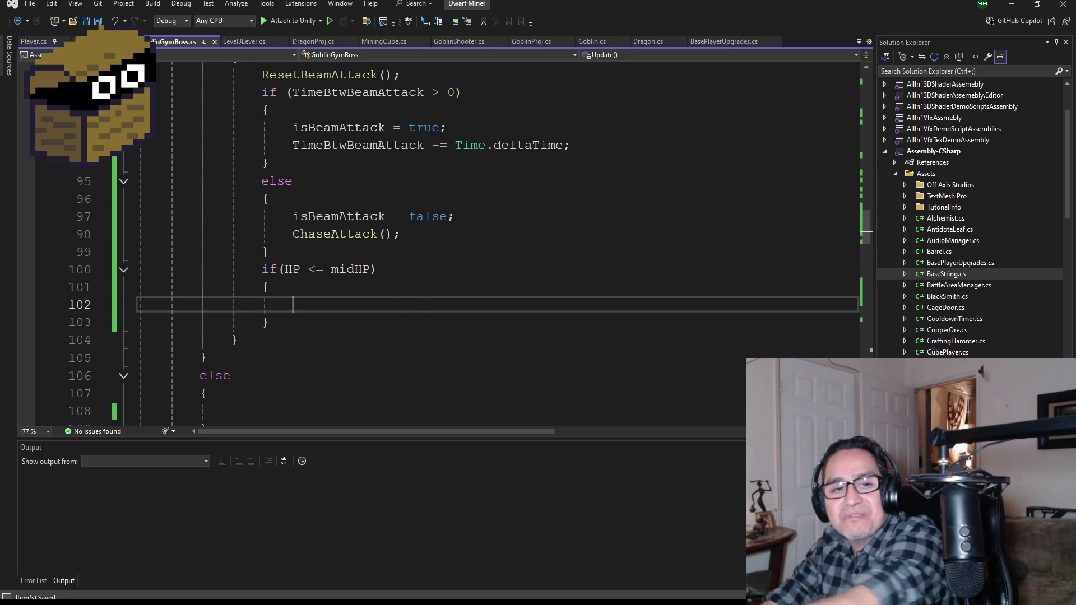
{"action": "scroll", "coordinate": [452, 323], "scroll_direction": "down", "scroll_amount": 1}
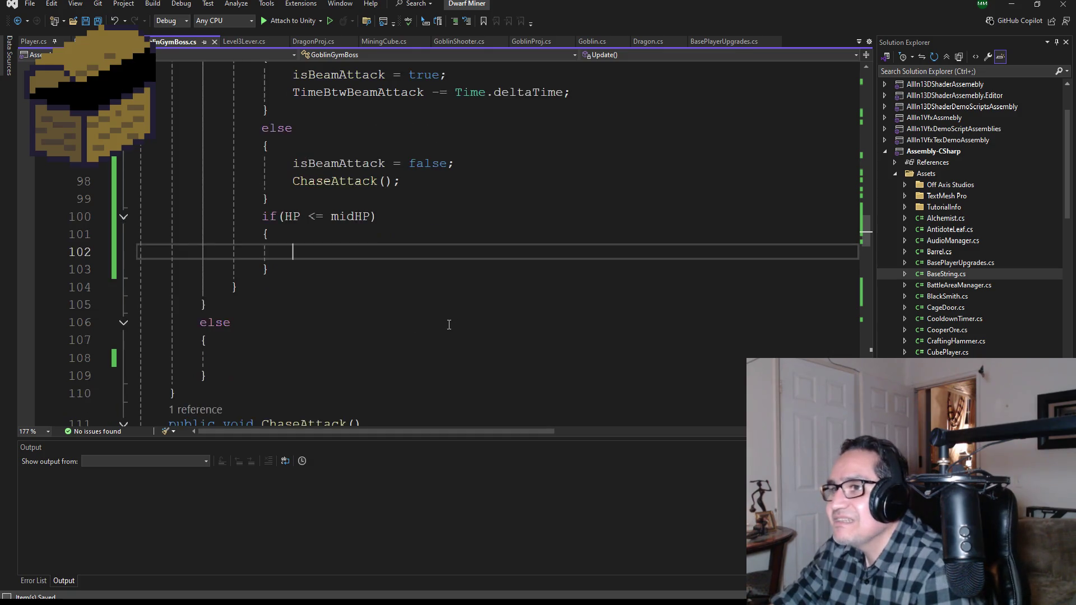
{"action": "scroll", "coordinate": [337, 213], "scroll_direction": "up", "scroll_amount": 2}
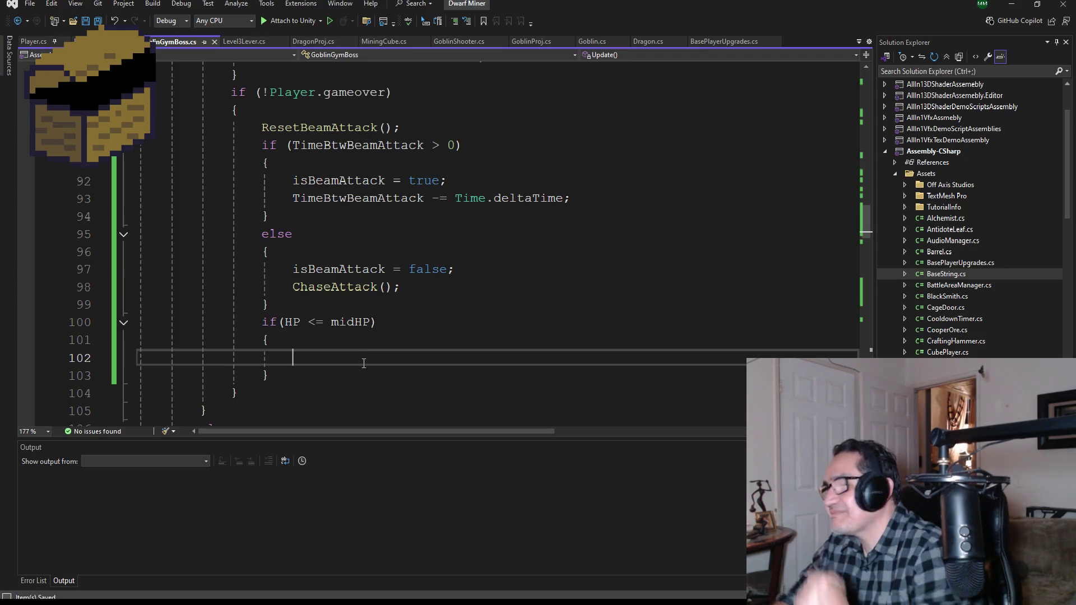
{"action": "scroll", "coordinate": [364, 363], "scroll_direction": "down", "scroll_amount": 1}
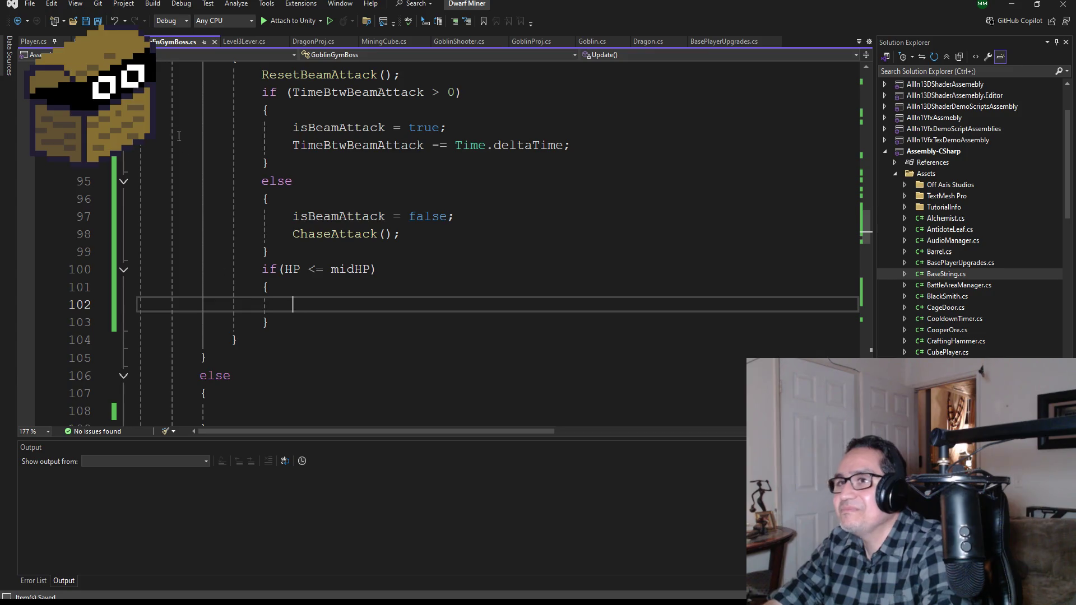
{"action": "scroll", "coordinate": [493, 269], "scroll_direction": "up", "scroll_amount": 2}
{"action": "scroll", "coordinate": [504, 291], "scroll_direction": "down", "scroll_amount": 2}
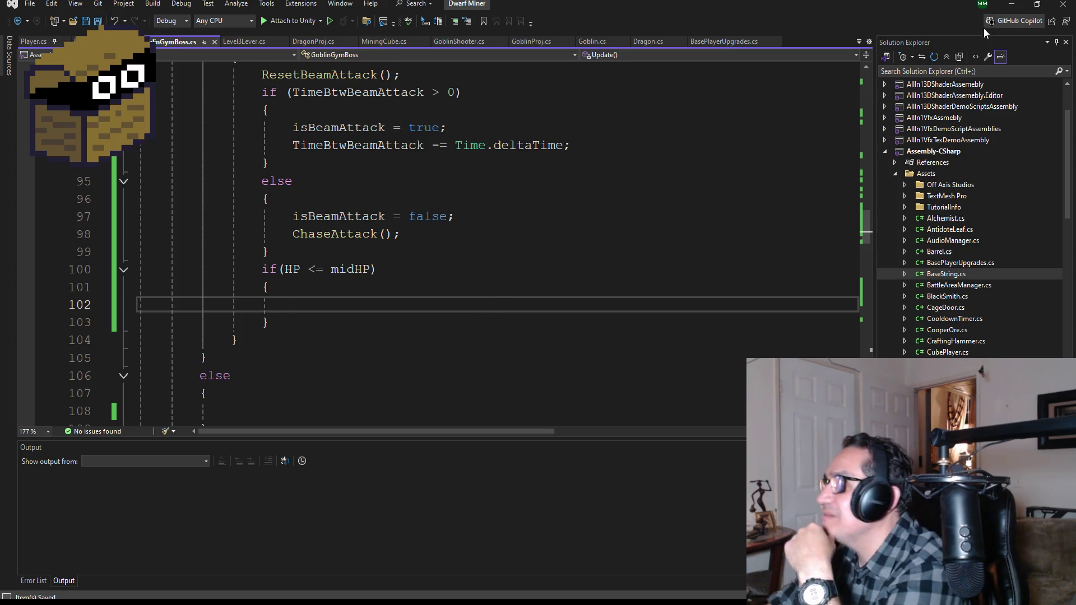
{"action": "left_click", "coordinate": [1012, 5]}
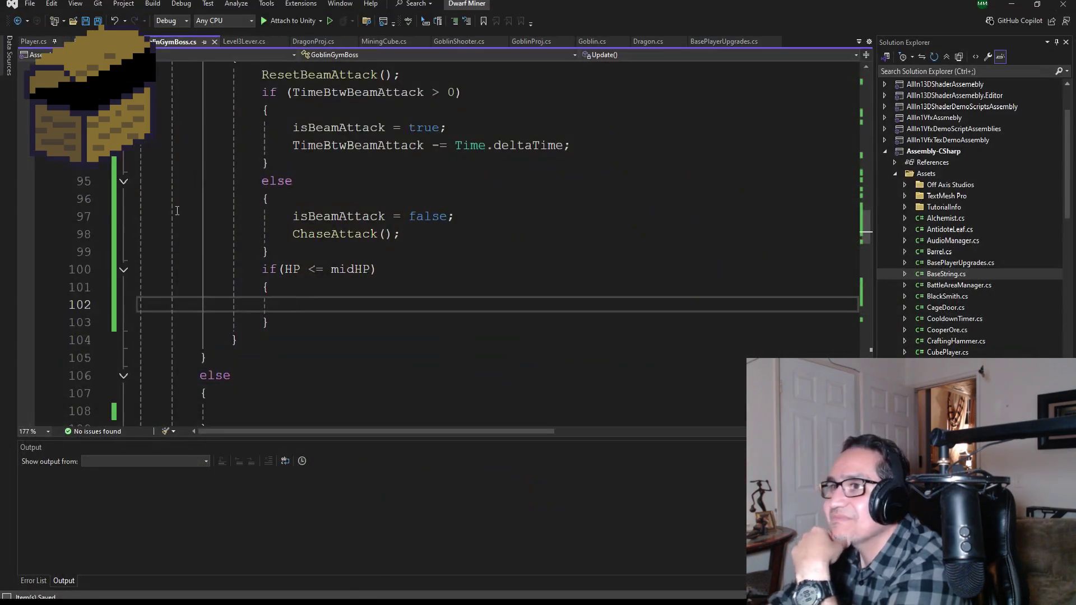
{"action": "scroll", "coordinate": [445, 262], "scroll_direction": "up", "scroll_amount": 17}
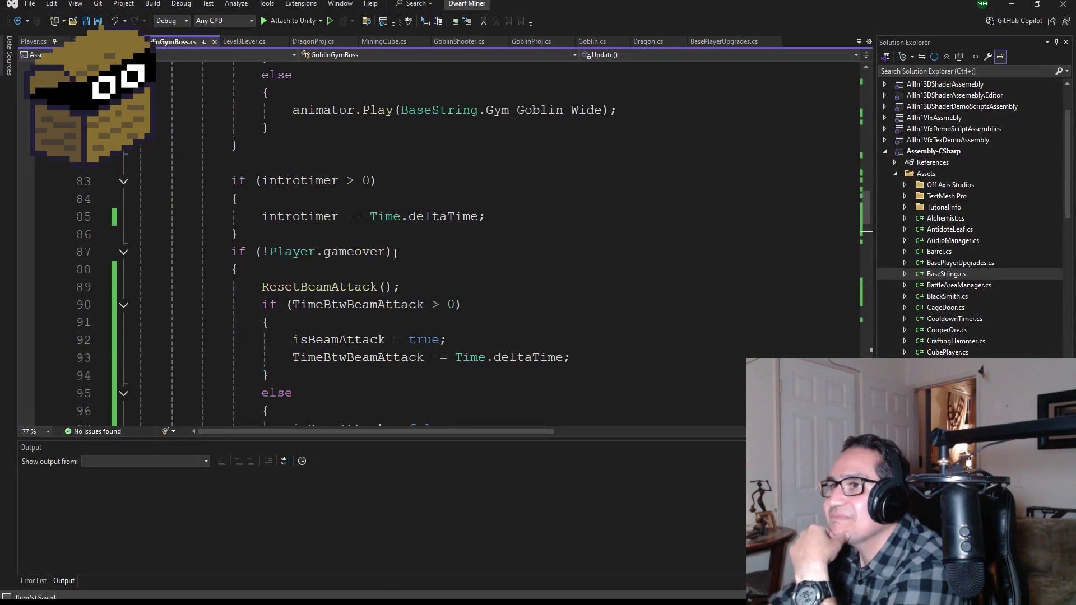
{"action": "scroll", "coordinate": [442, 265], "scroll_direction": "up", "scroll_amount": 4}
{"action": "scroll", "coordinate": [431, 272], "scroll_direction": "down", "scroll_amount": 10}
{"action": "scroll", "coordinate": [421, 280], "scroll_direction": "down", "scroll_amount": 11}
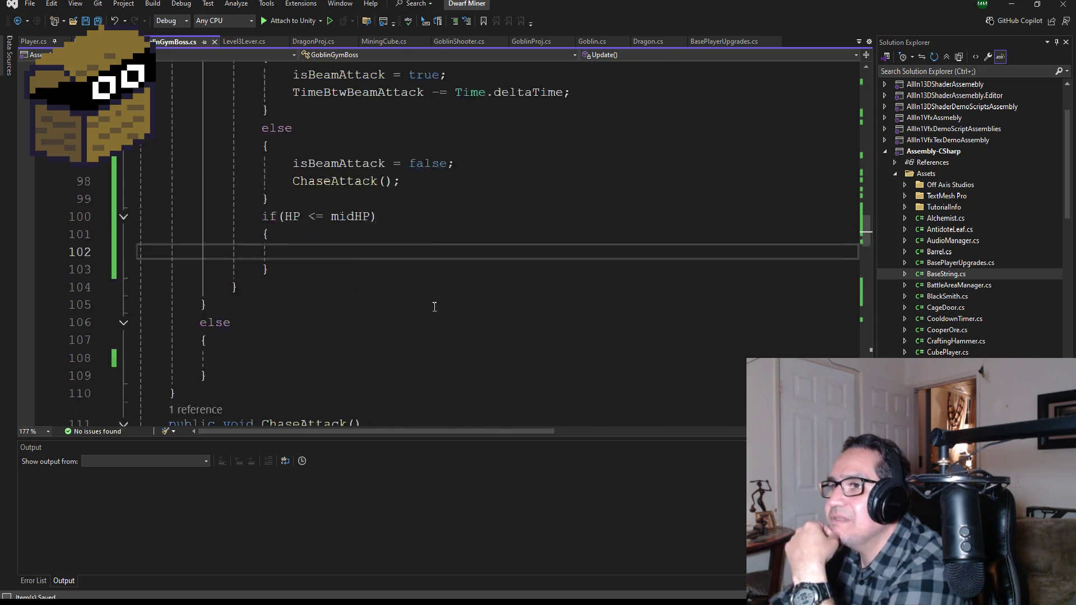
{"action": "scroll", "coordinate": [417, 297], "scroll_direction": "up", "scroll_amount": 3}
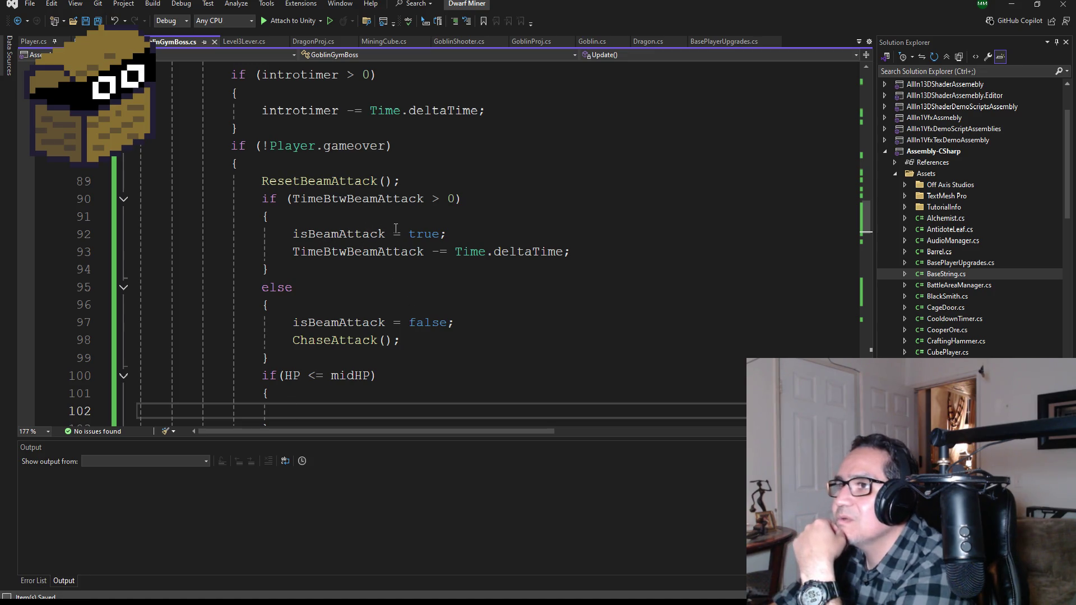
{"action": "scroll", "coordinate": [408, 259], "scroll_direction": "up", "scroll_amount": 1}
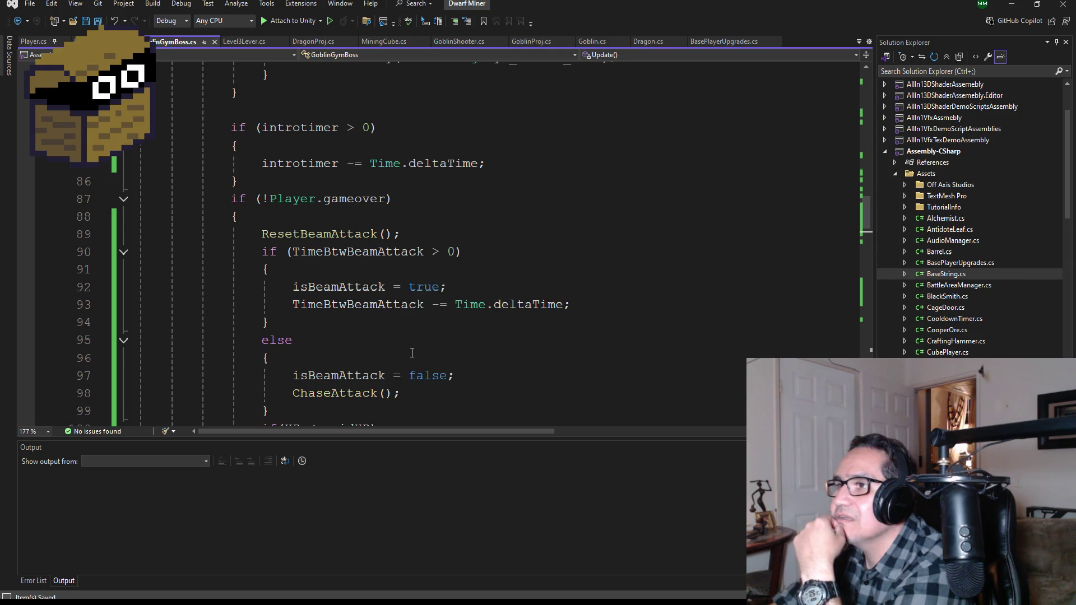
{"action": "scroll", "coordinate": [412, 353], "scroll_direction": "up", "scroll_amount": 13}
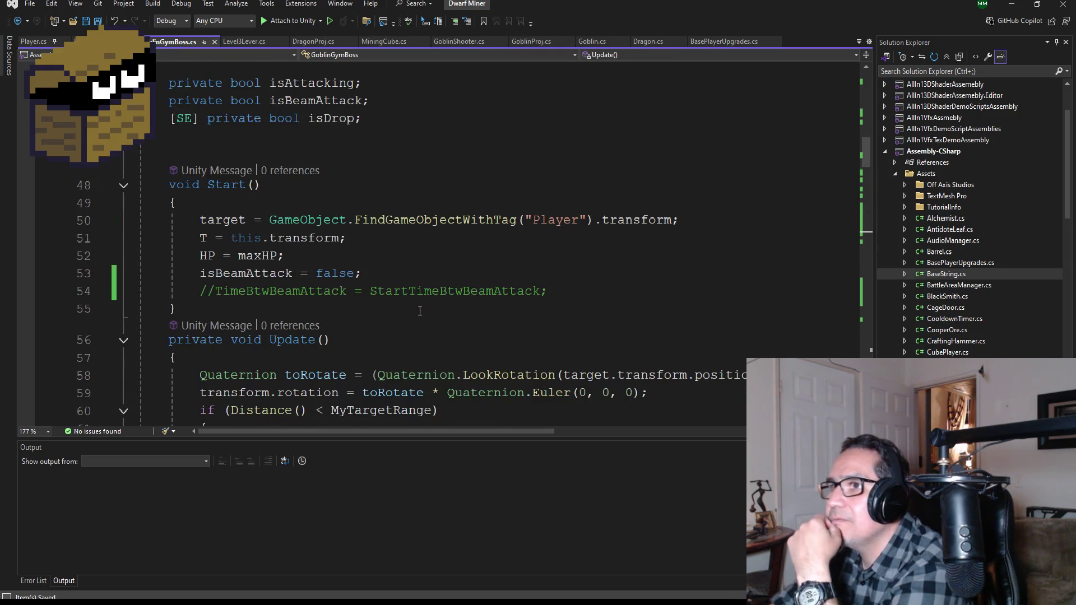
{"action": "scroll", "coordinate": [420, 311], "scroll_direction": "up", "scroll_amount": 3}
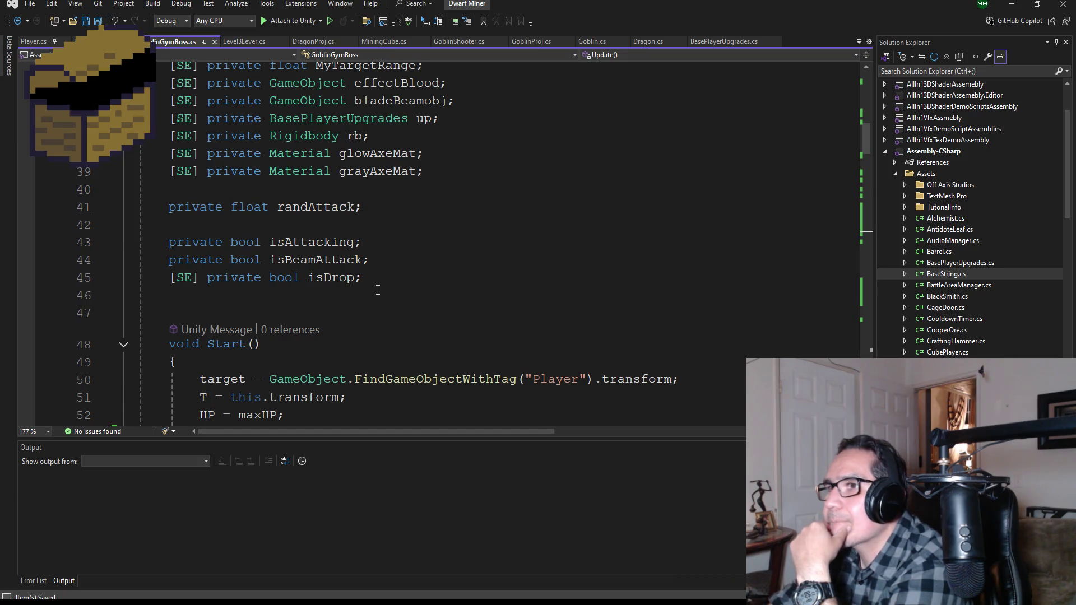
{"action": "scroll", "coordinate": [393, 283], "scroll_direction": "up", "scroll_amount": 2}
{"action": "scroll", "coordinate": [389, 303], "scroll_direction": "down", "scroll_amount": 5}
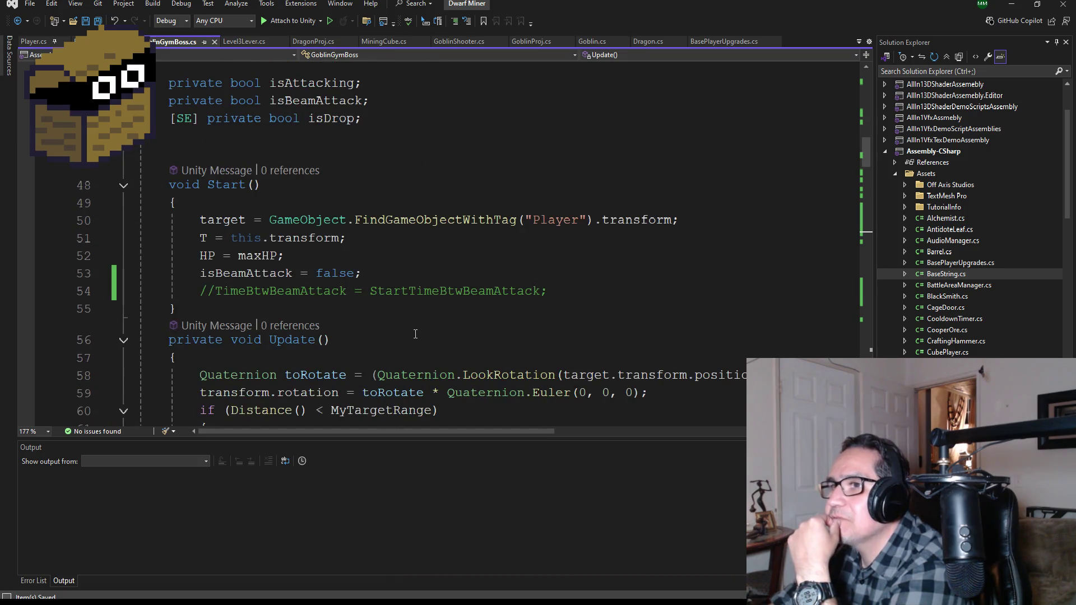
Delete the commented-out //TimeBtwBeamAttack line in Start() and add a blank line after isBeamAttack = false;
{"action": "left_click_drag", "start_coordinate": [565, 297], "coordinate": [139, 292]}
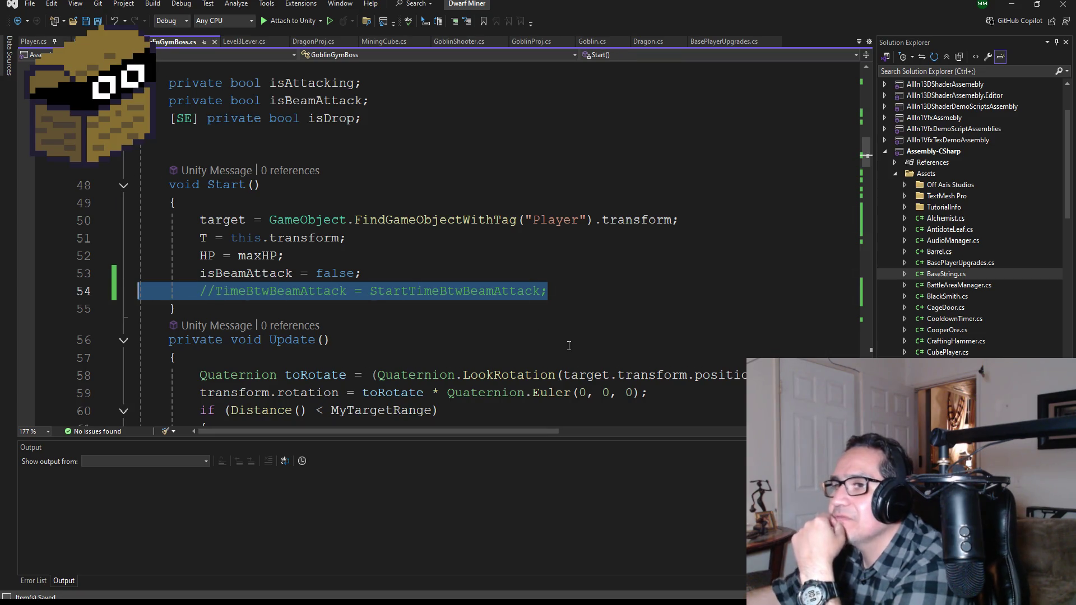
{"action": "key", "text": "BackSpace"}
{"action": "key", "text": "BackSpace"}
{"action": "scroll", "coordinate": [569, 345], "scroll_direction": "down", "scroll_amount": 4}
{"action": "scroll", "coordinate": [394, 339], "scroll_direction": "down", "scroll_amount": 3}
{"action": "scroll", "coordinate": [404, 331], "scroll_direction": "up", "scroll_amount": 3}
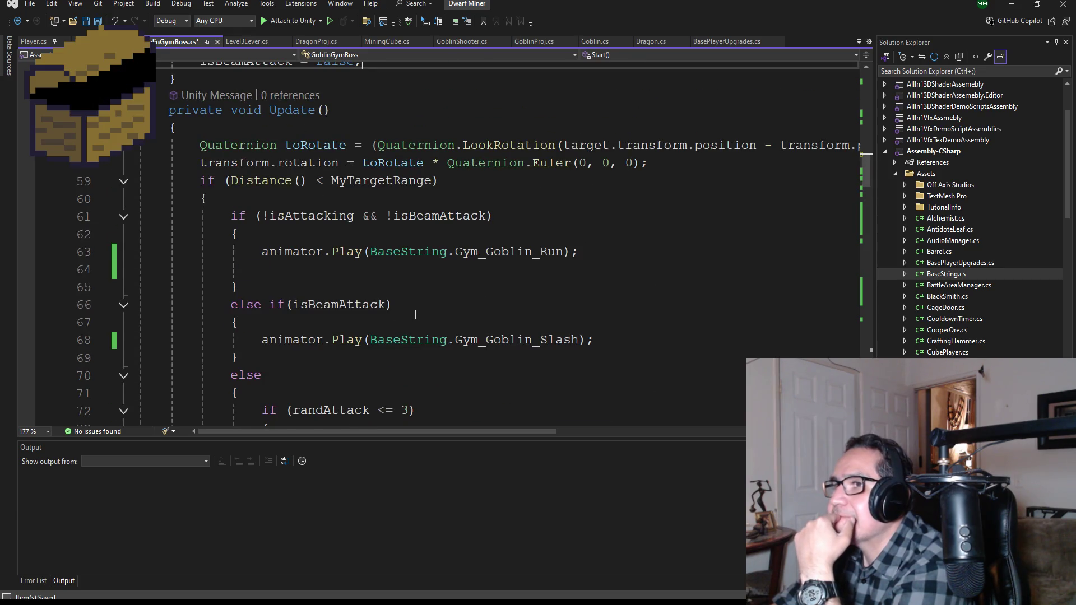
{"action": "scroll", "coordinate": [404, 325], "scroll_direction": "down", "scroll_amount": 13}
{"action": "scroll", "coordinate": [393, 326], "scroll_direction": "up", "scroll_amount": 3}
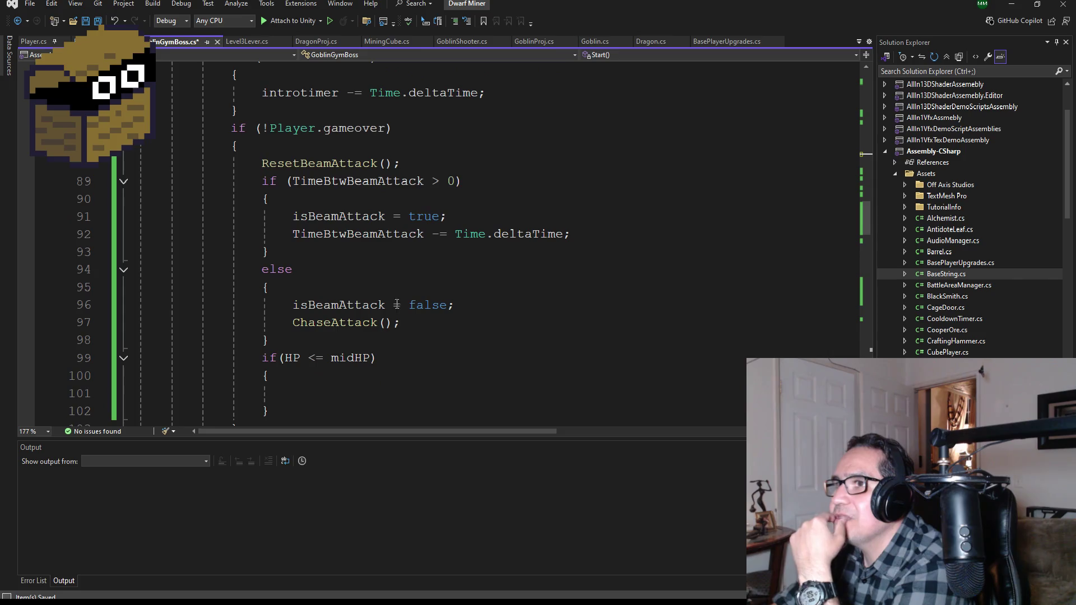
{"action": "scroll", "coordinate": [392, 292], "scroll_direction": "down", "scroll_amount": 14}
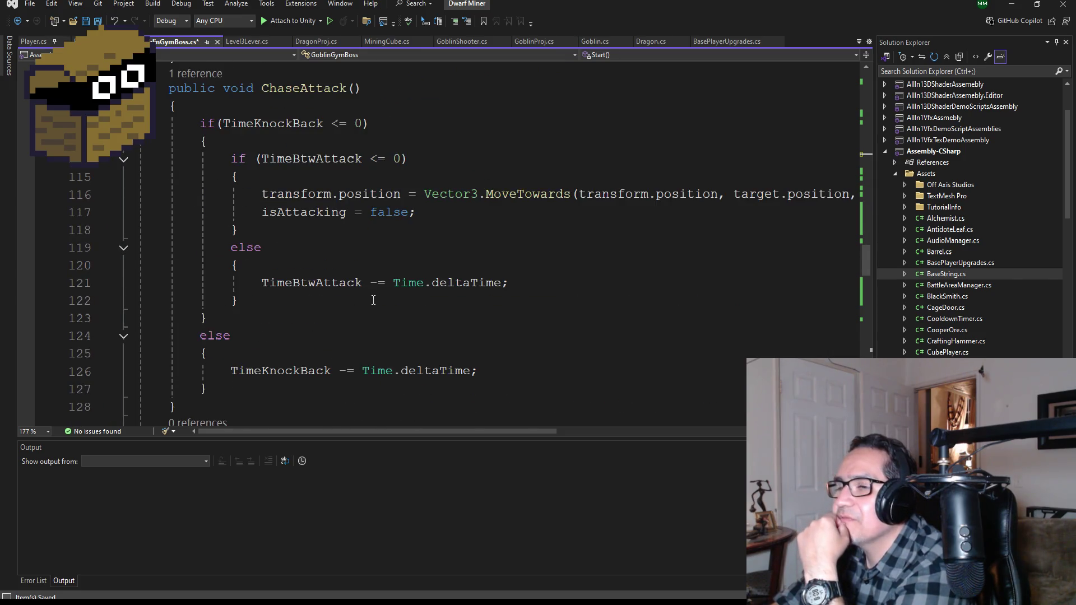
{"action": "scroll", "coordinate": [361, 312], "scroll_direction": "down", "scroll_amount": 1}
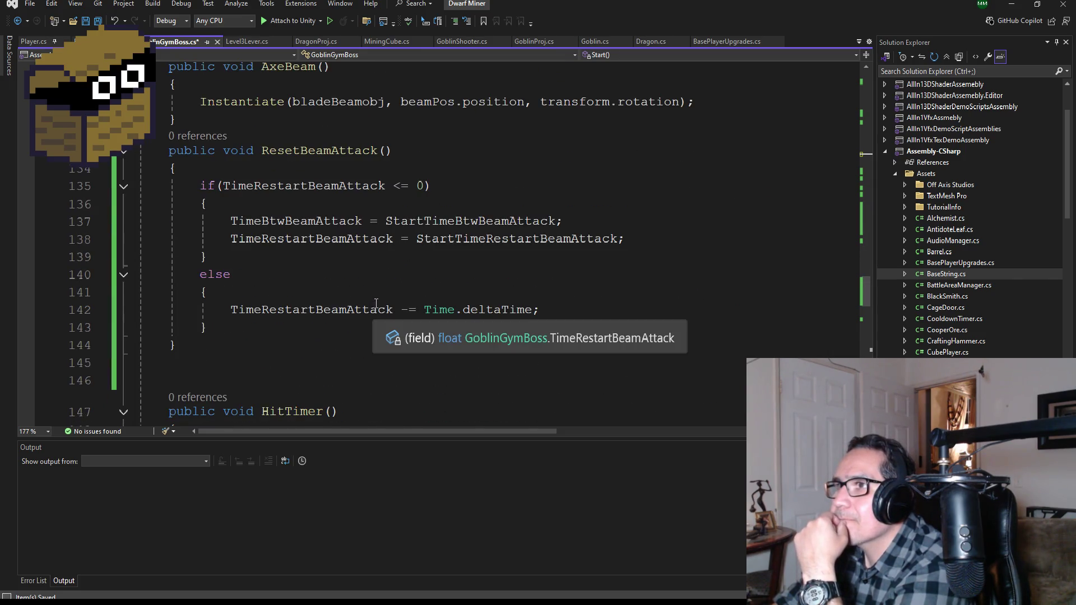
{"action": "scroll", "coordinate": [381, 303], "scroll_direction": "up", "scroll_amount": 1}
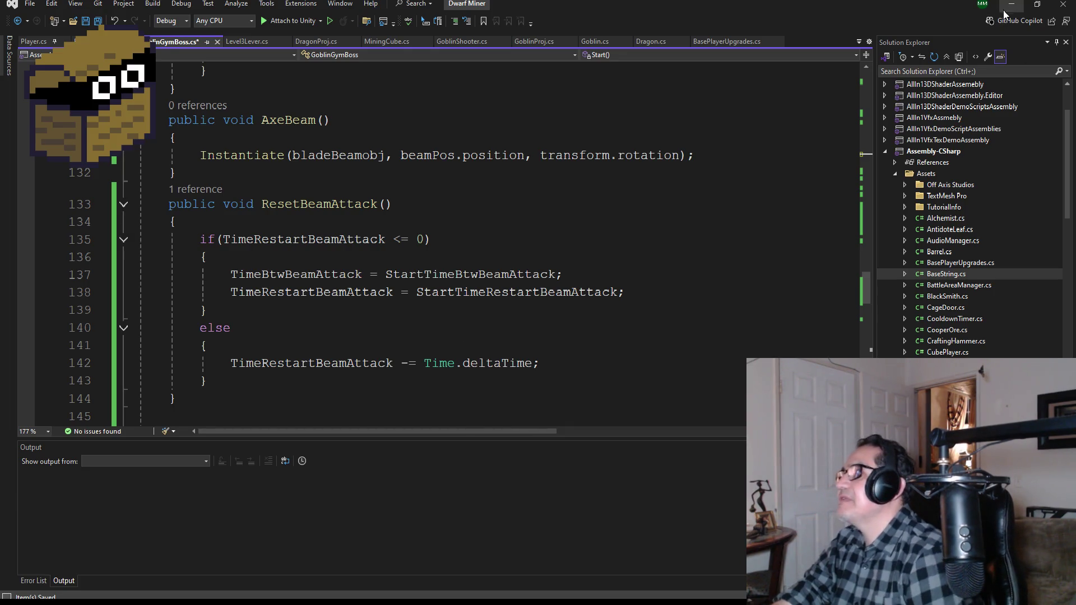
{"action": "scroll", "coordinate": [353, 254], "scroll_direction": "up", "scroll_amount": 12}
{"action": "scroll", "coordinate": [353, 253], "scroll_direction": "up", "scroll_amount": 15}
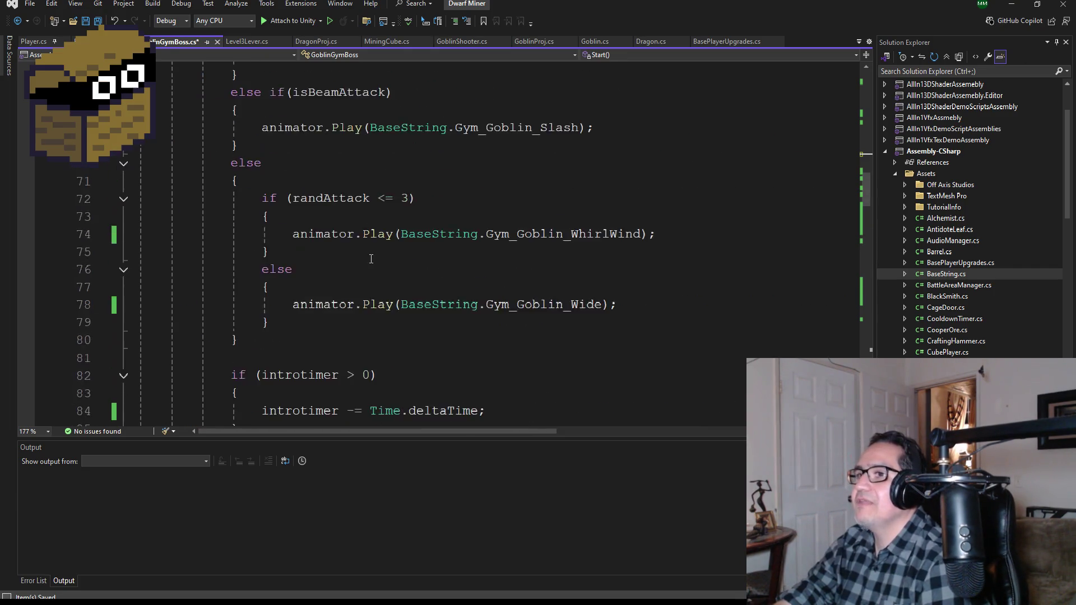
{"action": "type", "text": "isBeamAttack = false;"}
{"action": "key", "text": "Return"}
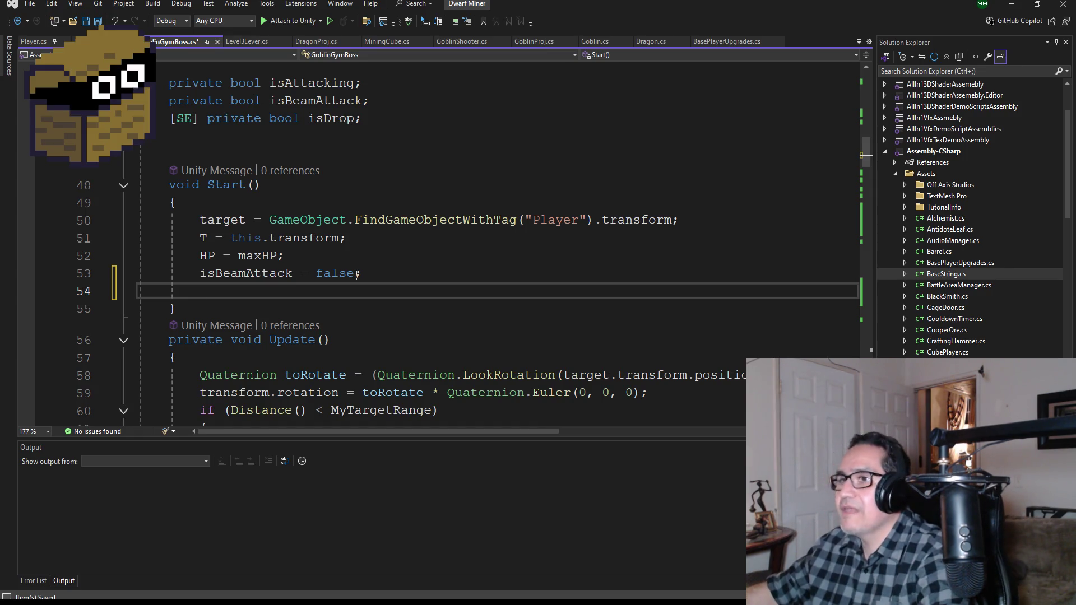
{"action": "scroll", "coordinate": [445, 252], "scroll_direction": "up", "scroll_amount": 2}
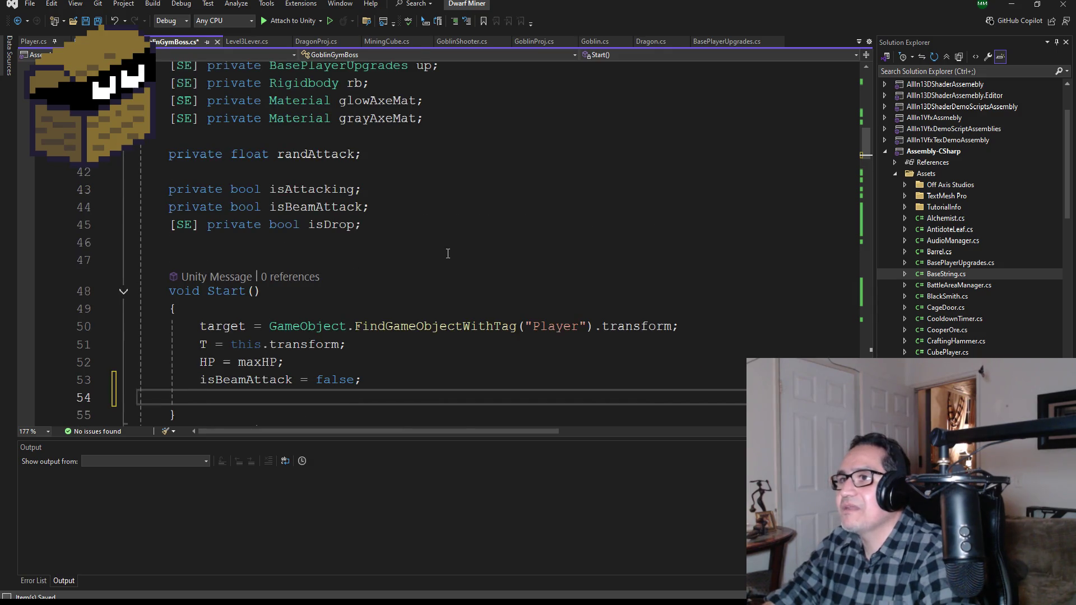
Add 'TimeRestartBeamAttack = StartTimeRestartBeamAttack;' to Start() on line 54, then return to Unity
{"action": "scroll", "coordinate": [449, 258], "scroll_direction": "up", "scroll_amount": 1}
{"action": "scroll", "coordinate": [449, 264], "scroll_direction": "down", "scroll_amount": 3}
{"action": "scroll", "coordinate": [451, 264], "scroll_direction": "up", "scroll_amount": 4}
{"action": "type", "text": "Time"}
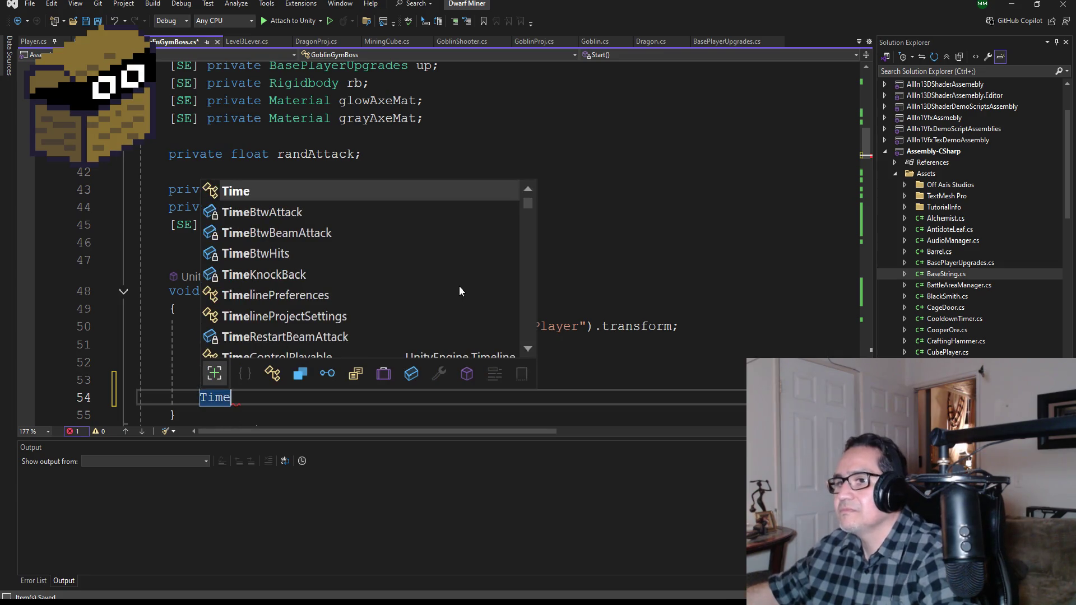
{"action": "type", "text": "Re"}
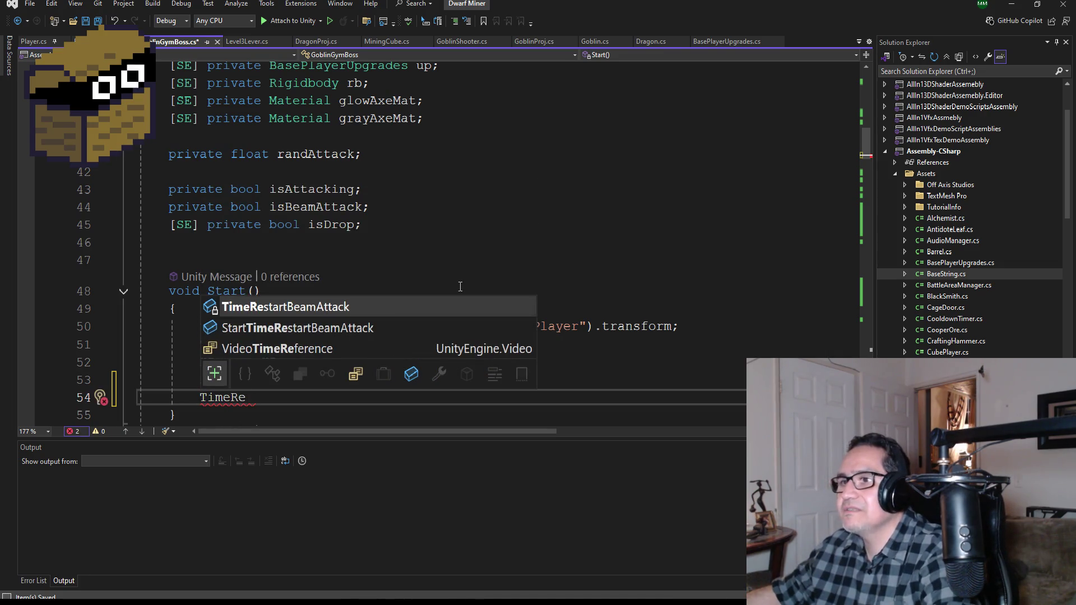
{"action": "key", "text": "Tab"}
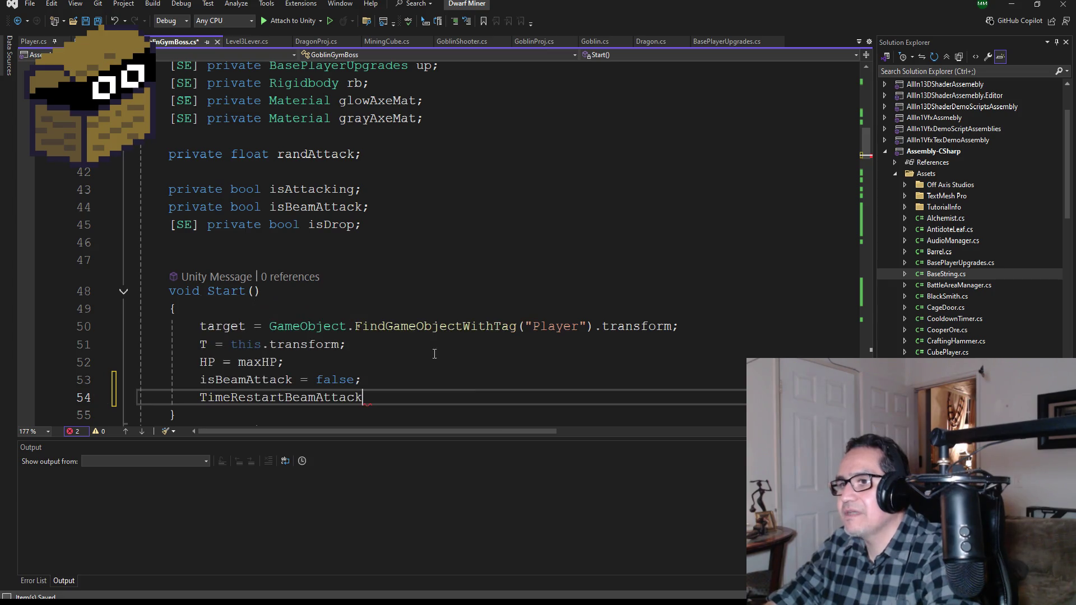
{"action": "type", "text": " = Star"}
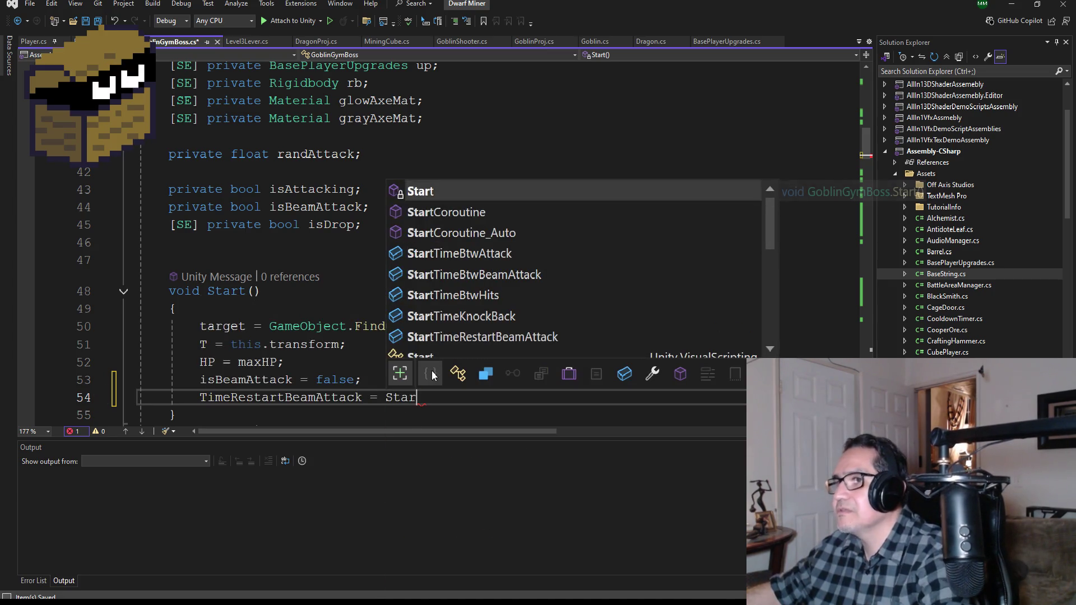
{"action": "type", "text": "tTim"}
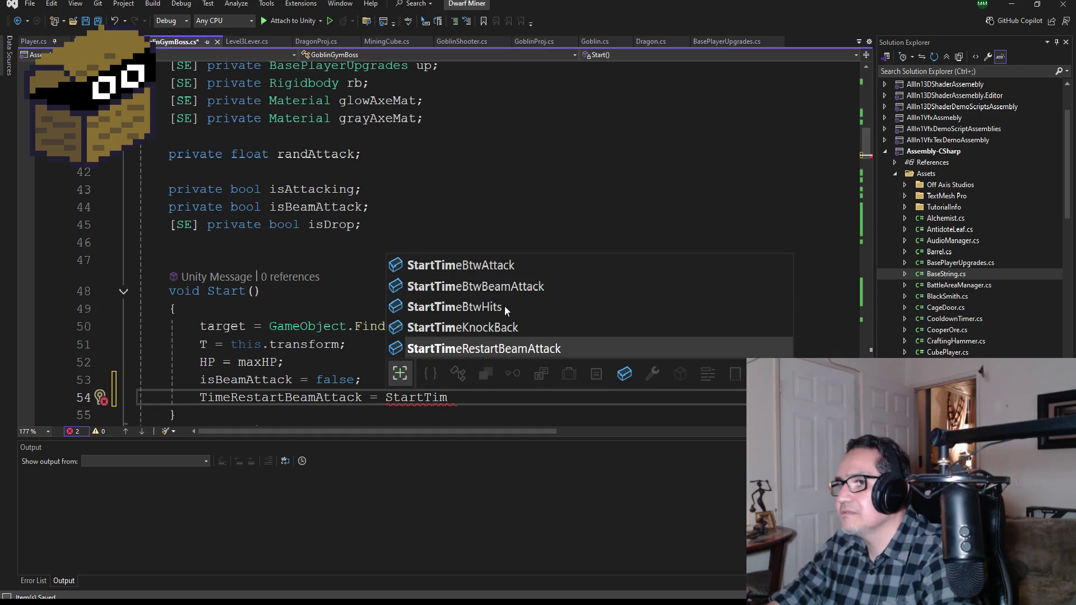
{"action": "type", "text": "eR"}
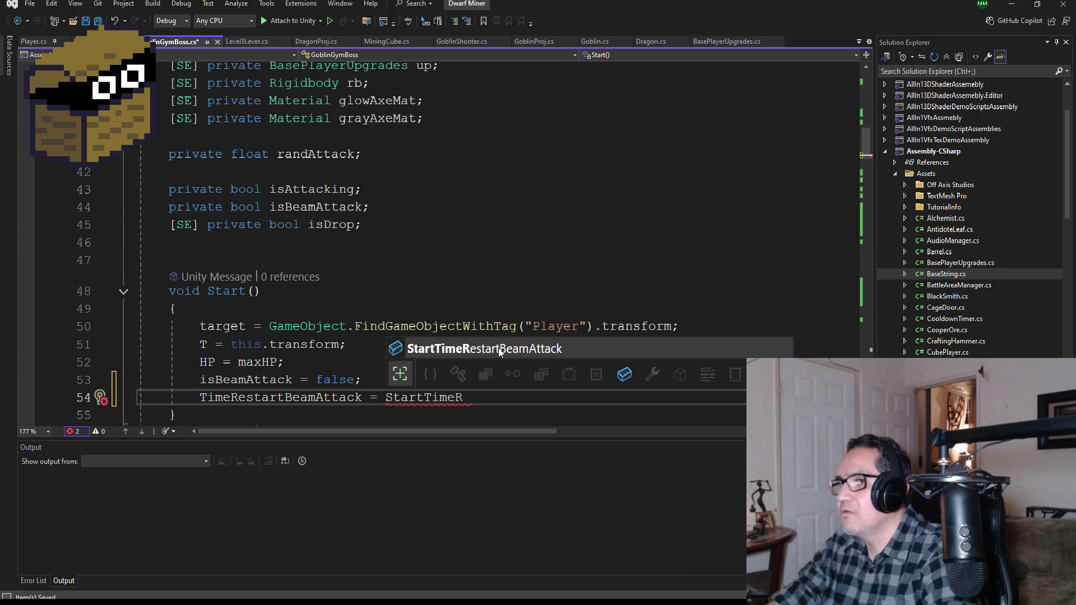
{"action": "key", "text": "Tab"}
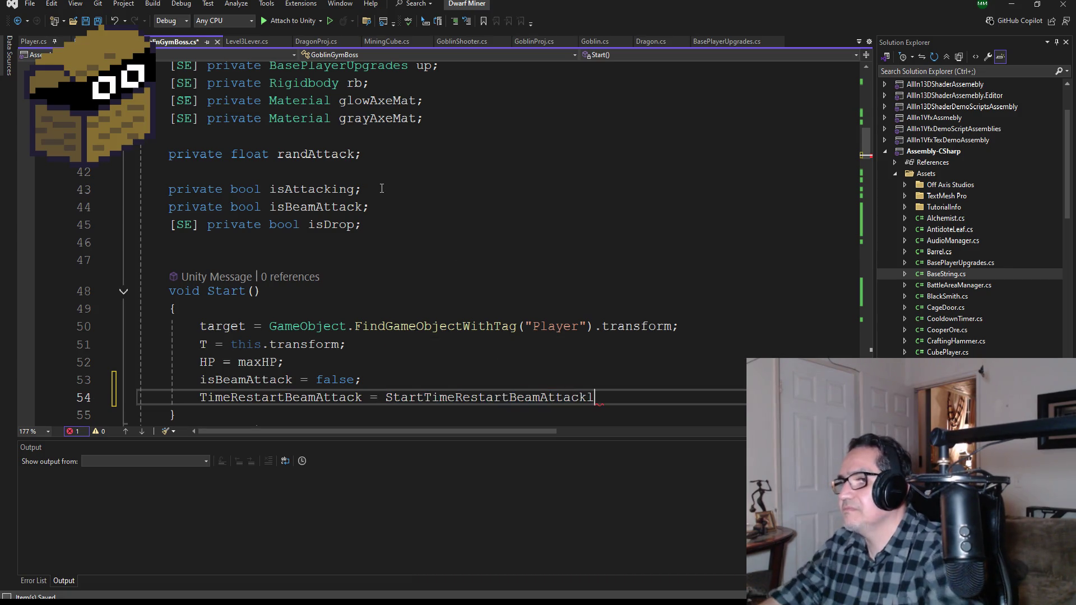
{"action": "type", "text": ";"}
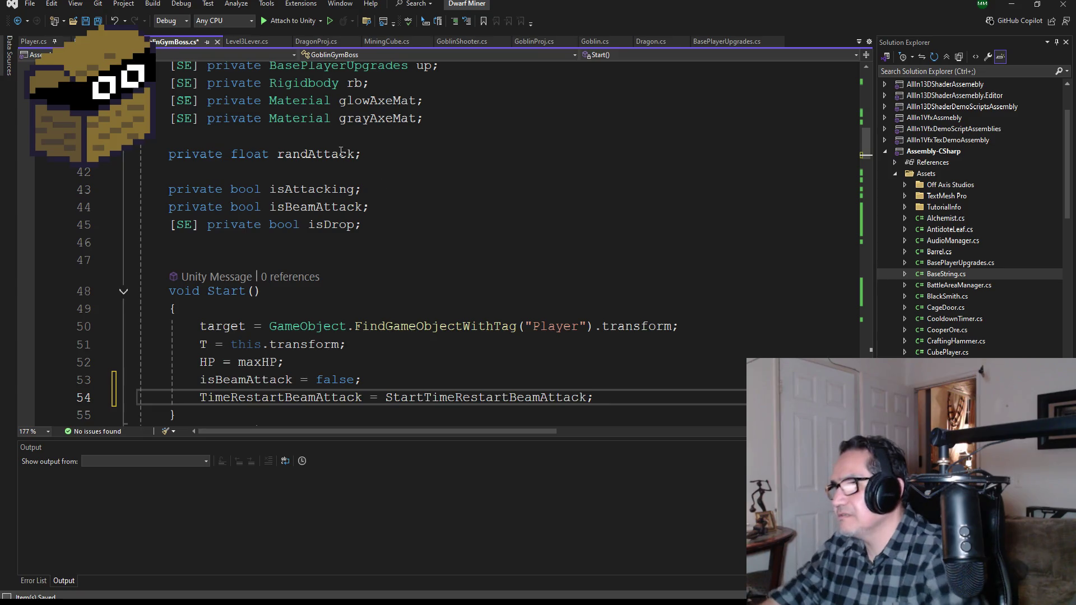
{"action": "left_click", "coordinate": [1016, 8]}
{"action": "scroll", "coordinate": [925, 207], "scroll_direction": "down", "scroll_amount": 5}
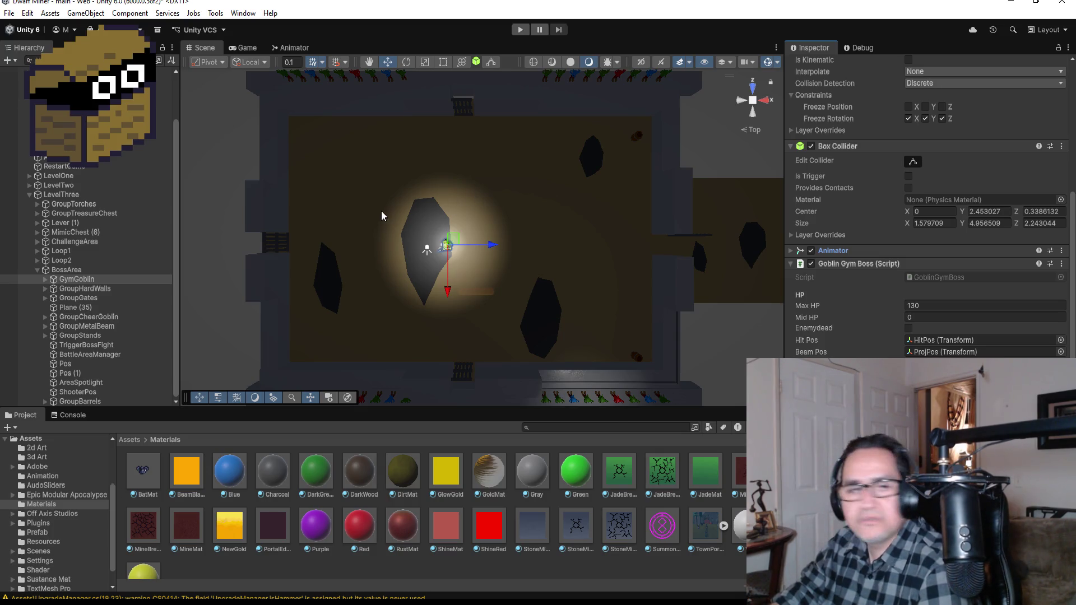
{"action": "scroll", "coordinate": [464, 247], "scroll_direction": "down", "scroll_amount": 2}
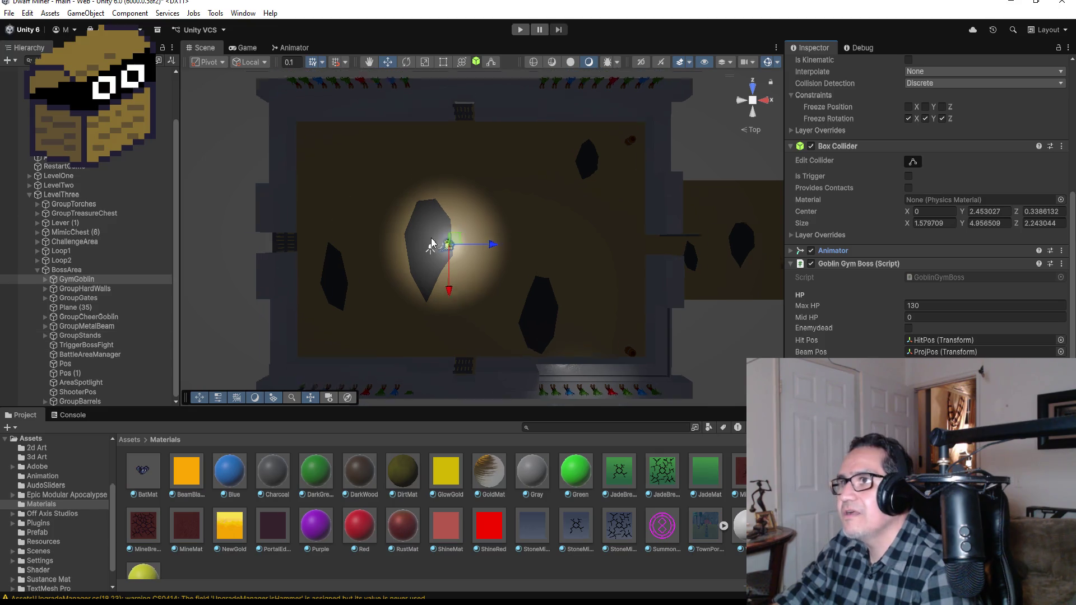
{"action": "scroll", "coordinate": [464, 246], "scroll_direction": "up", "scroll_amount": 1}
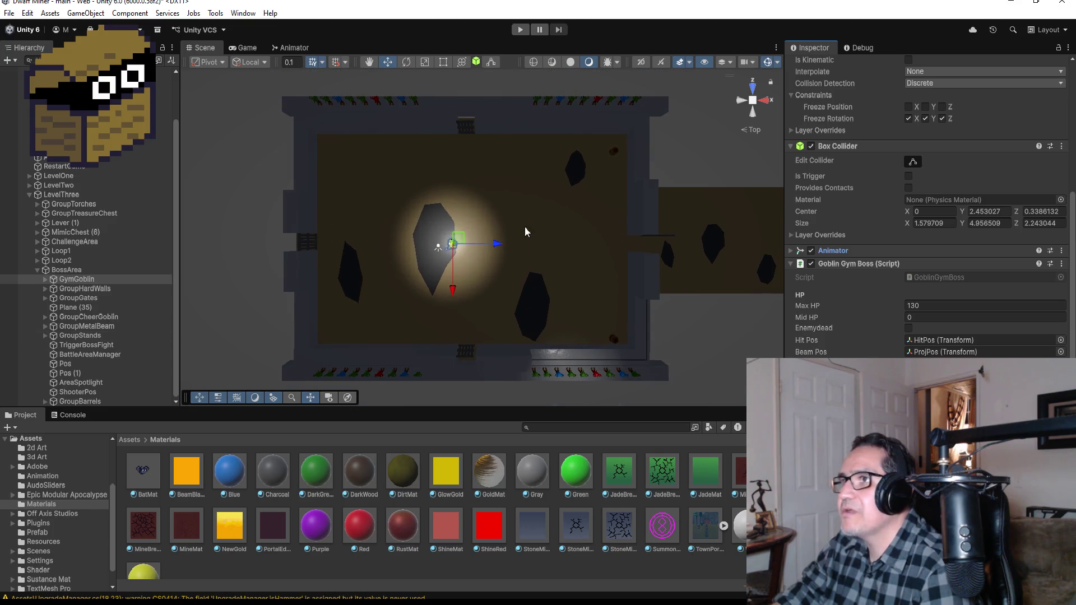
{"action": "left_click", "coordinate": [635, 104]}
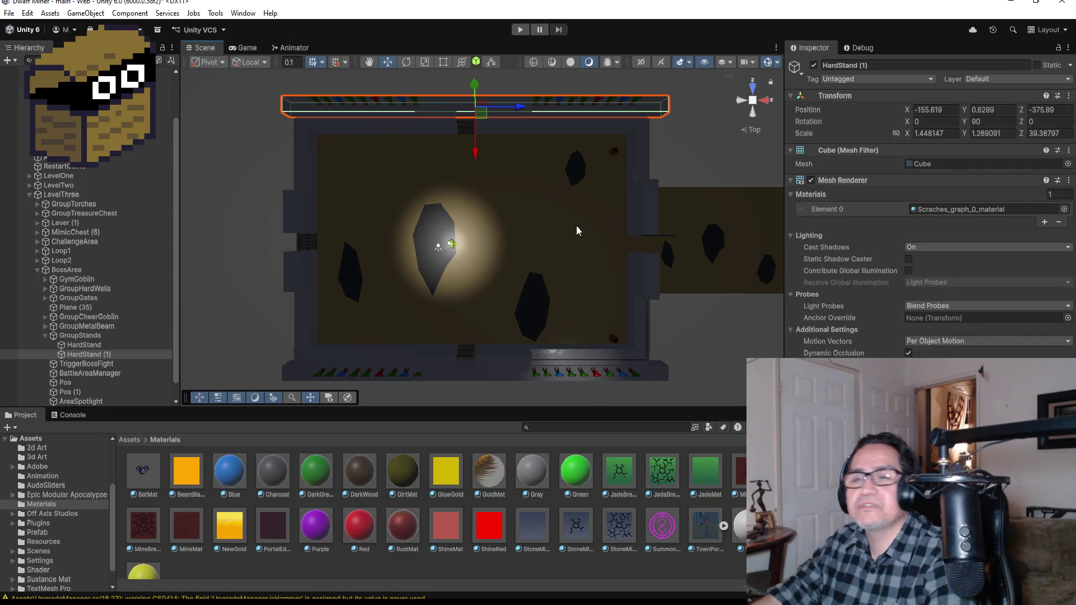
{"action": "left_click", "coordinate": [45, 336]}
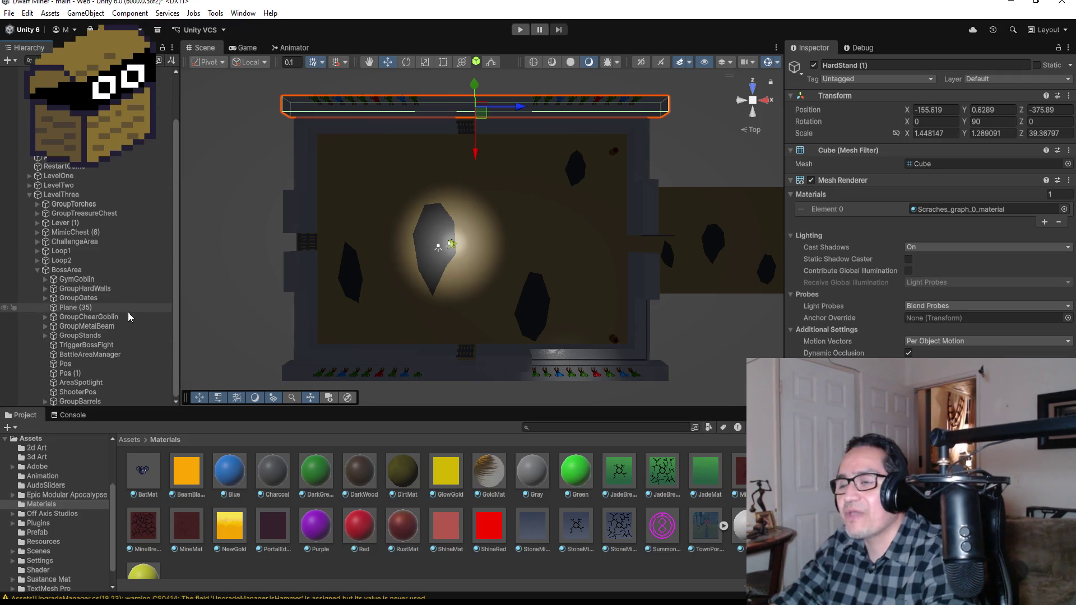
{"action": "scroll", "coordinate": [439, 251], "scroll_direction": "up", "scroll_amount": 4}
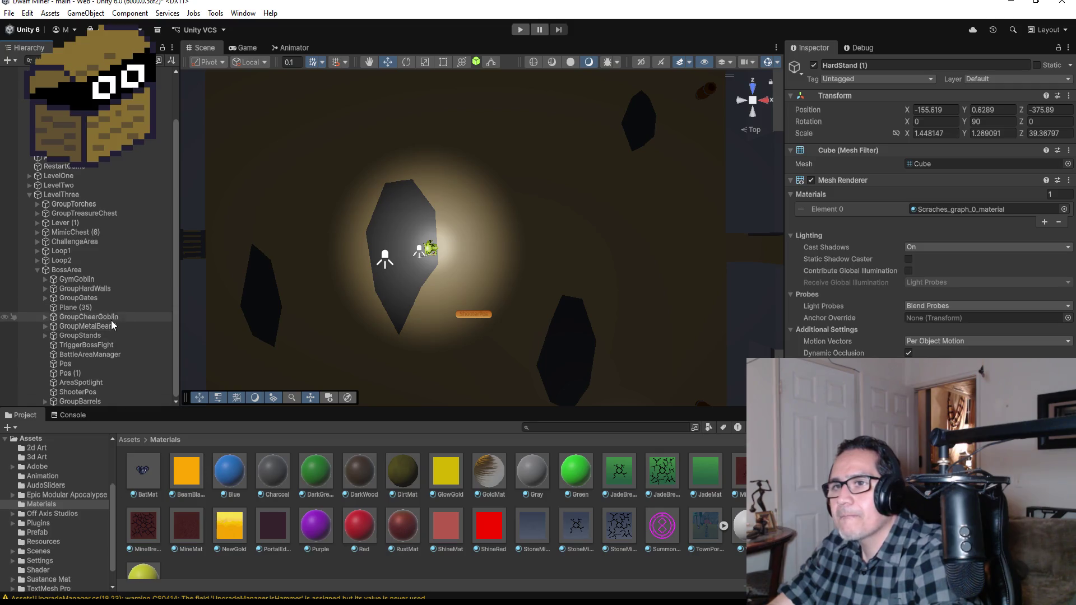
{"action": "left_click", "coordinate": [93, 271]}
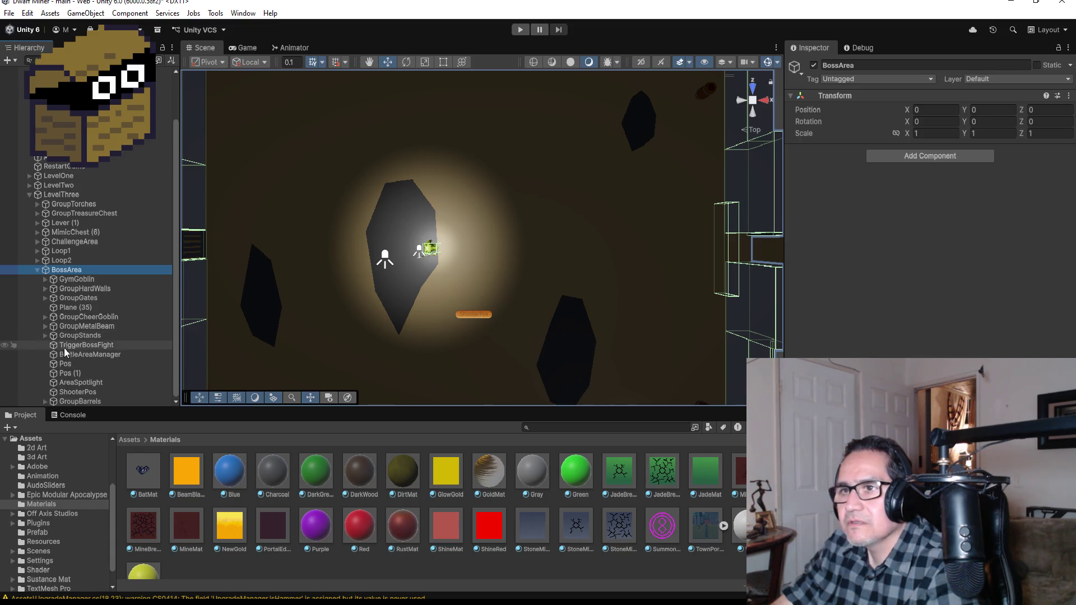
Expand GroupCheerGoblin under GroupGates and frame a Goblin object in the Scene view
{"action": "left_click", "coordinate": [66, 298]}
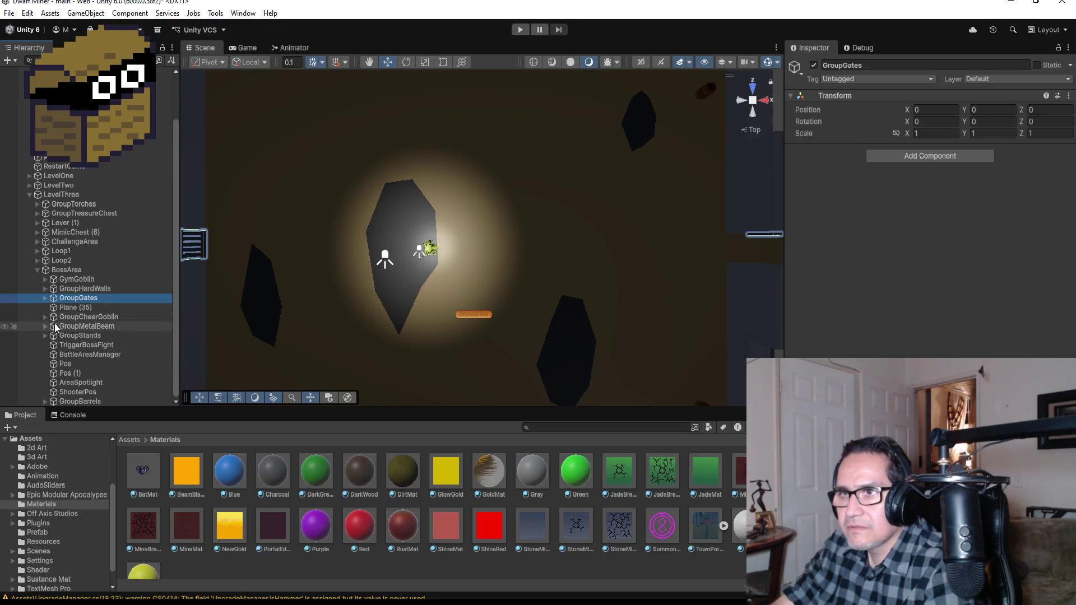
{"action": "left_click", "coordinate": [71, 317]}
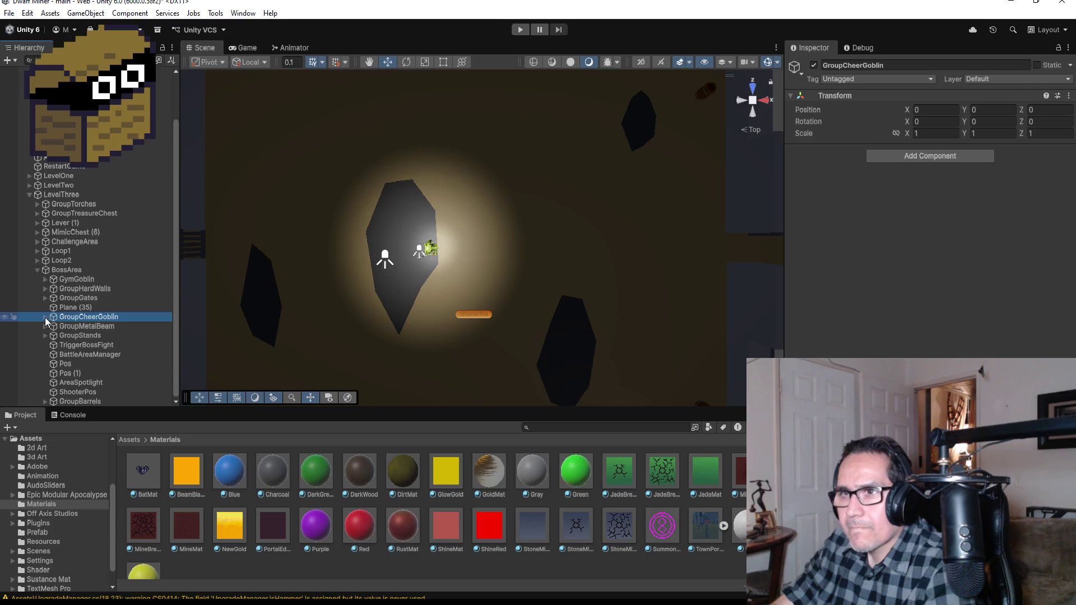
{"action": "left_click", "coordinate": [45, 318]}
{"action": "left_click", "coordinate": [58, 337]}
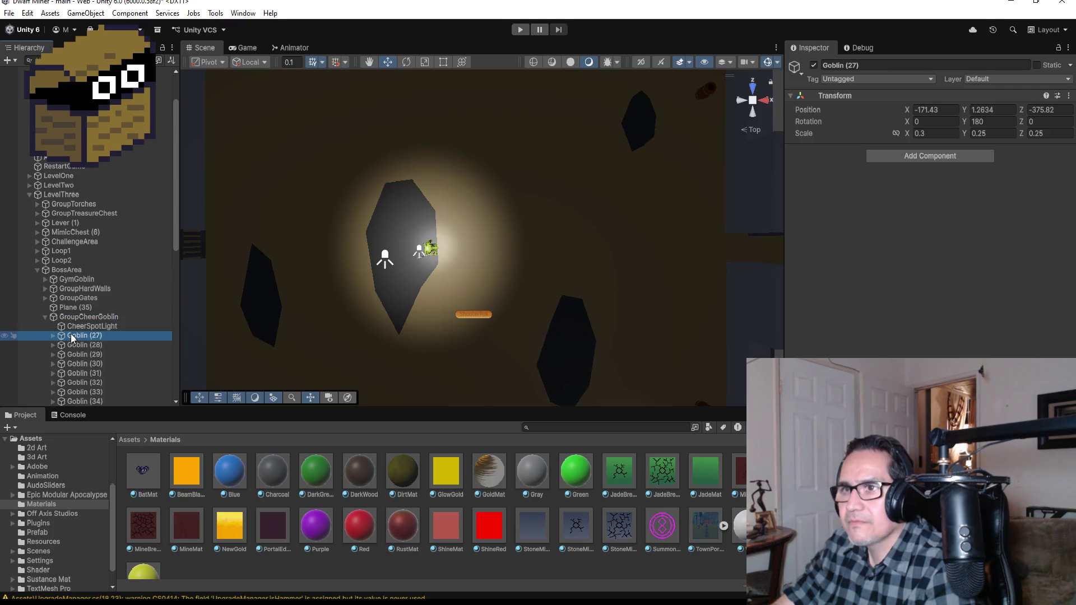
{"action": "scroll", "coordinate": [80, 359], "scroll_direction": "down", "scroll_amount": 5}
{"action": "scroll", "coordinate": [92, 348], "scroll_direction": "down", "scroll_amount": 5}
{"action": "double_click", "coordinate": [83, 313]}
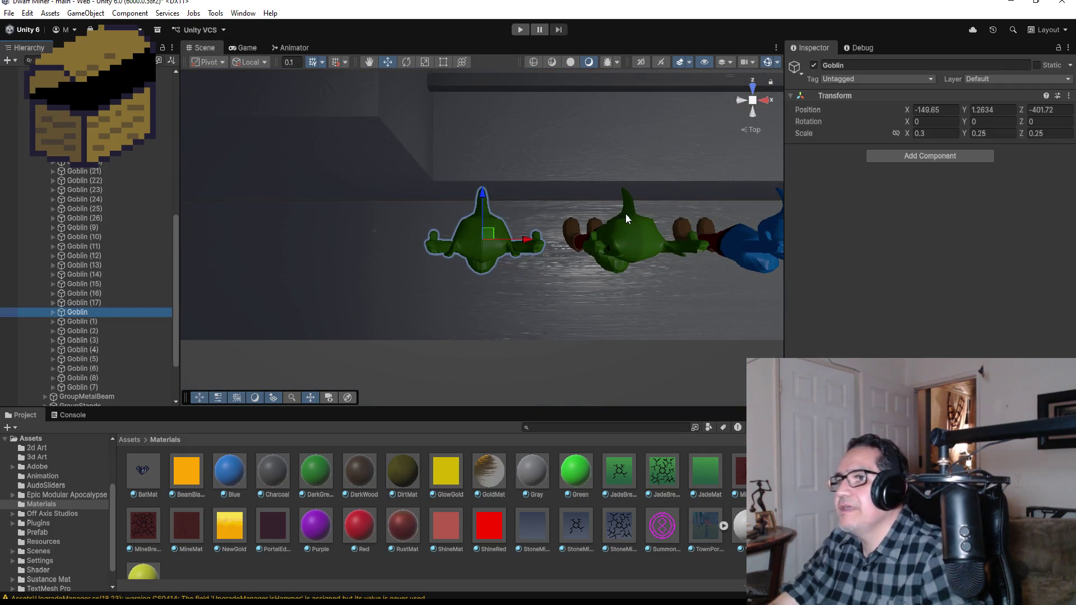
Orbit and snap the Scene view to a front view of the cheering goblins on the ledge
{"action": "left_click_drag", "start_coordinate": [566, 164], "coordinate": [495, 133]}
{"action": "left_click_drag", "start_coordinate": [538, 223], "coordinate": [505, 241]}
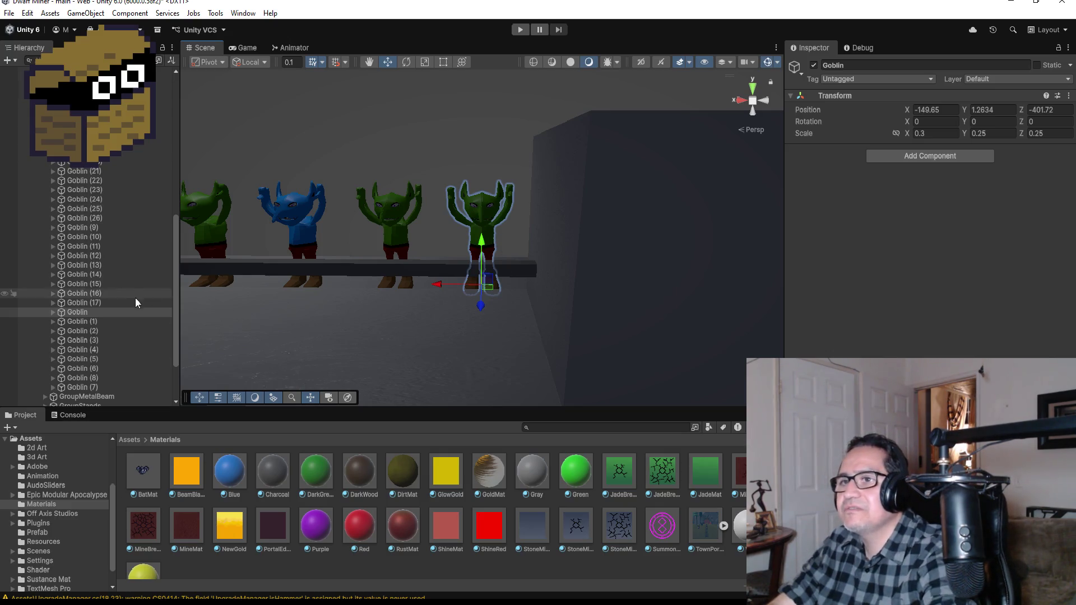
{"action": "left_click", "coordinate": [764, 101]}
{"action": "left_click", "coordinate": [739, 99]}
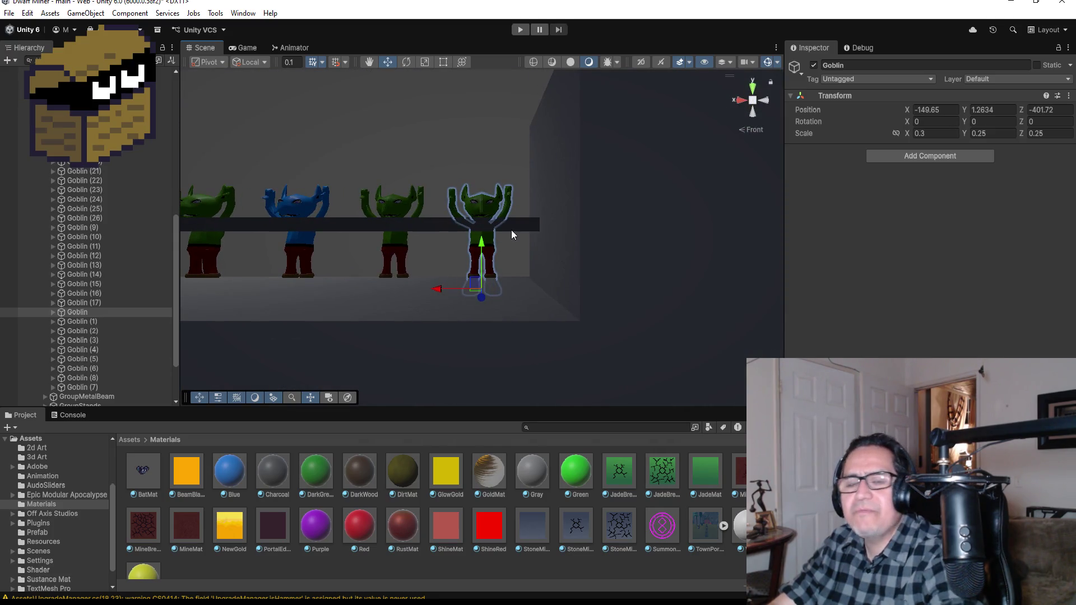
{"action": "scroll", "coordinate": [511, 230], "scroll_direction": "up", "scroll_amount": 3}
{"action": "scroll", "coordinate": [553, 239], "scroll_direction": "down", "scroll_amount": 4}
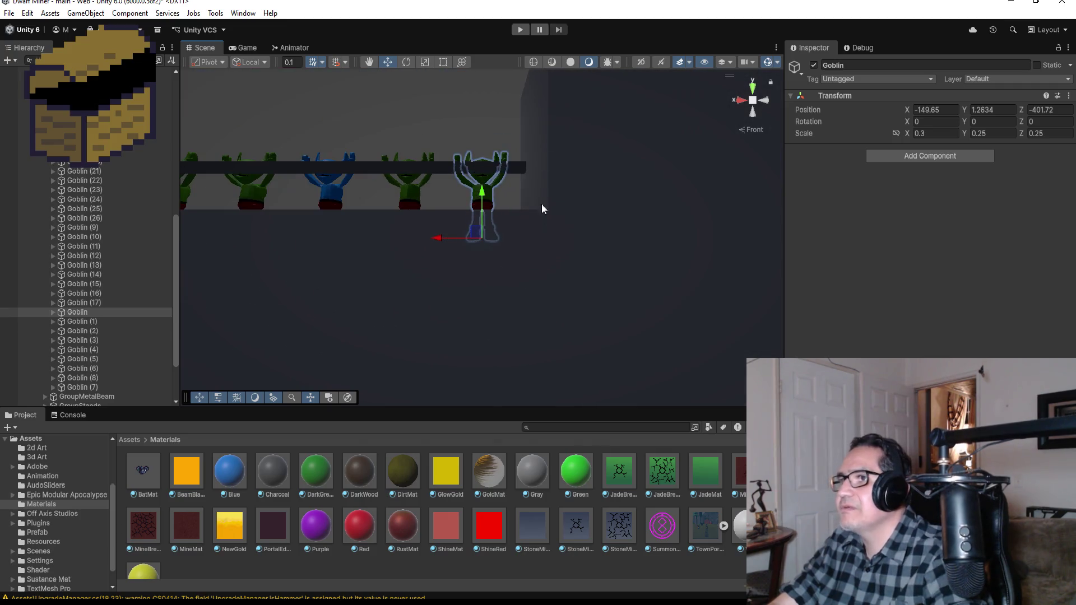
{"action": "mouse_move", "coordinate": [541, 203]}
{"action": "left_mouse_down"}
{"action": "mouse_move", "coordinate": [570, 134]}
{"action": "mouse_move", "coordinate": [574, 178]}
{"action": "mouse_move", "coordinate": [558, 183]}
{"action": "left_mouse_up"}
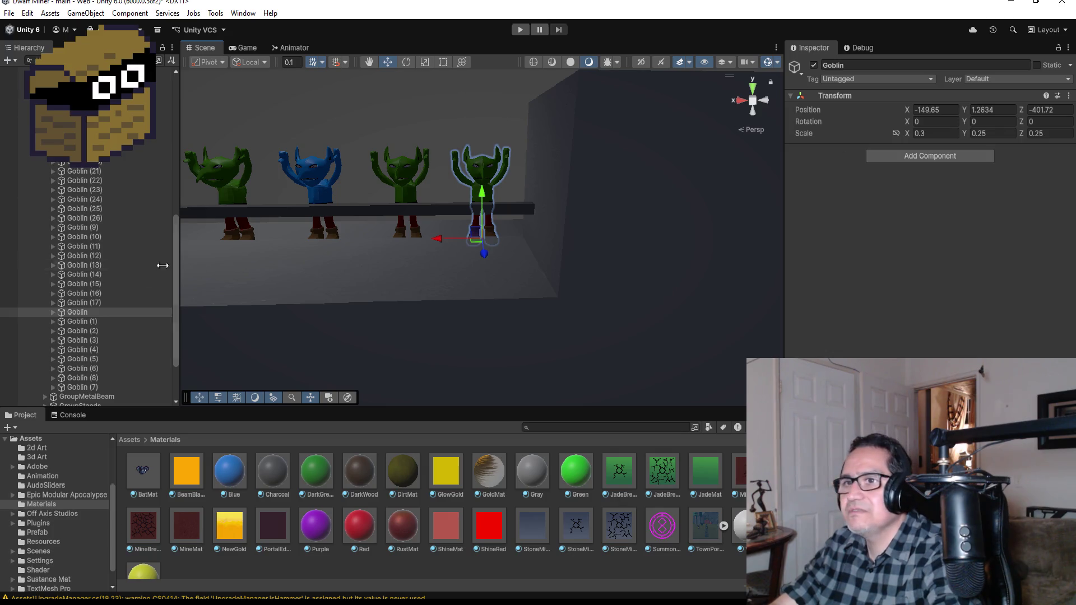
Expand the Goblin to inspect its Body and metarig children, then collapse it
{"action": "left_click", "coordinate": [55, 313]}
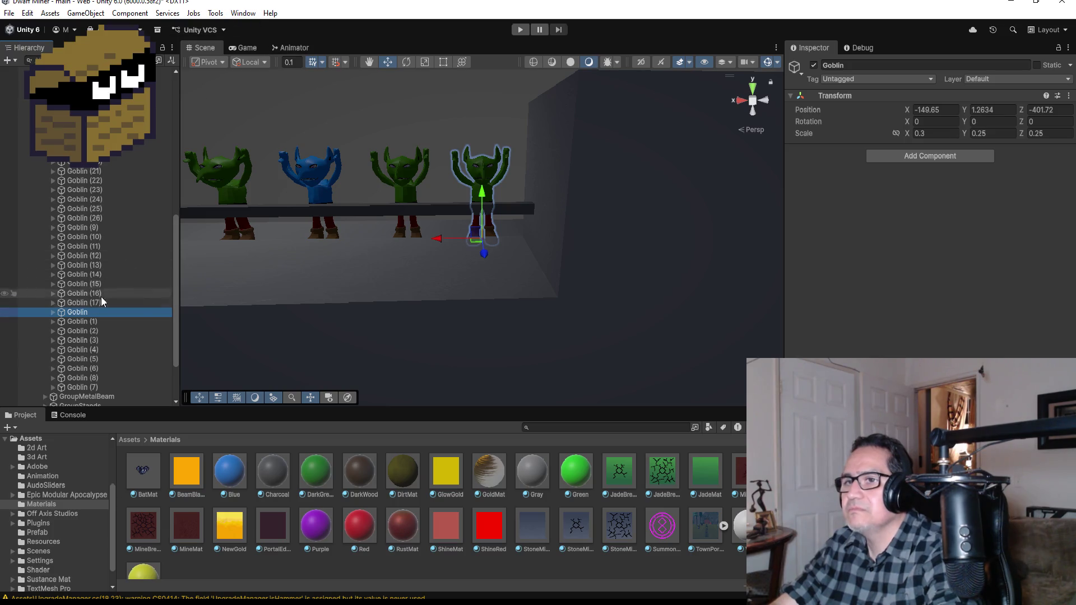
{"action": "left_click", "coordinate": [53, 312]}
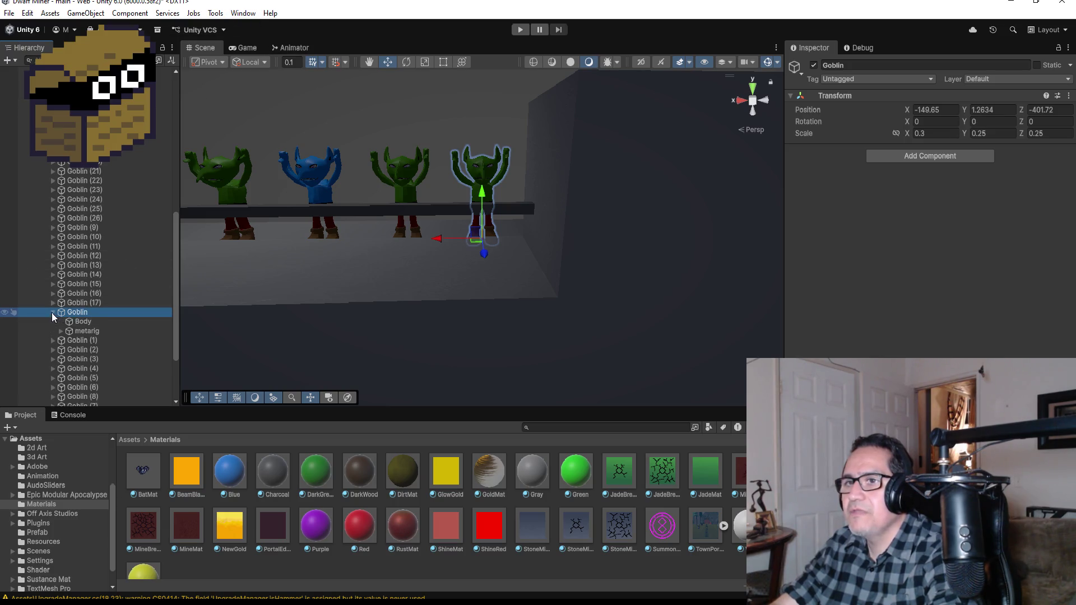
{"action": "left_click", "coordinate": [79, 323]}
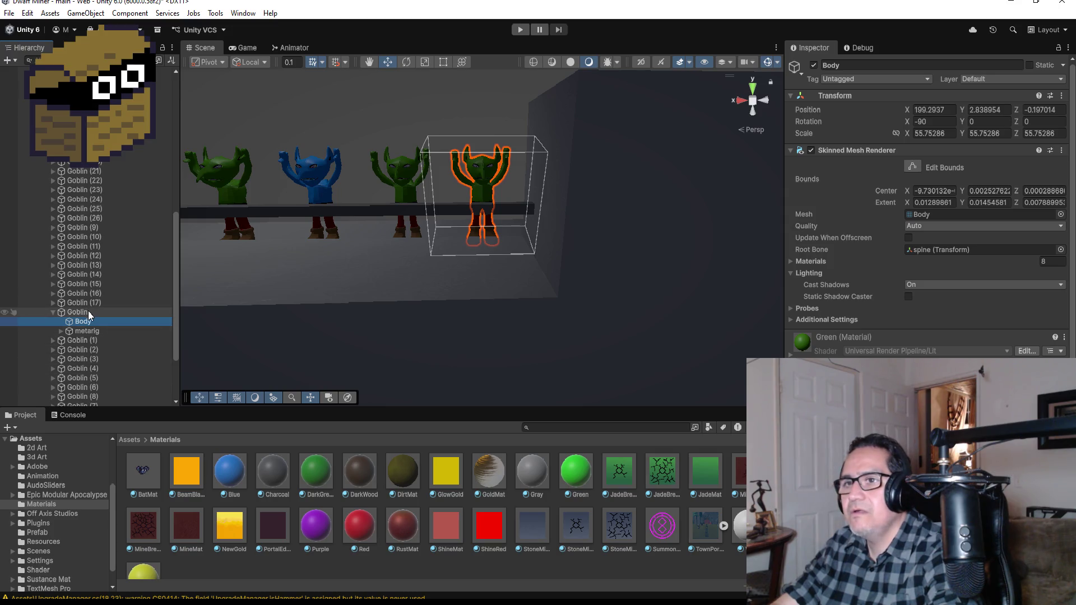
{"action": "left_click", "coordinate": [48, 312]}
{"action": "left_click", "coordinate": [53, 312]}
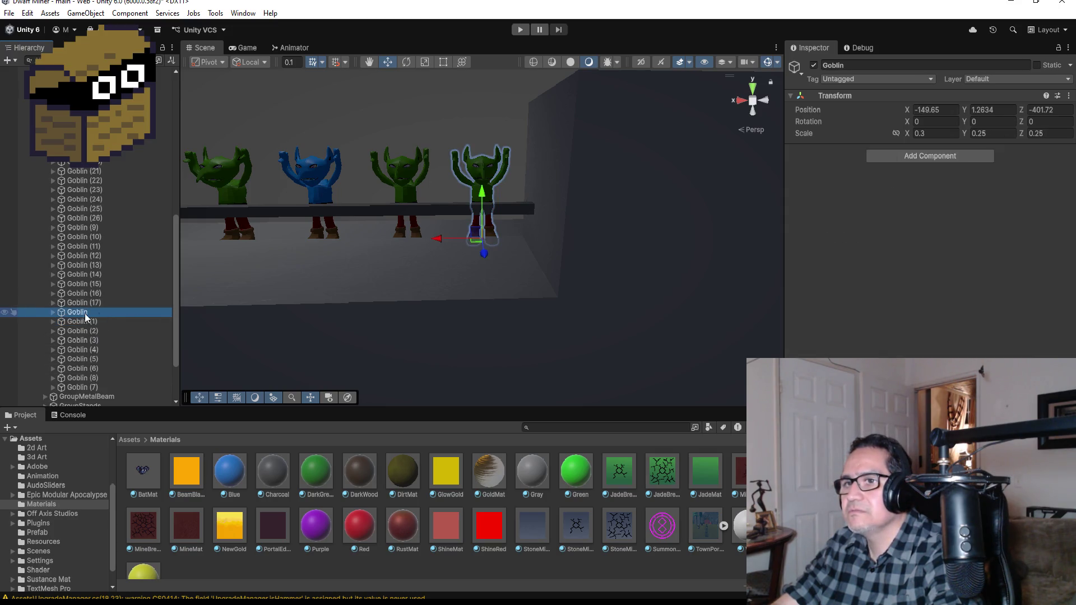
{"action": "left_click", "coordinate": [243, 13]}
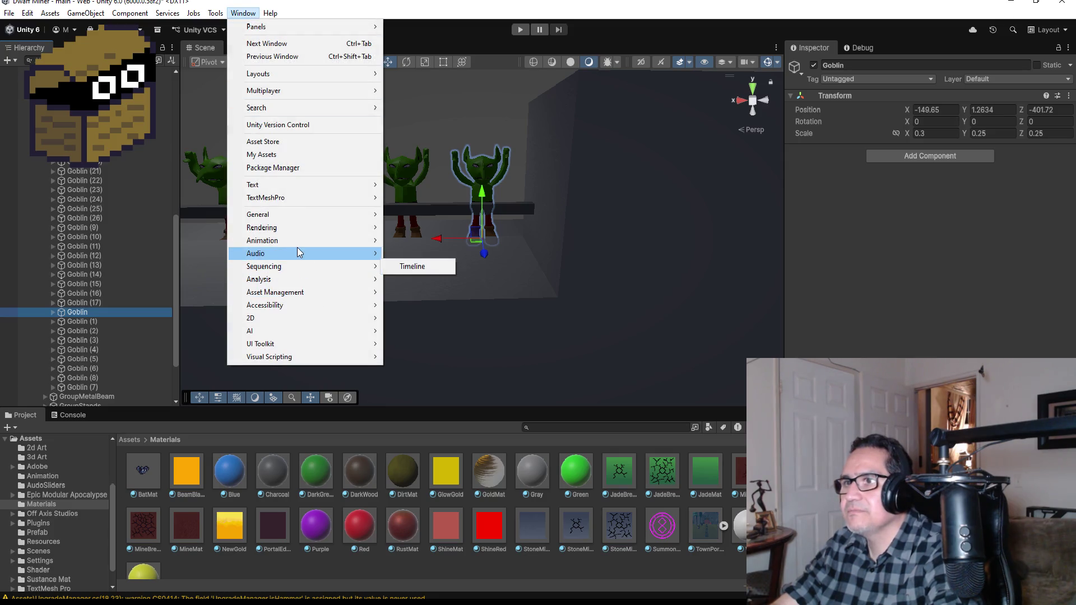
Open the Animation window and save a new GoblinCheer clip for the Goblin in Assets/Animation
{"action": "mouse_move", "coordinate": [297, 240]}
{"action": "left_click", "coordinate": [415, 242]}
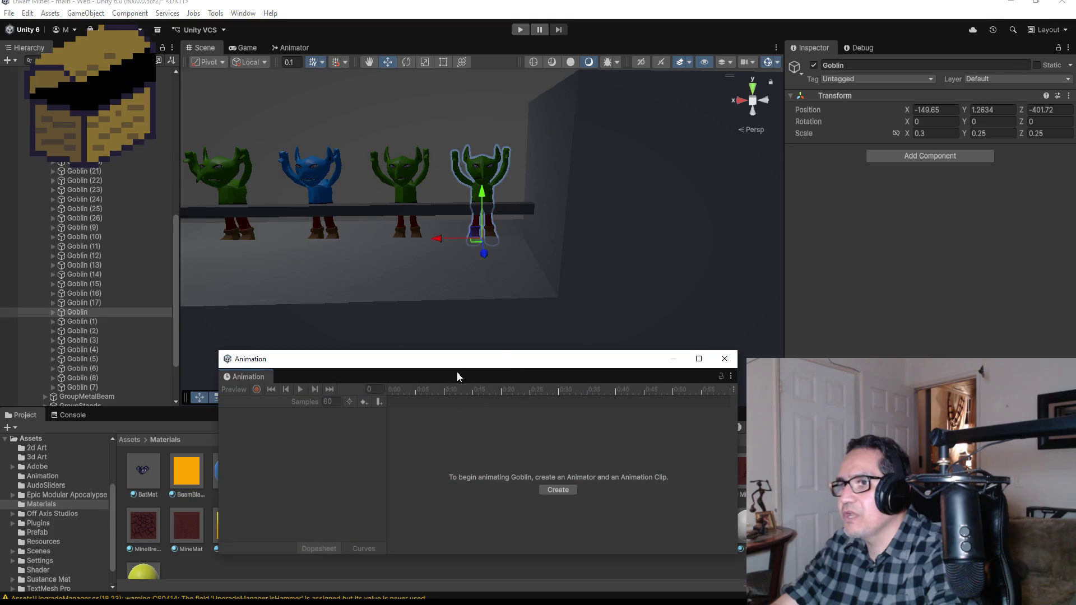
{"action": "left_click_drag", "start_coordinate": [465, 367], "coordinate": [444, 303]}
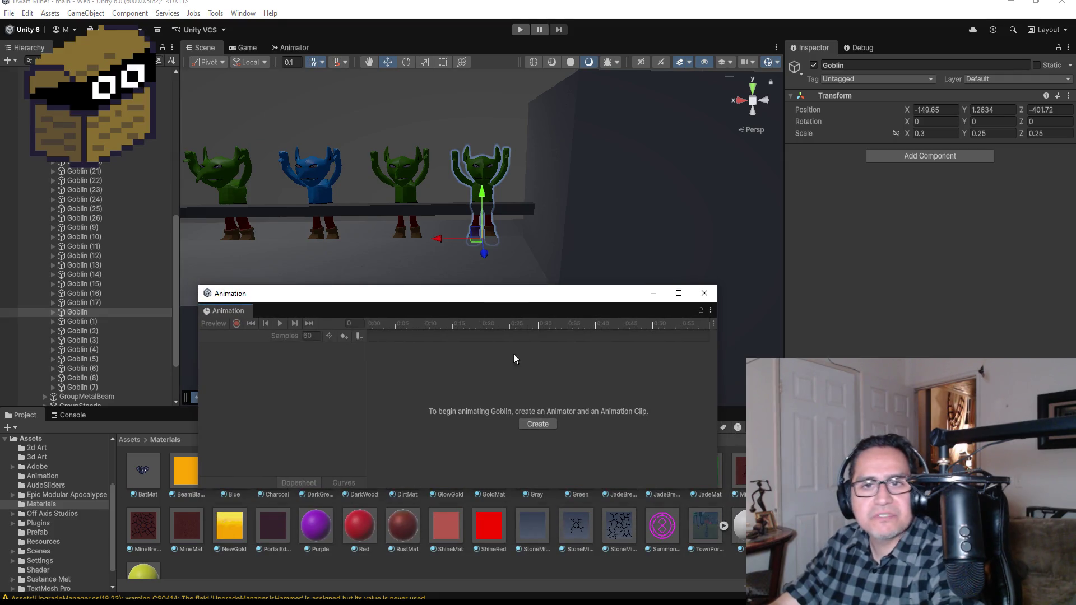
{"action": "left_click", "coordinate": [538, 423]}
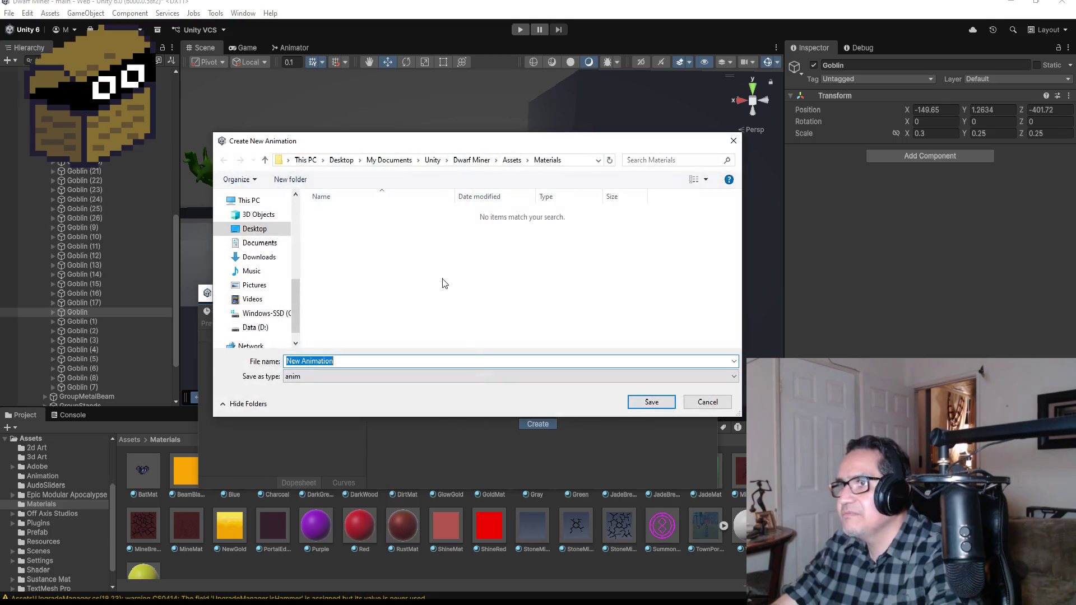
{"action": "left_click", "coordinate": [515, 162]}
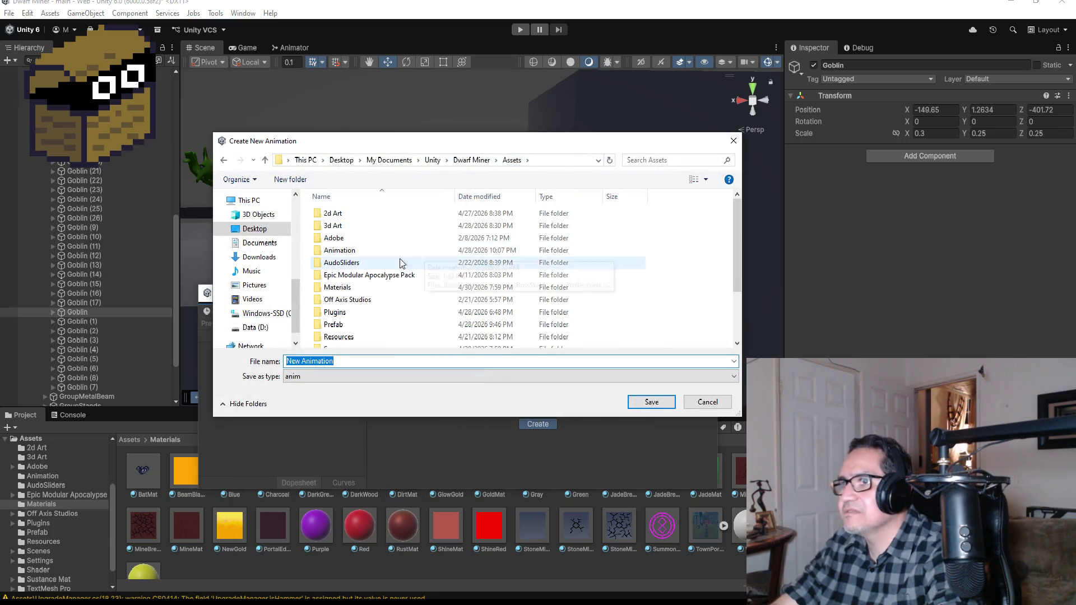
{"action": "double_click", "coordinate": [336, 250]}
{"action": "left_click", "coordinate": [364, 360]}
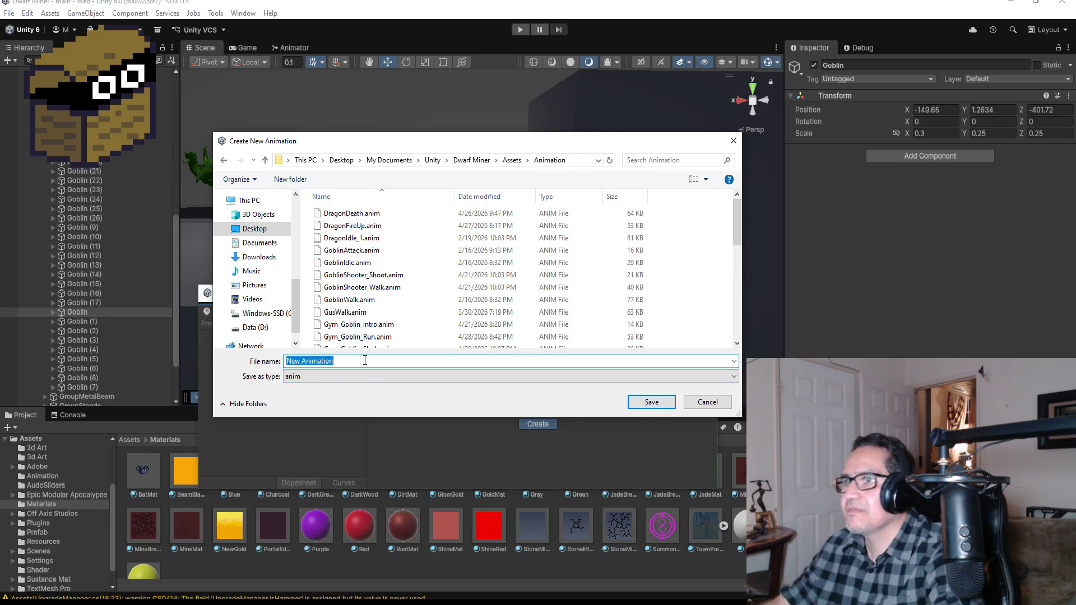
{"action": "key", "text": "BackSpace"}
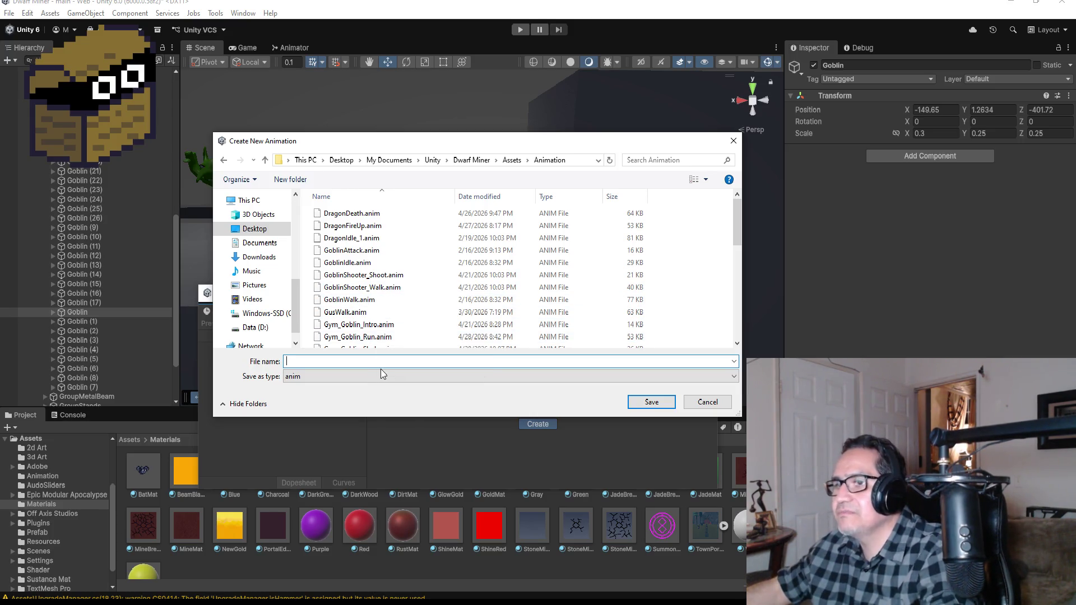
{"action": "type", "text": "GoblinCheer"}
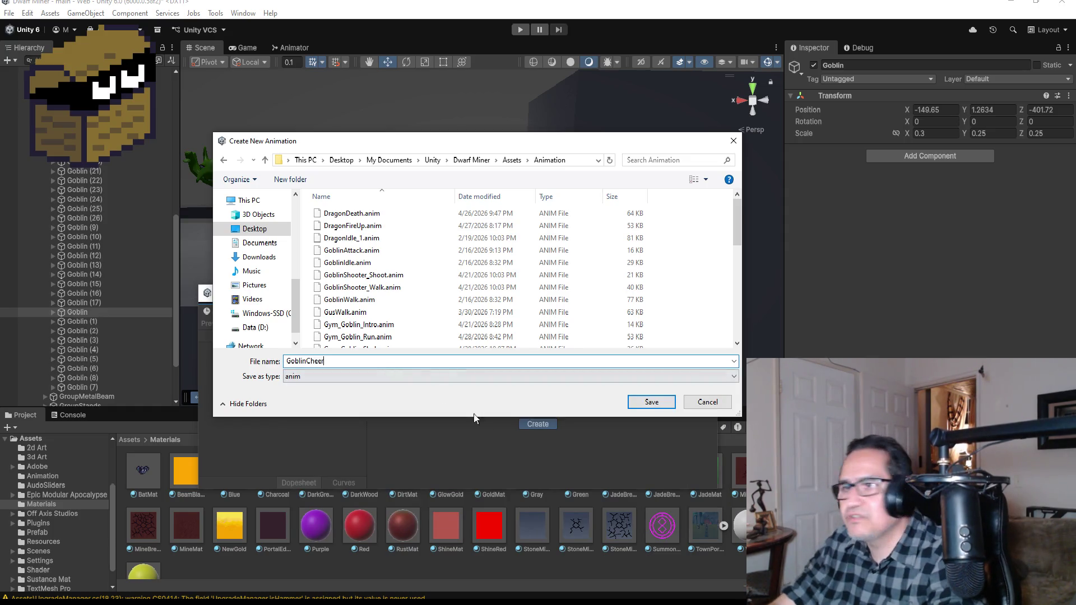
{"action": "left_click", "coordinate": [653, 402]}
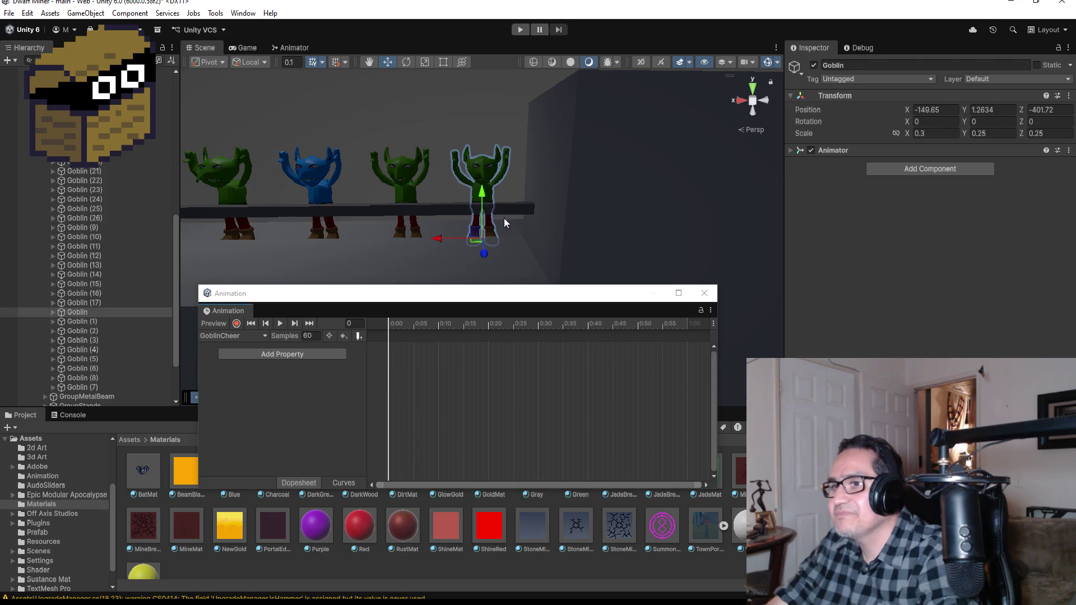
Add a metarig Rotation track to GoblinCheer and move its end keyframe to 0:15
{"action": "scroll", "coordinate": [490, 177], "scroll_direction": "up", "scroll_amount": 3}
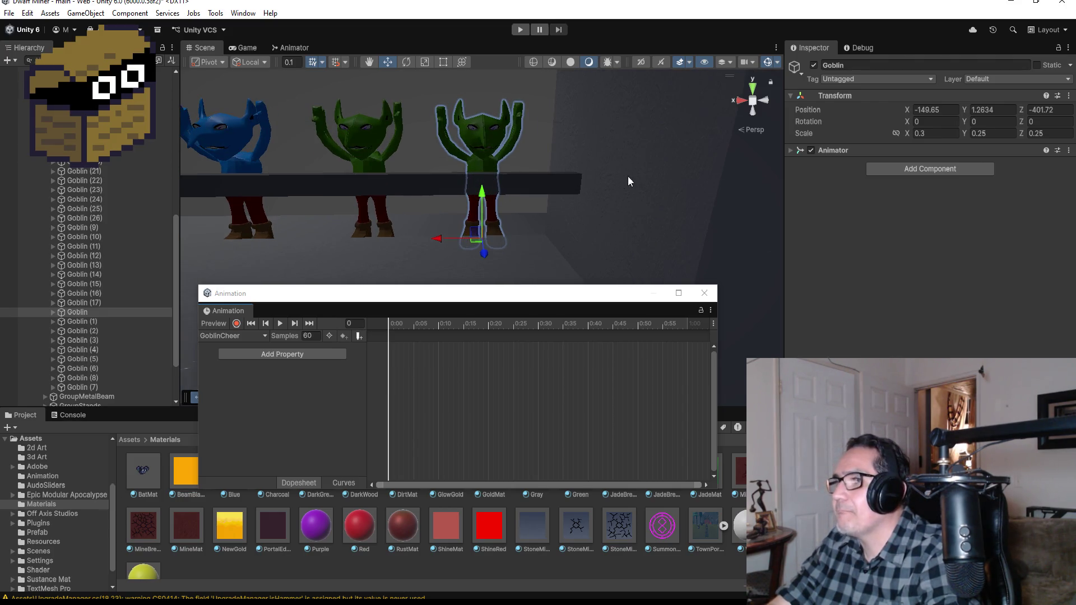
{"action": "scroll", "coordinate": [616, 180], "scroll_direction": "down", "scroll_amount": 3}
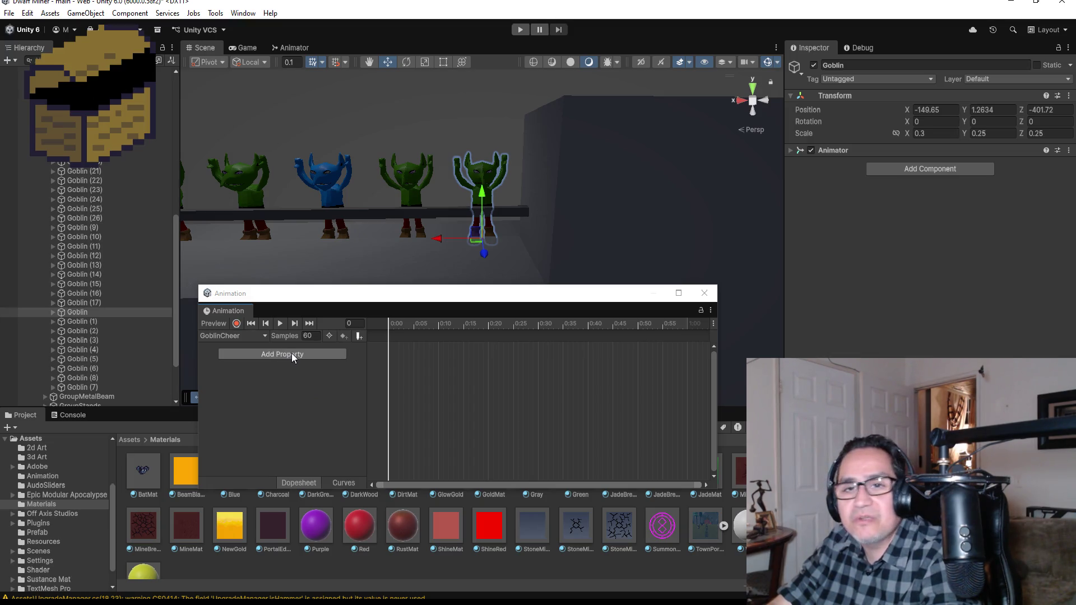
{"action": "left_click", "coordinate": [274, 355]}
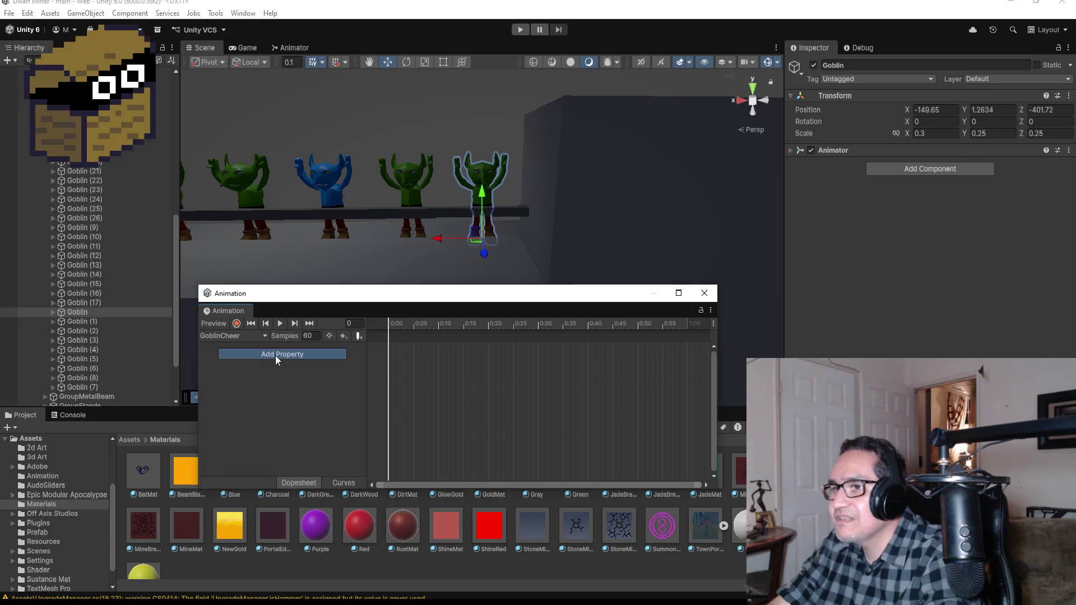
{"action": "left_click", "coordinate": [352, 373]}
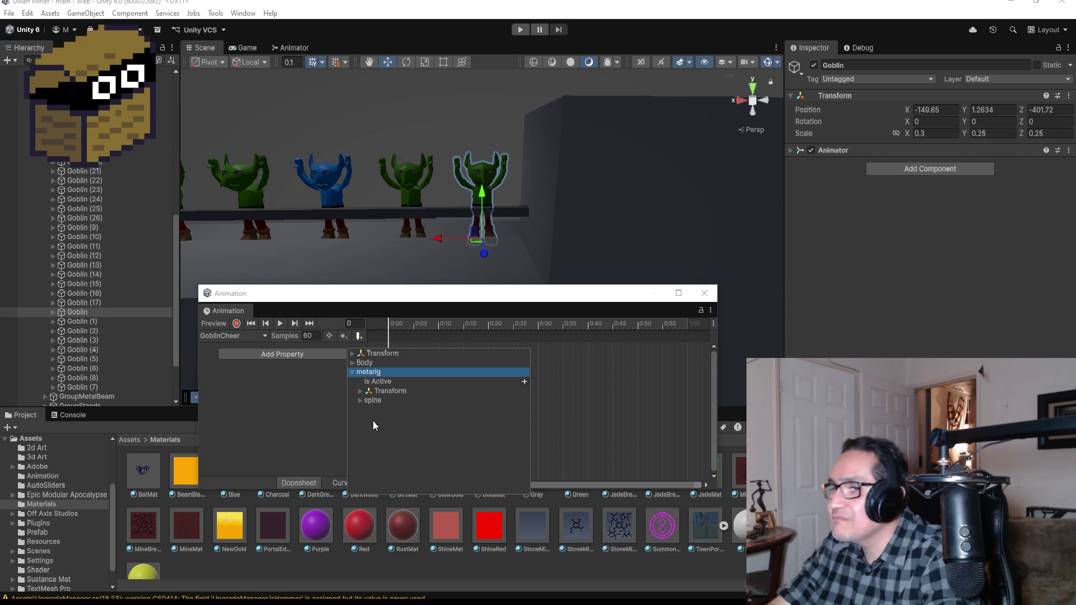
{"action": "left_click", "coordinate": [360, 392]}
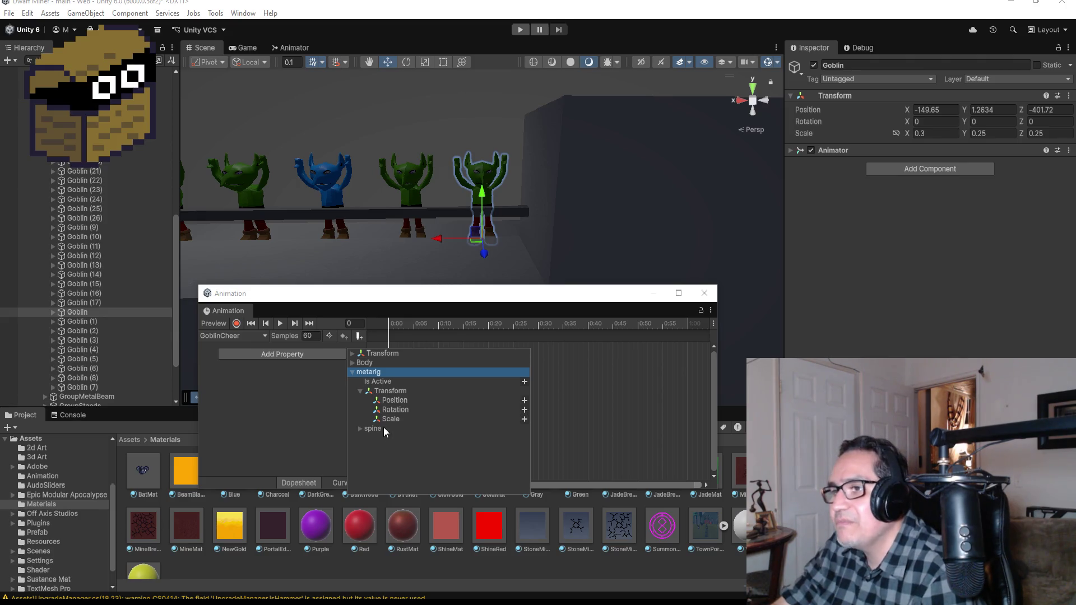
{"action": "left_click", "coordinate": [392, 410]}
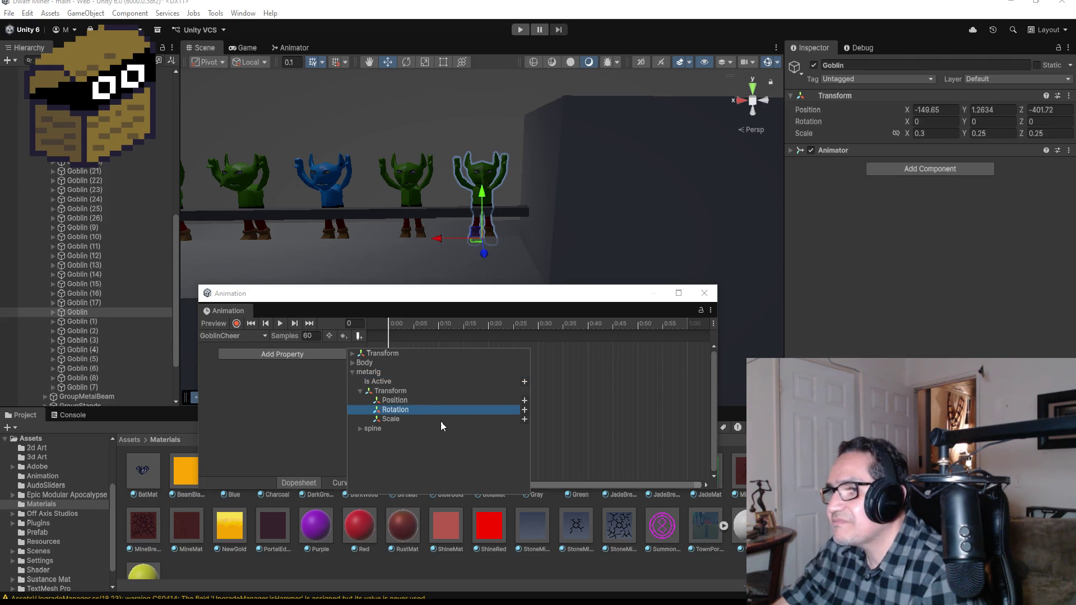
{"action": "left_click", "coordinate": [524, 410]}
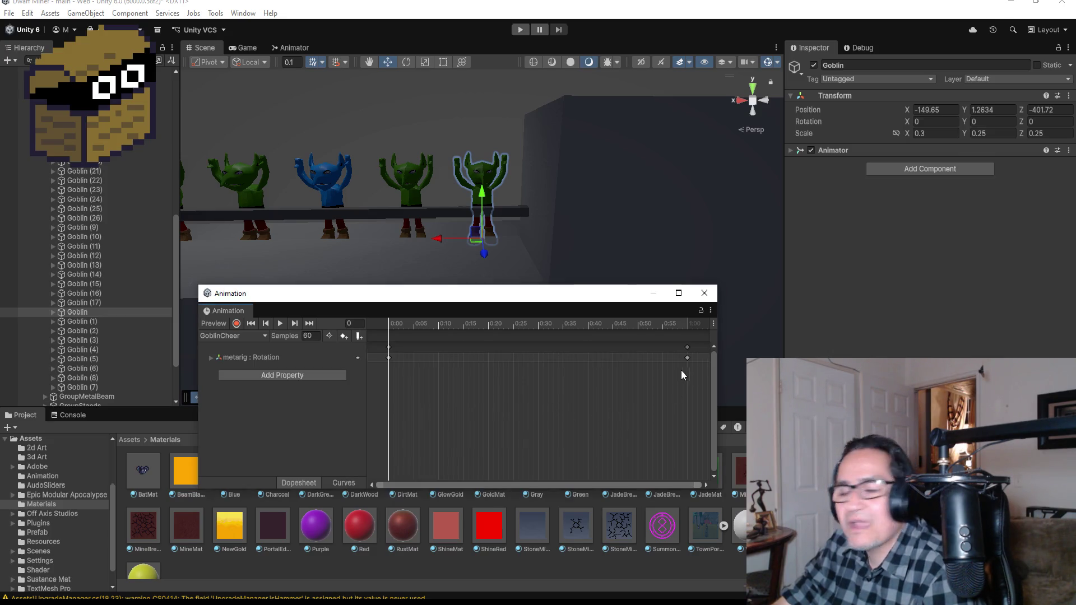
{"action": "left_click_drag", "start_coordinate": [689, 351], "coordinate": [464, 348]}
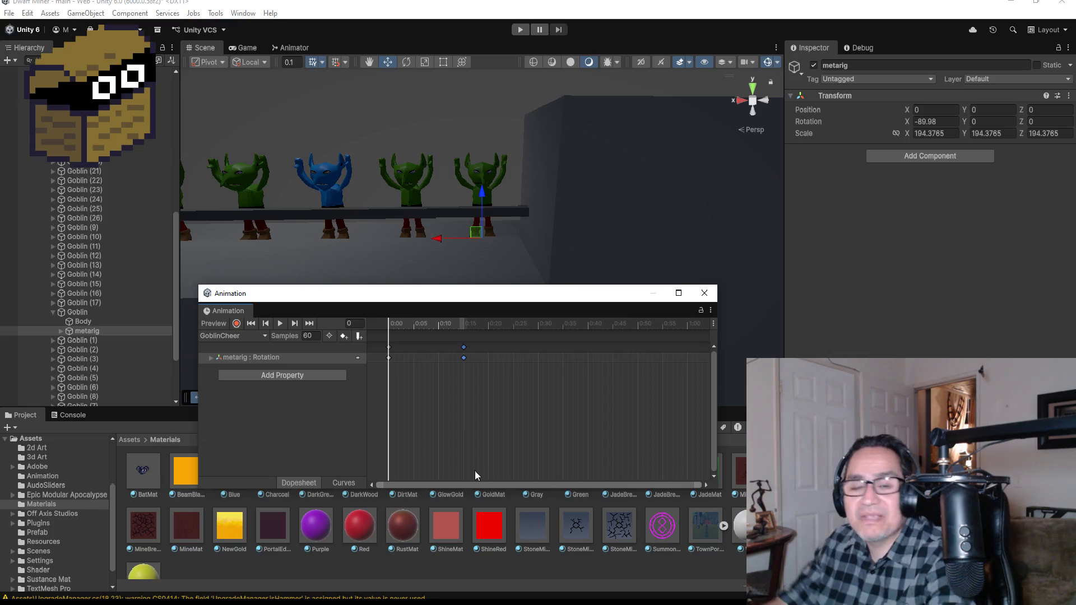
At frame 15 enable recording and expand metarig's spine bones down to spine.003
{"action": "left_click", "coordinate": [309, 324]}
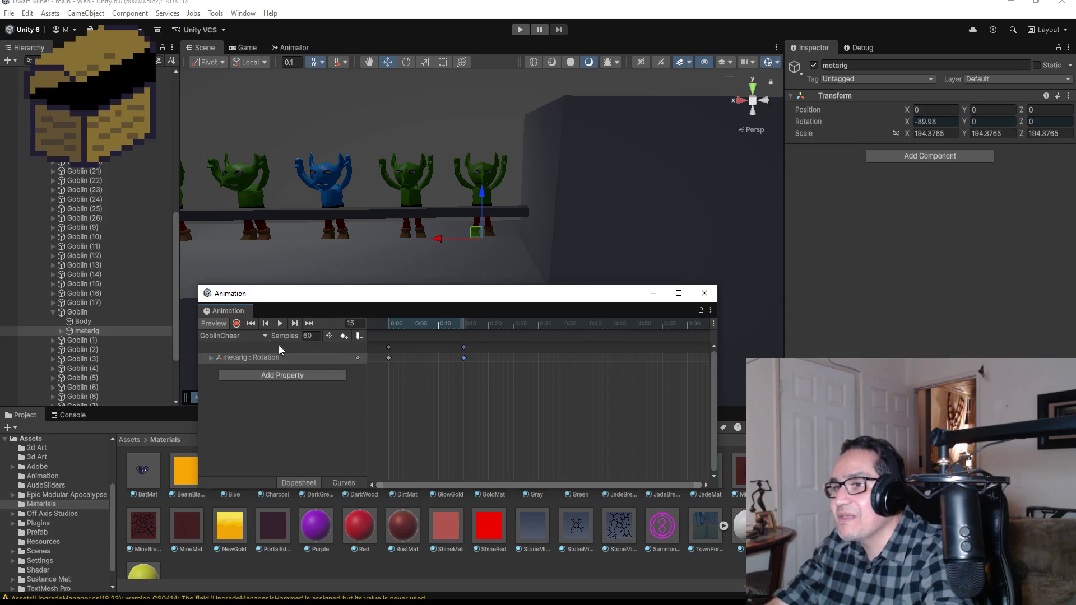
{"action": "left_click", "coordinate": [237, 323]}
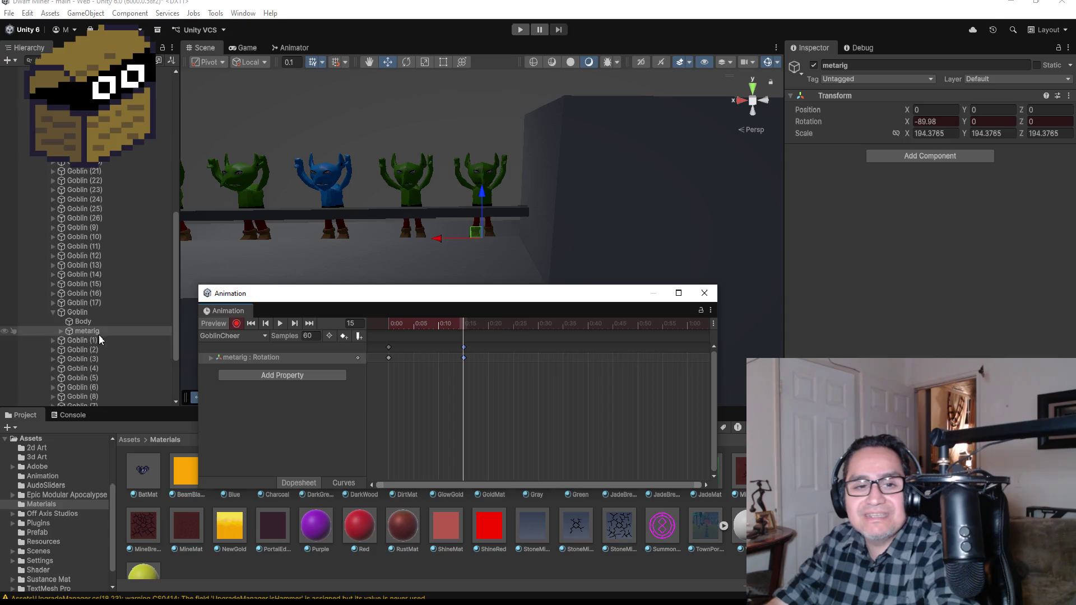
{"action": "left_click", "coordinate": [59, 331]}
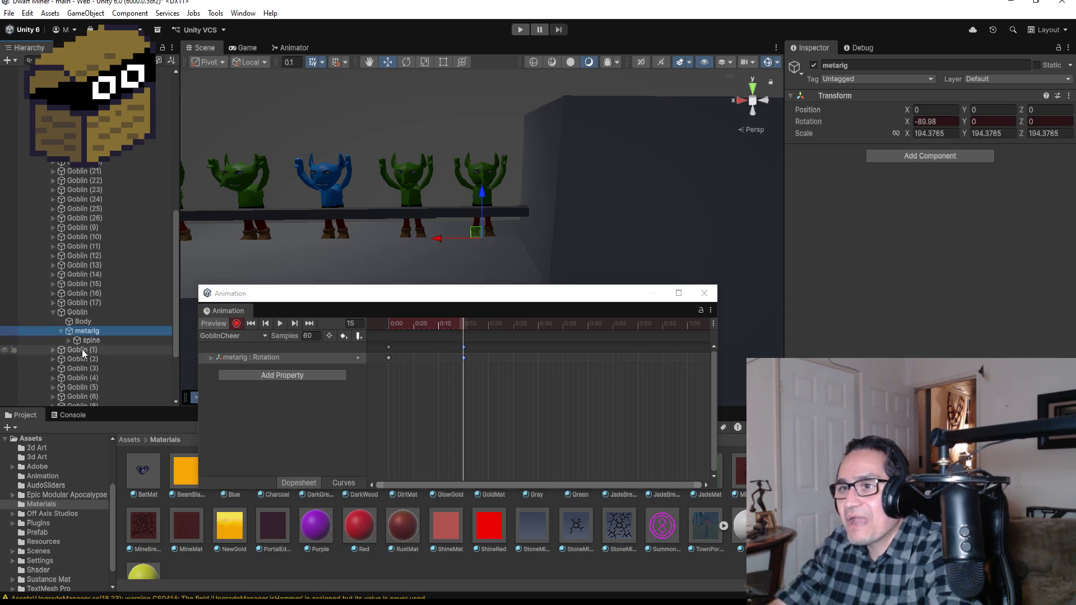
{"action": "left_click", "coordinate": [68, 340]}
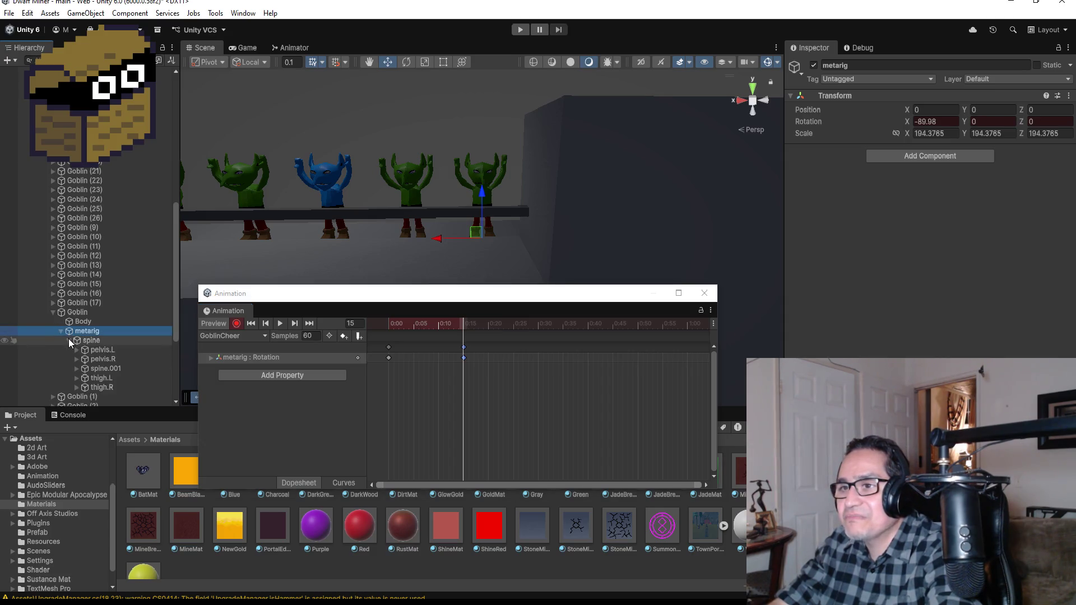
{"action": "left_click", "coordinate": [106, 368]}
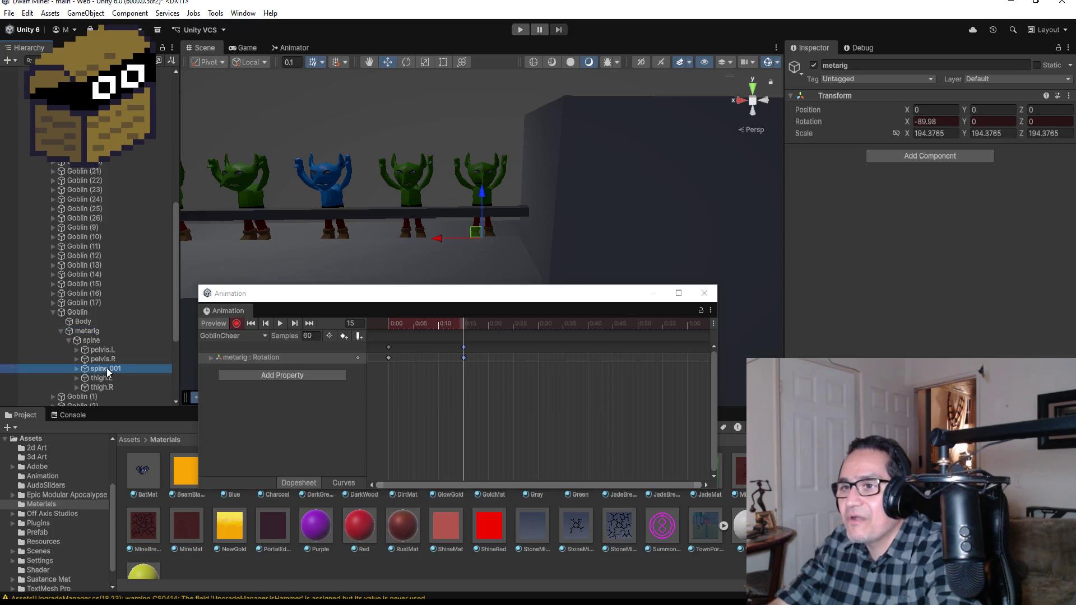
{"action": "left_click", "coordinate": [77, 368]}
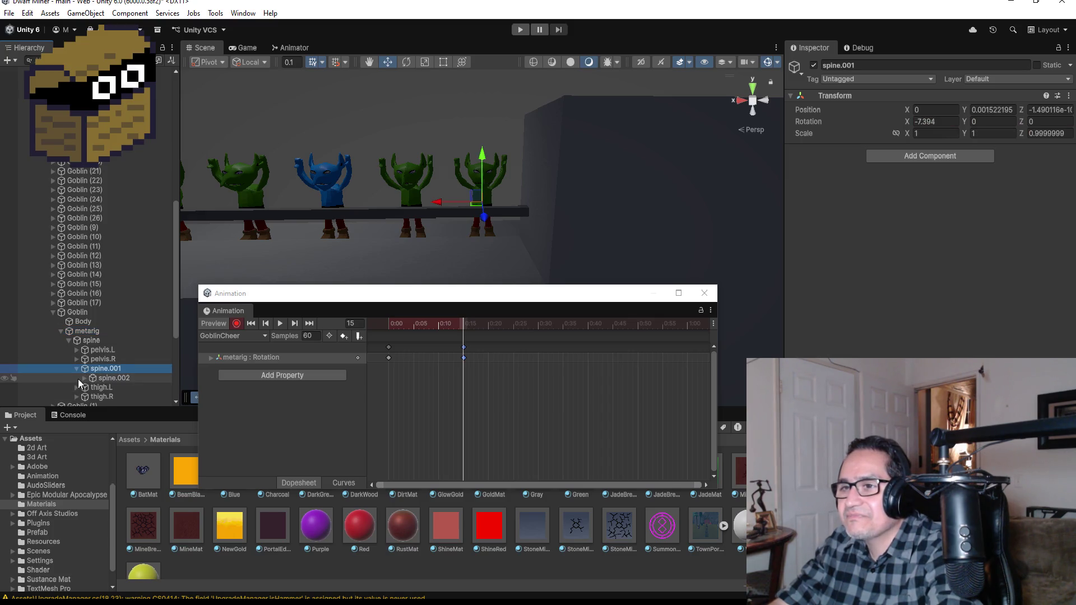
{"action": "left_click", "coordinate": [84, 378]}
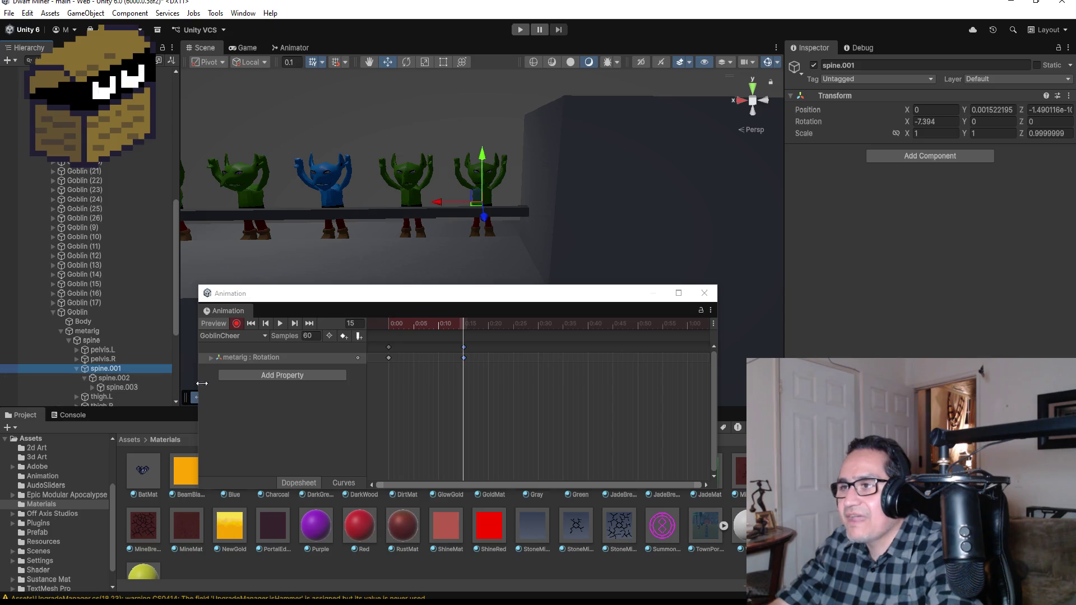
Stop recording, delete the 0:15 keyframes and return to the clip start
{"action": "left_click", "coordinate": [236, 324]}
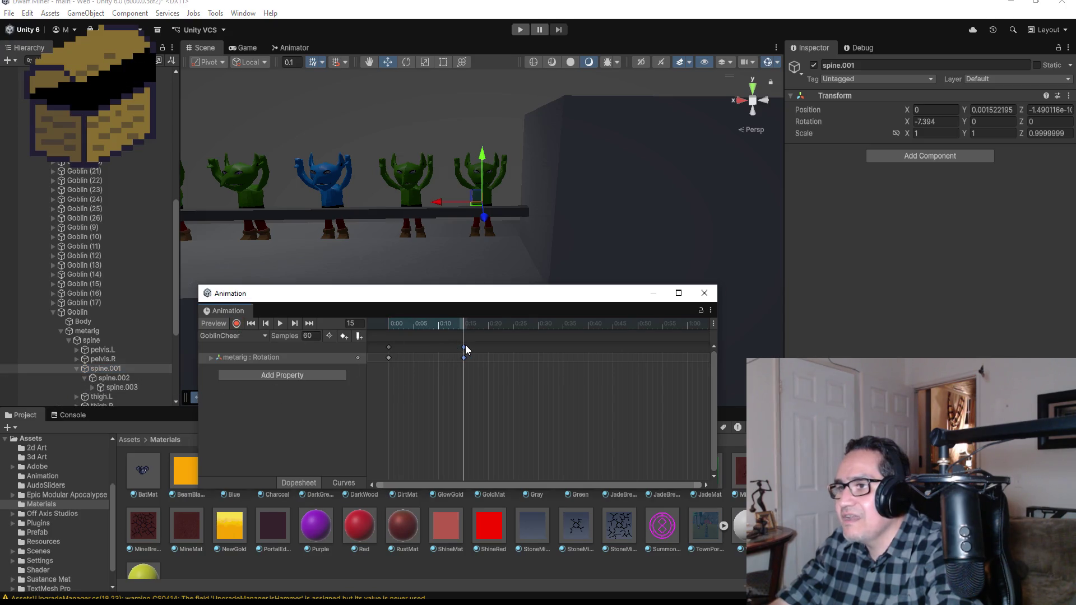
{"action": "left_click", "coordinate": [466, 350]}
{"action": "key", "text": "Delete"}
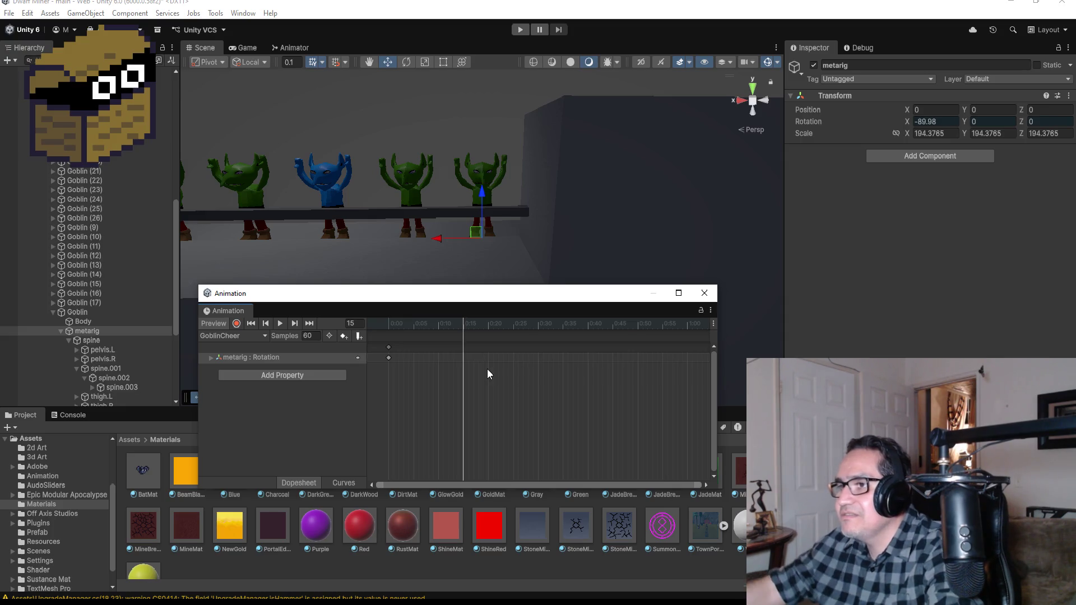
{"action": "left_click", "coordinate": [267, 324]}
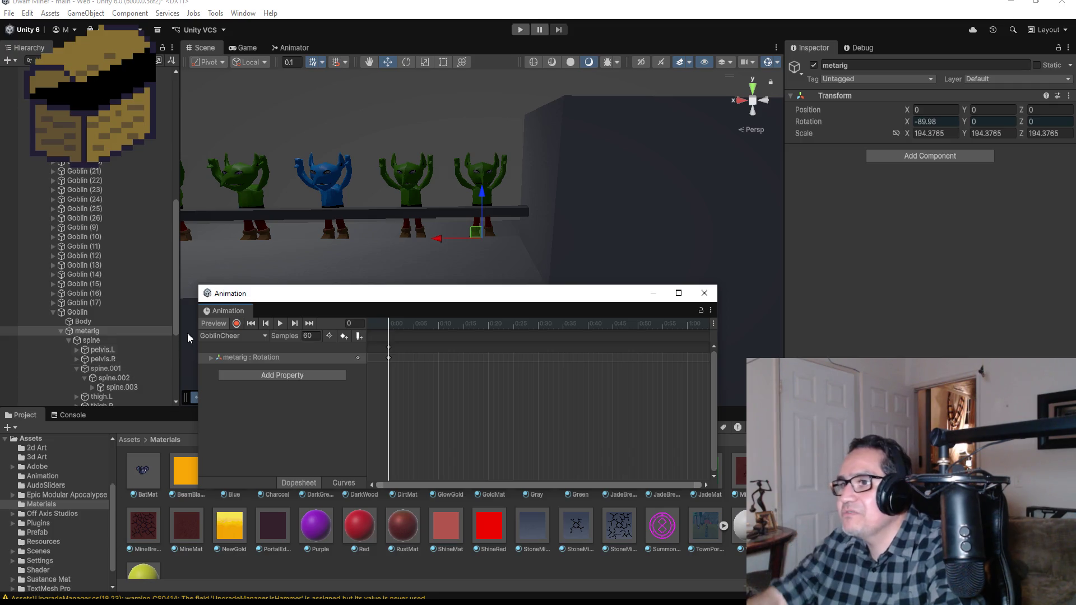
Key spine.003 raised slightly at frame 15 while recording, then return to frame 0
{"action": "double_click", "coordinate": [463, 358]}
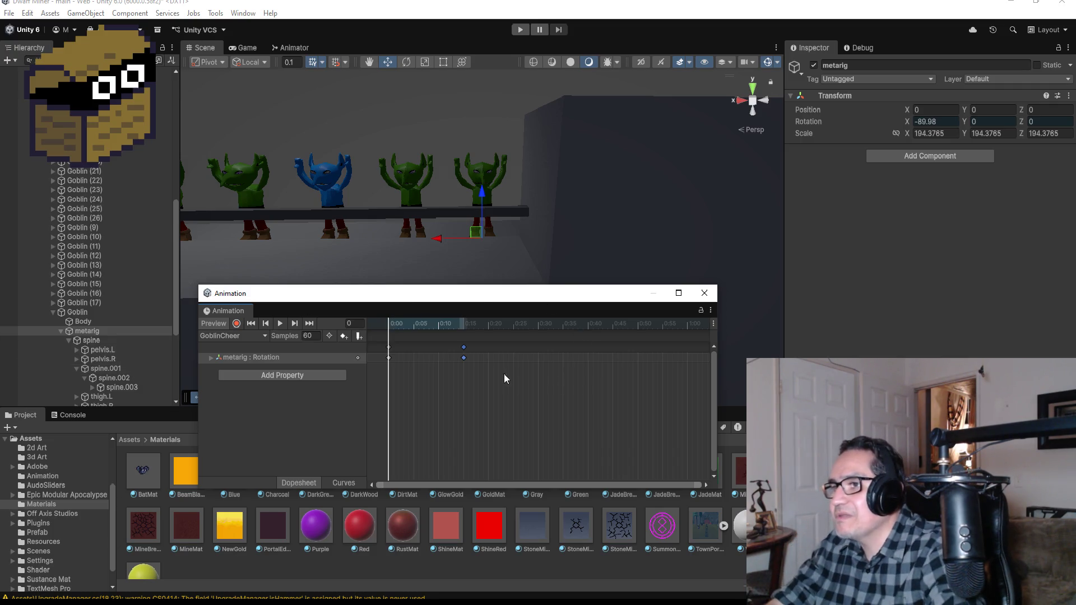
{"action": "left_click", "coordinate": [309, 323]}
{"action": "scroll", "coordinate": [115, 359], "scroll_direction": "down", "scroll_amount": 3}
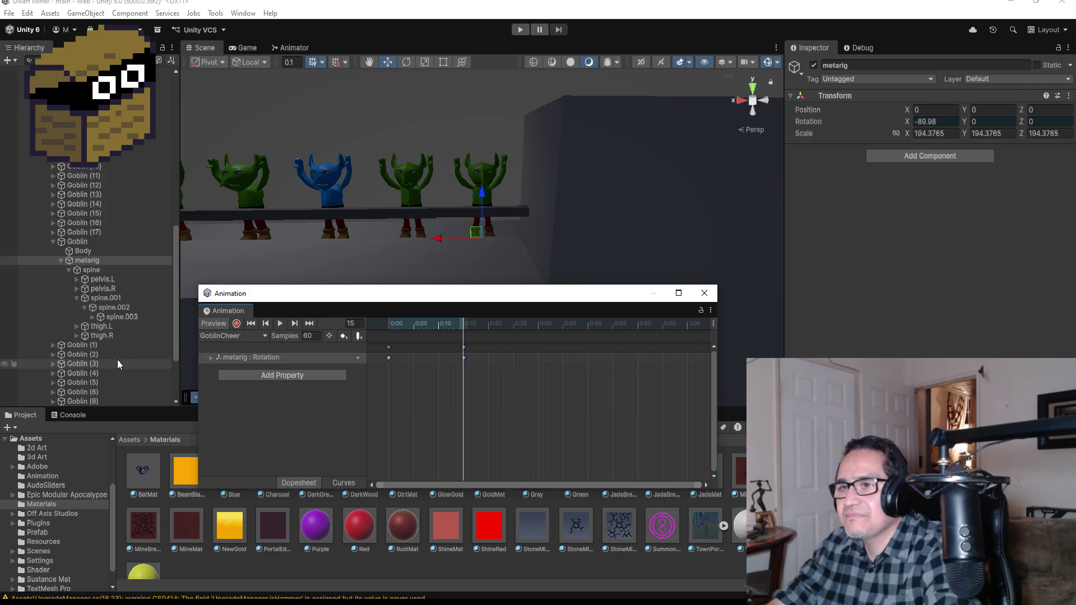
{"action": "left_click", "coordinate": [114, 317]}
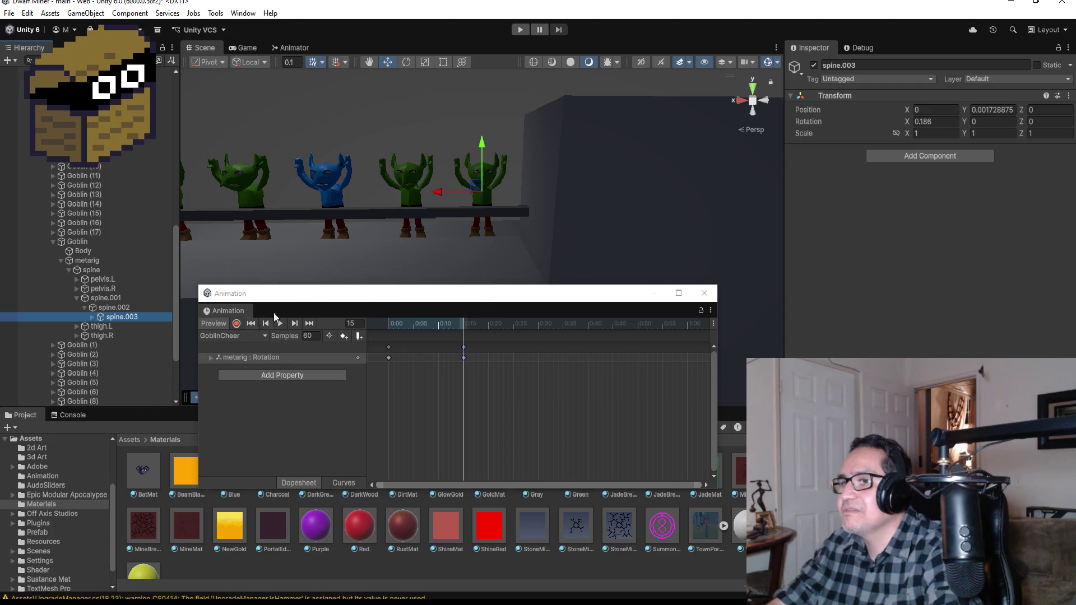
{"action": "left_click_drag", "start_coordinate": [486, 141], "coordinate": [485, 138]}
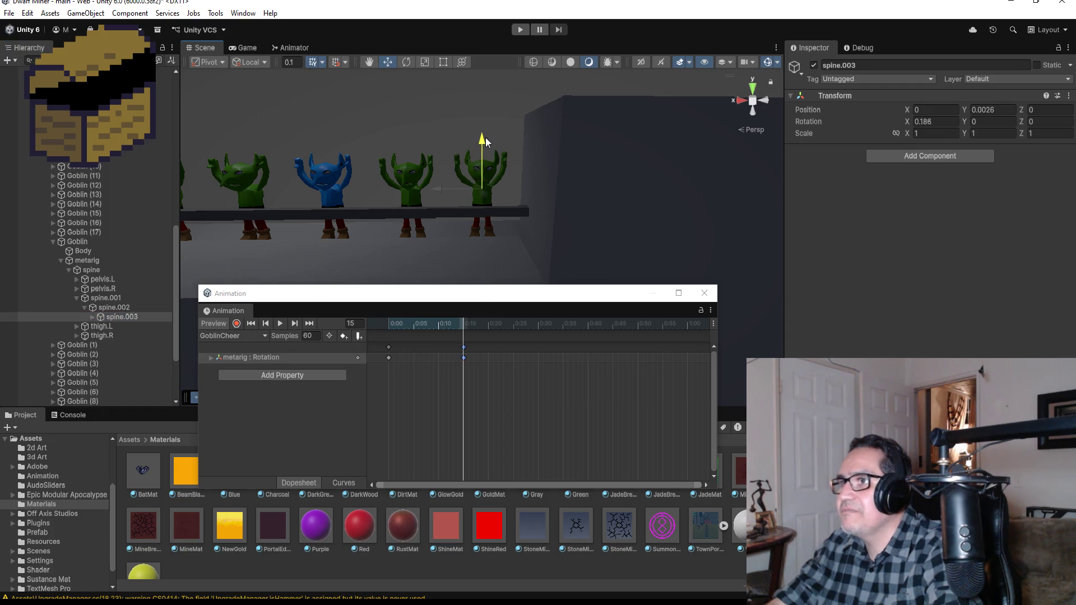
{"action": "key", "text": "ctrl+z"}
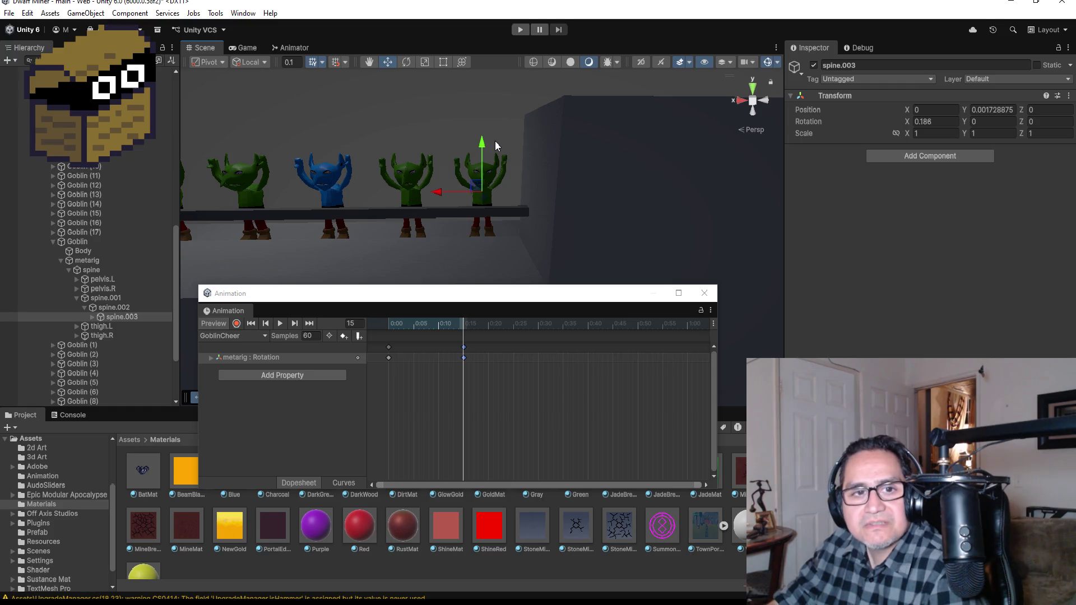
{"action": "left_click", "coordinate": [236, 324]}
{"action": "left_click_drag", "start_coordinate": [483, 143], "coordinate": [484, 138]}
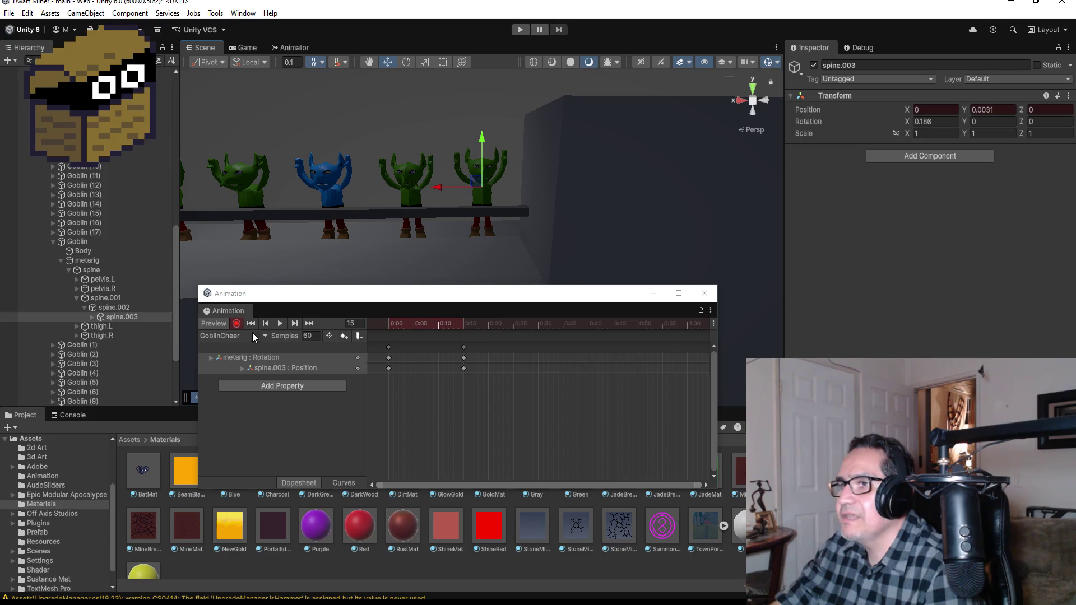
{"action": "left_click", "coordinate": [235, 324]}
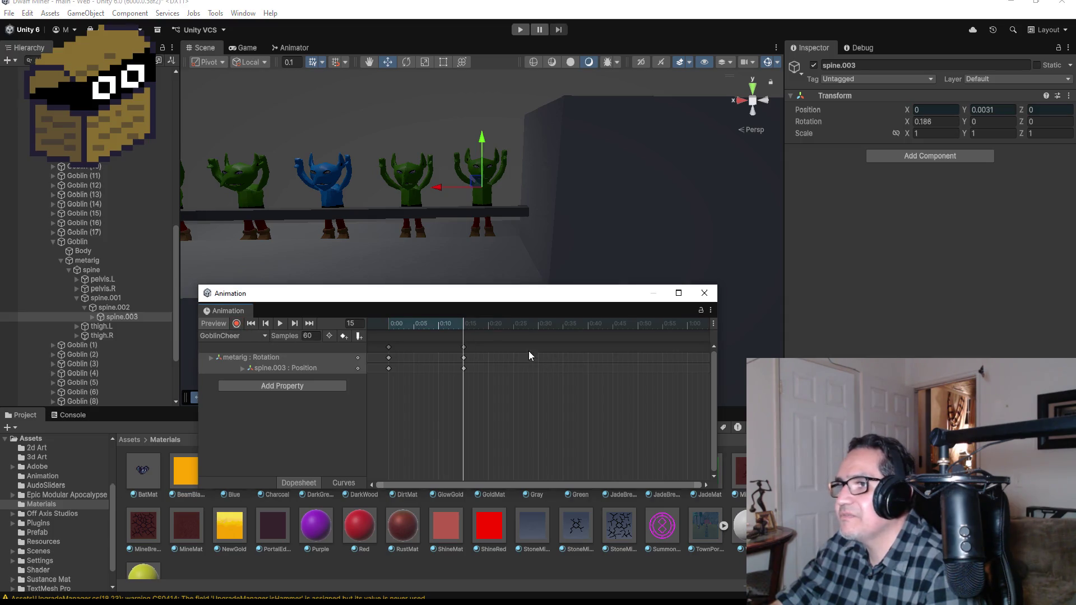
{"action": "left_click", "coordinate": [265, 325]}
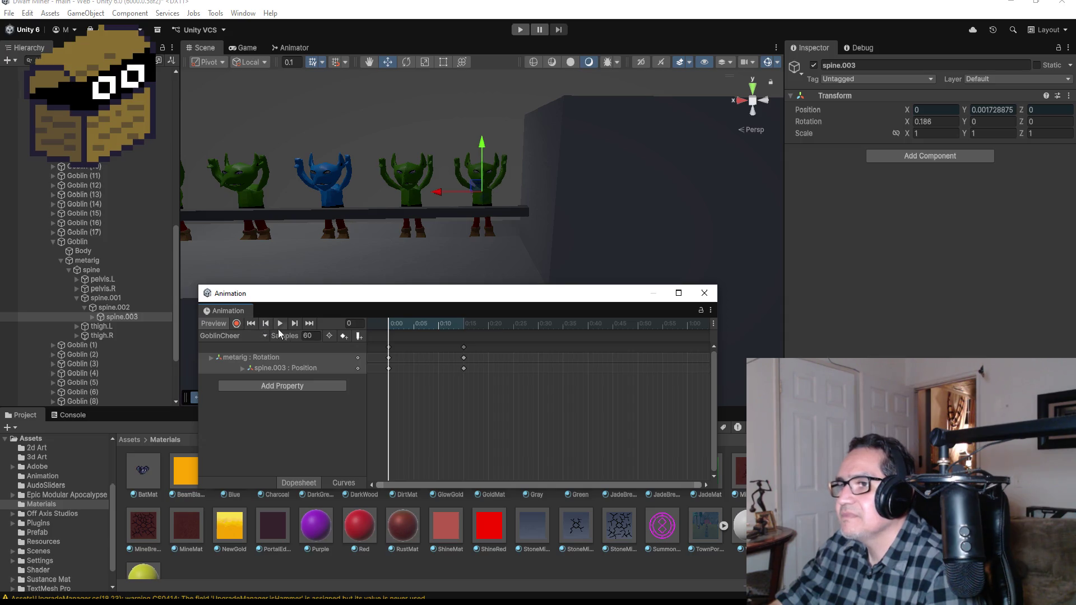
Copy the 0:00 pose to new keyframes at 0:30 on every track and preview the clip
{"action": "left_click", "coordinate": [391, 348]}
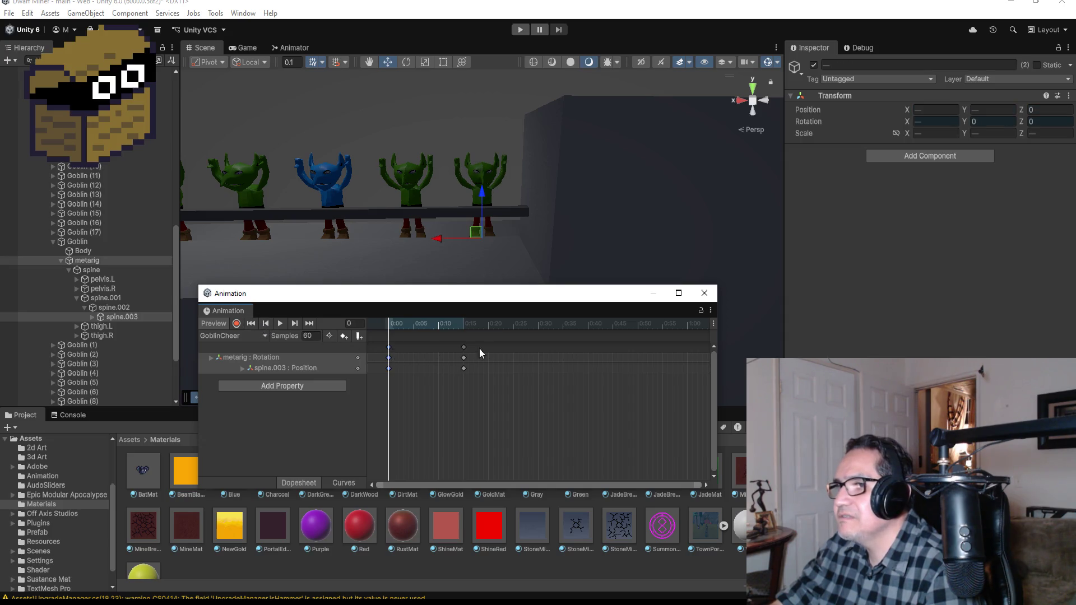
{"action": "right_click", "coordinate": [538, 348]}
{"action": "left_click", "coordinate": [545, 352]}
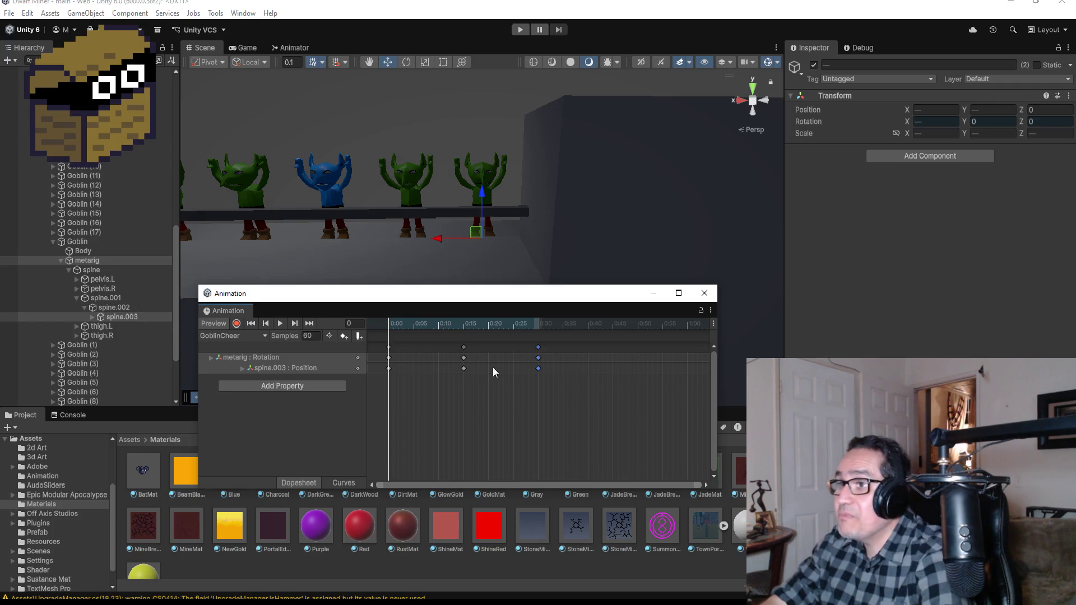
{"action": "left_click", "coordinate": [280, 324]}
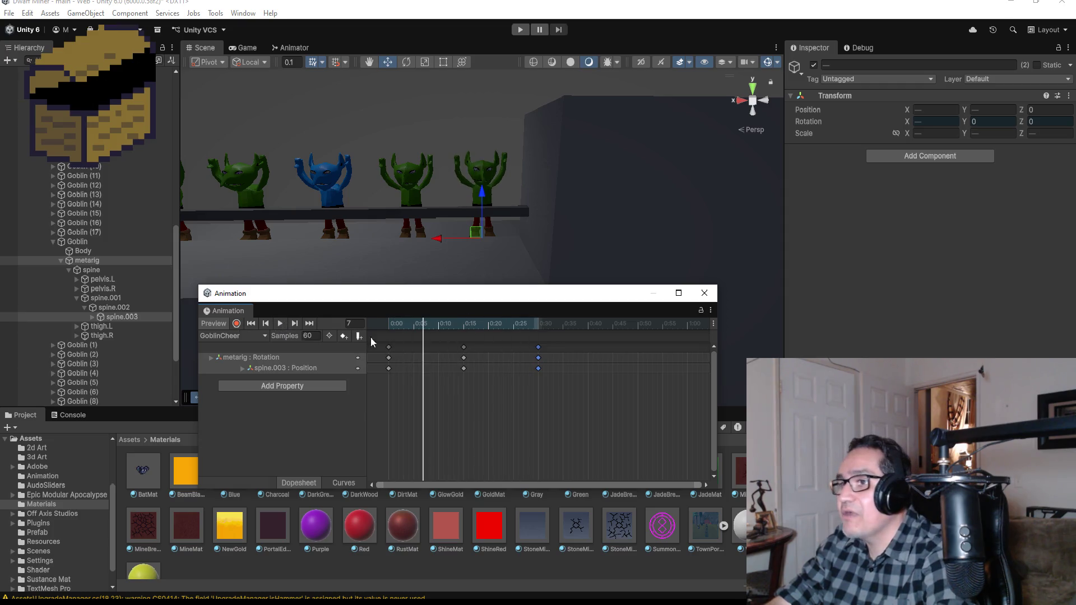
Repeat the 0:15 pose as new keyframes at 0:45 on every track
{"action": "left_click", "coordinate": [464, 347]}
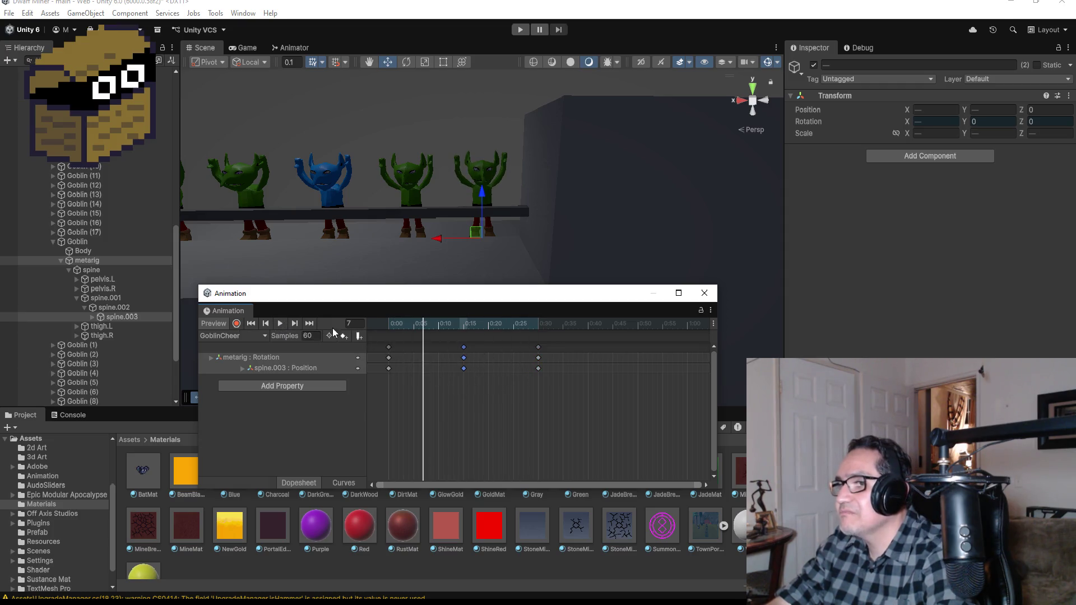
{"action": "left_click", "coordinate": [308, 325]}
{"action": "left_click", "coordinate": [271, 324]}
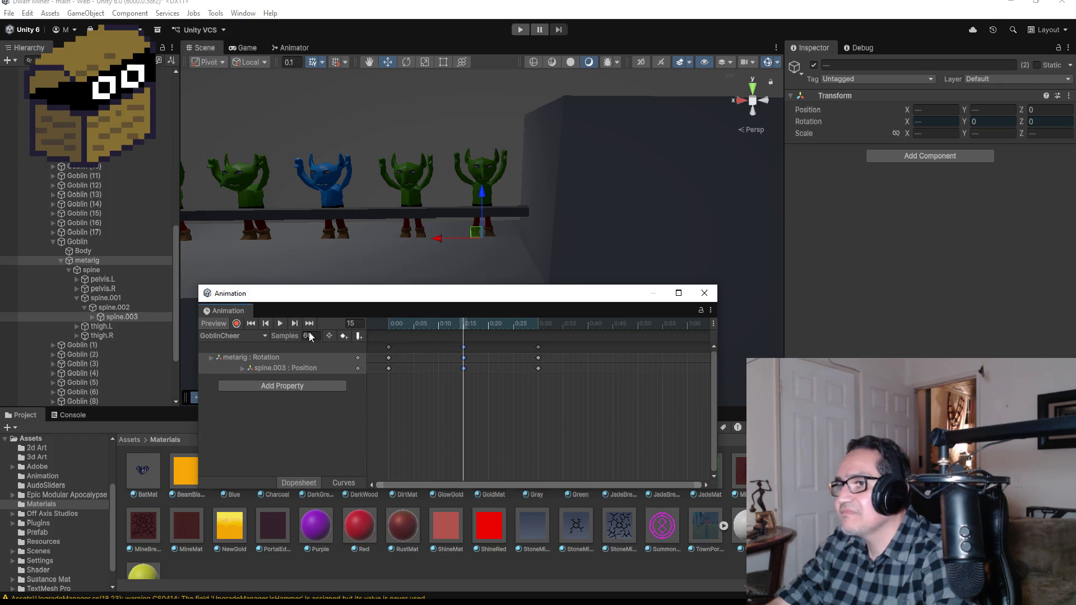
{"action": "right_click", "coordinate": [617, 347]}
{"action": "left_click", "coordinate": [627, 352]}
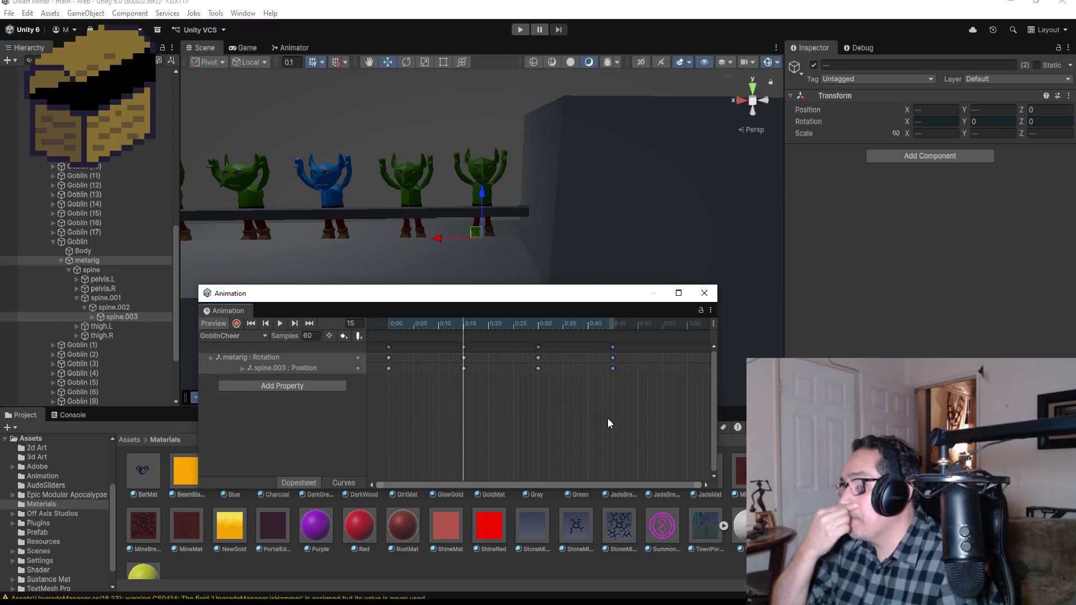
Preview the clip and copy the 0:30 pose to new keyframes at 1:00
{"action": "left_click", "coordinate": [280, 323]}
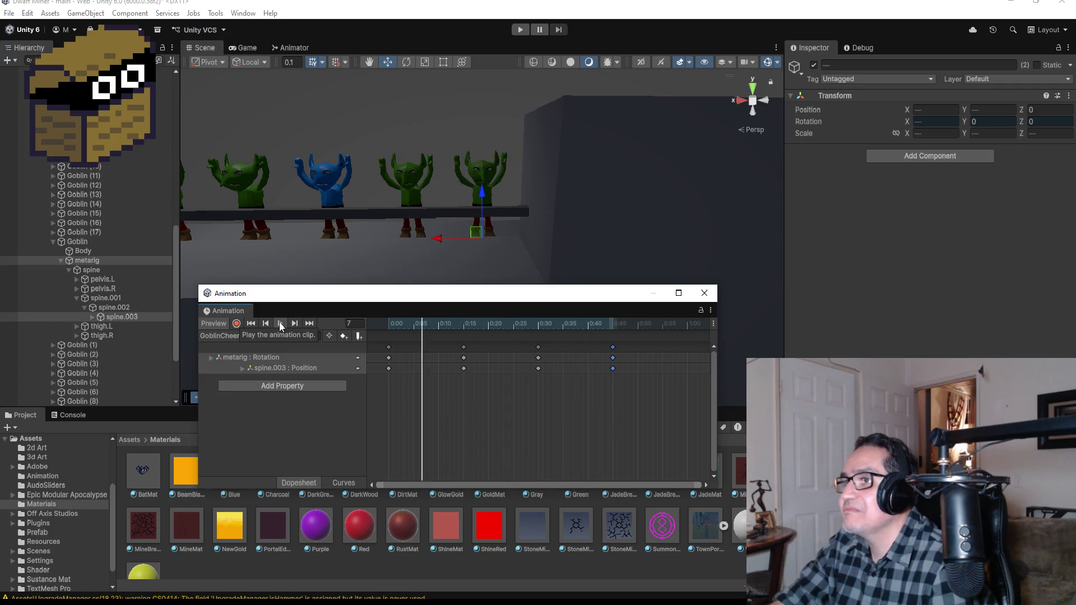
{"action": "left_click", "coordinate": [280, 323]}
{"action": "left_click", "coordinate": [309, 323]}
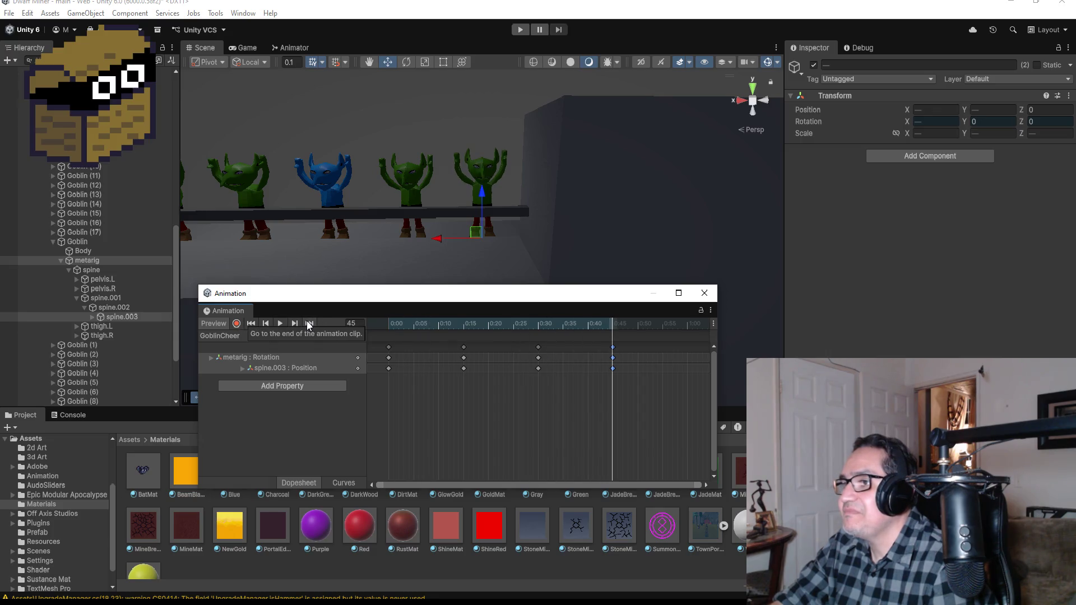
{"action": "left_click", "coordinate": [267, 325]}
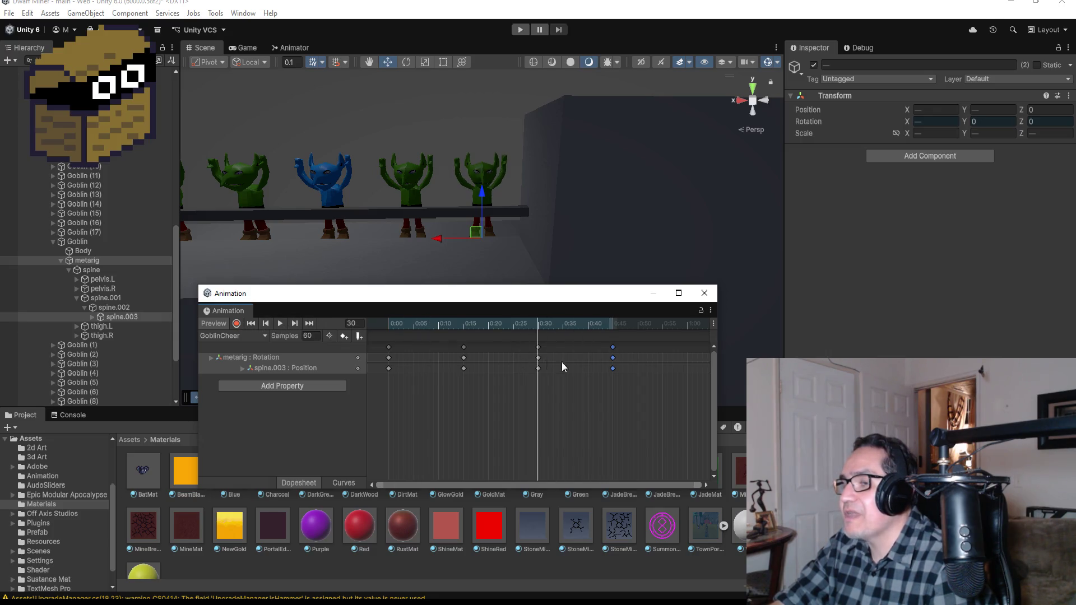
{"action": "left_click", "coordinate": [539, 357]}
{"action": "scroll", "coordinate": [597, 355], "scroll_direction": "down", "scroll_amount": 2}
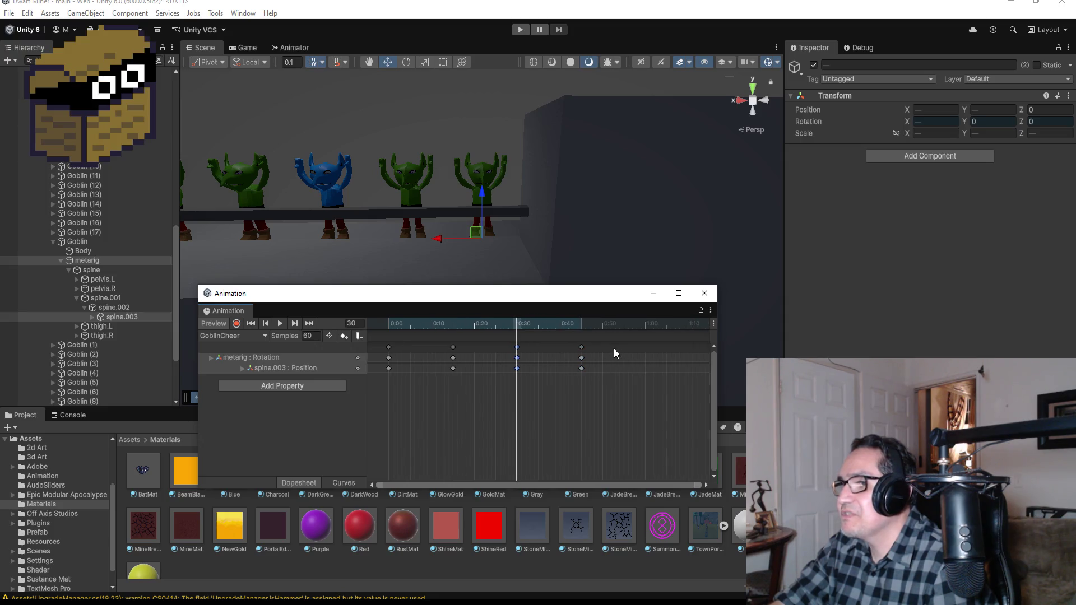
{"action": "right_click", "coordinate": [644, 348]}
{"action": "left_click", "coordinate": [650, 354]}
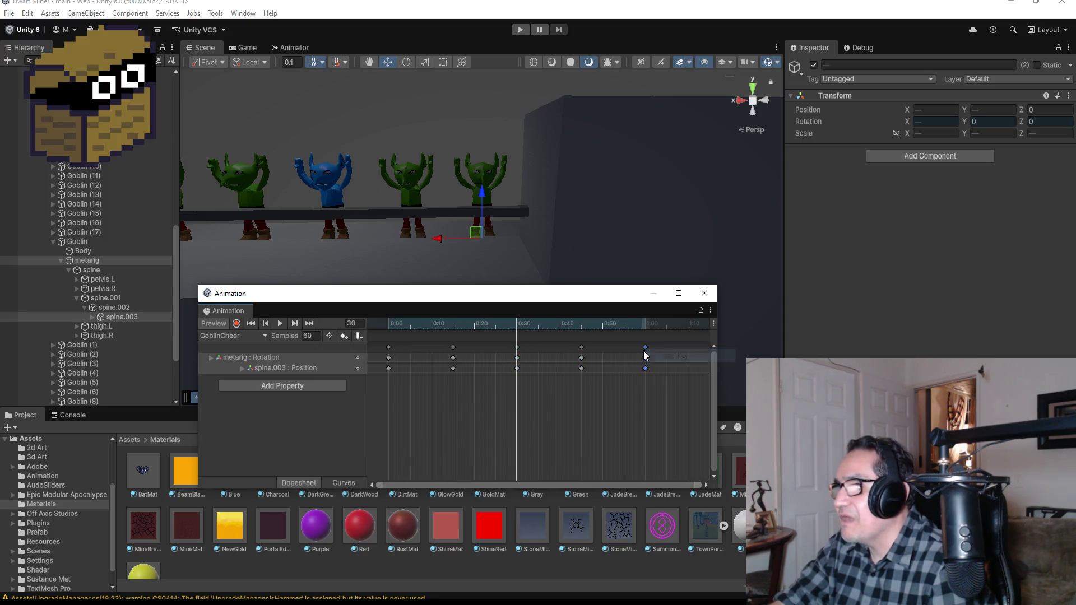
Add keyframes at 1:15 on all tracks and enable recording at that final frame
{"action": "scroll", "coordinate": [626, 361], "scroll_direction": "down", "scroll_amount": 2}
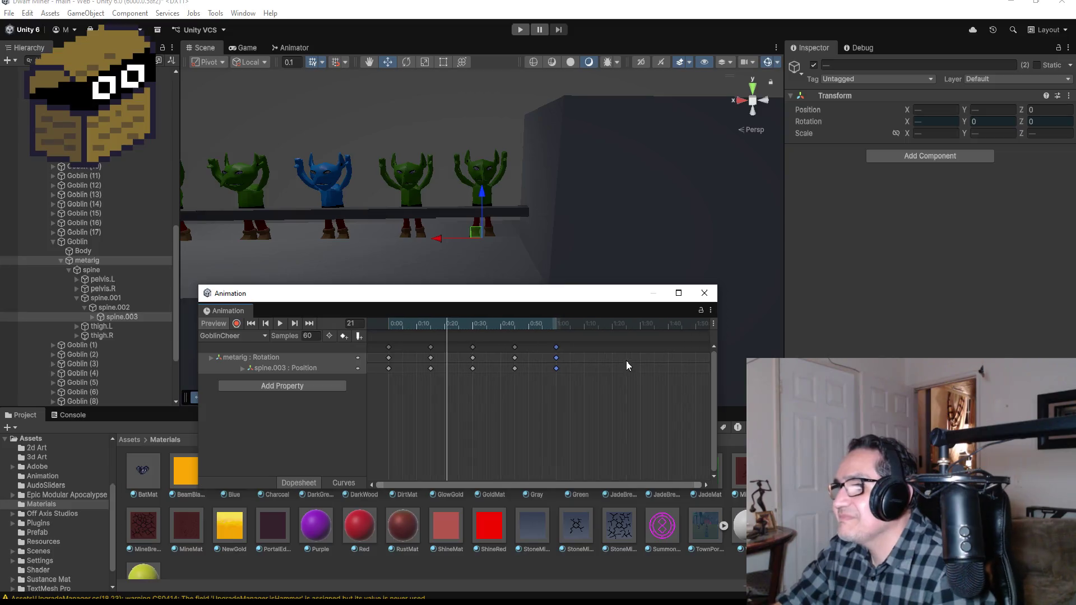
{"action": "left_click", "coordinate": [309, 323]}
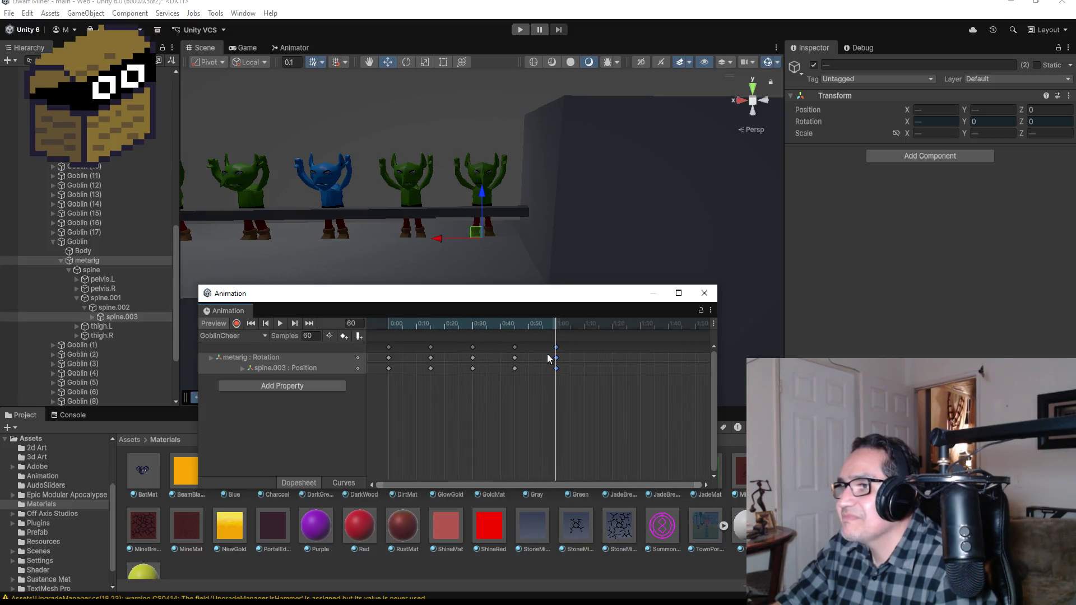
{"action": "right_click", "coordinate": [602, 350]}
{"action": "left_click", "coordinate": [614, 354]}
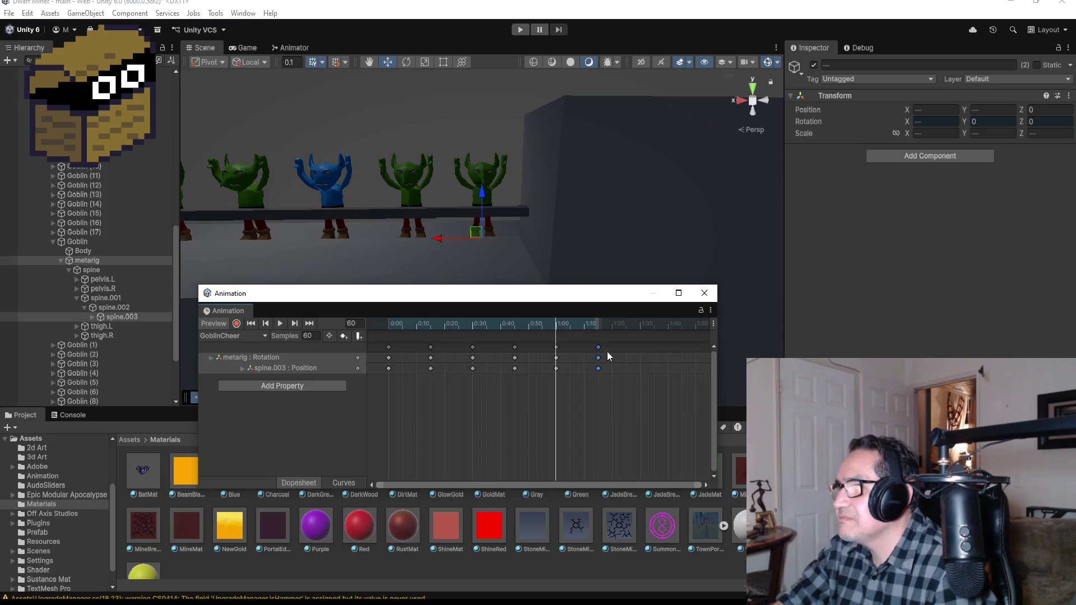
{"action": "left_click", "coordinate": [315, 324]}
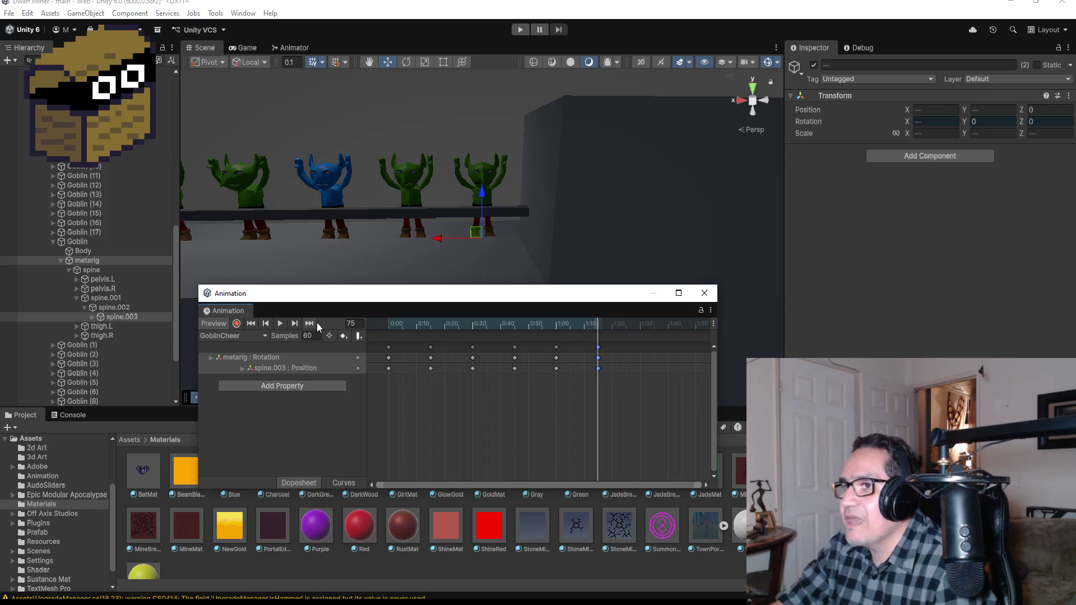
{"action": "left_click", "coordinate": [238, 324]}
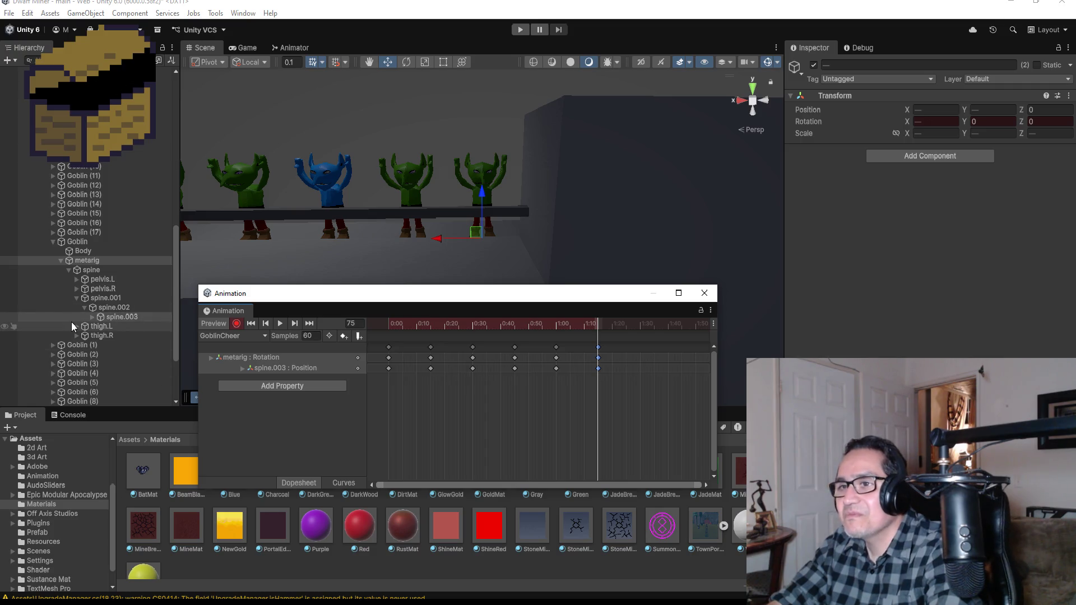
Expand spine.003's shoulders and rotate upper_arm.L with the Rotate tool while recording
{"action": "left_click", "coordinate": [93, 316]}
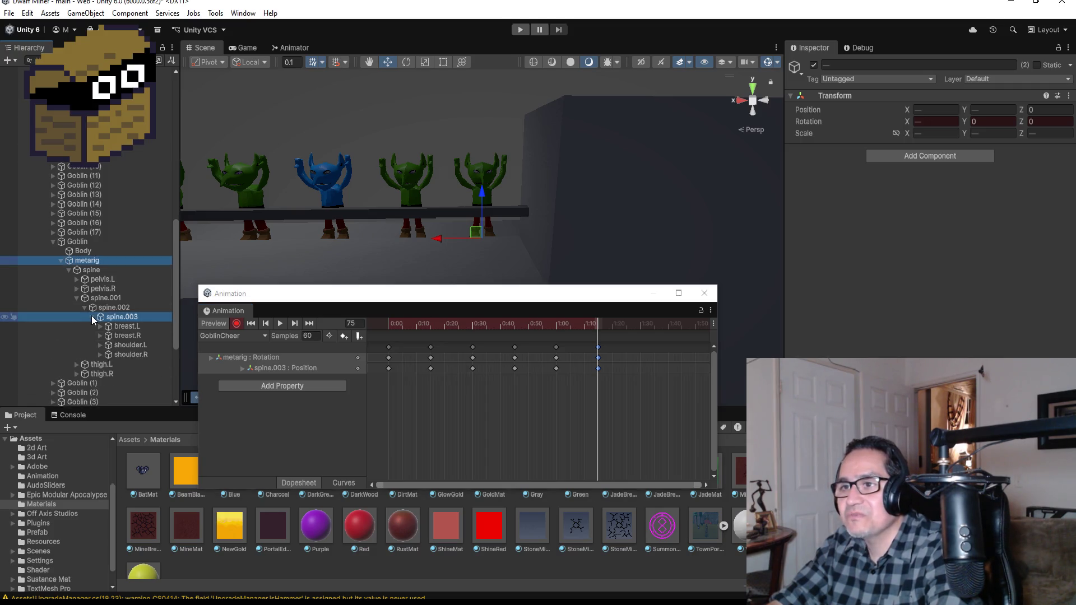
{"action": "left_click", "coordinate": [102, 345]}
{"action": "left_click", "coordinate": [101, 364]}
{"action": "left_click", "coordinate": [136, 358]}
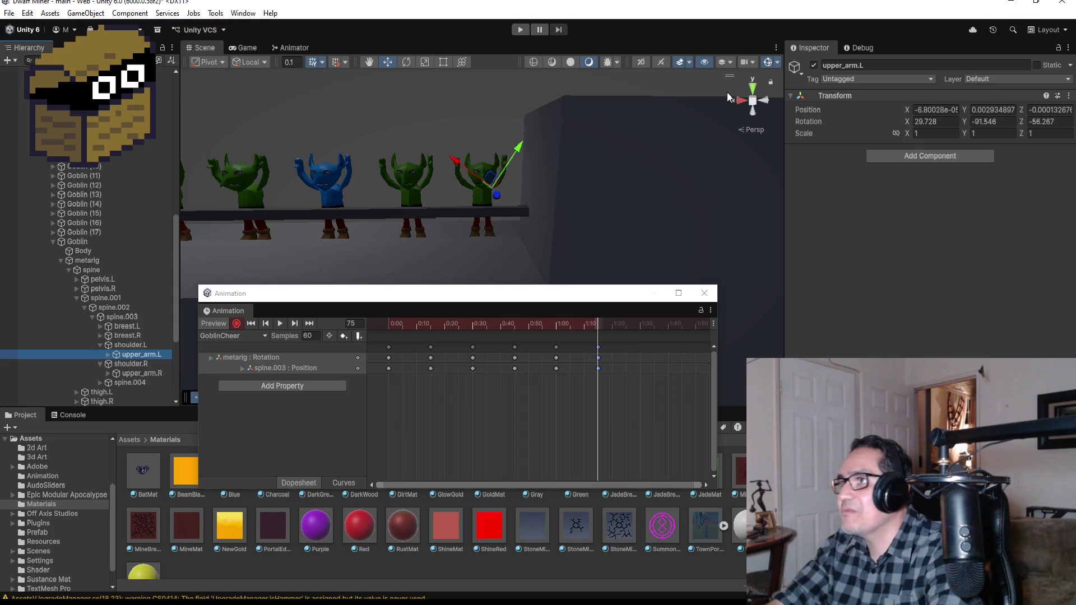
{"action": "left_click", "coordinate": [765, 103]}
{"action": "left_click", "coordinate": [405, 62]}
{"action": "mouse_move", "coordinate": [511, 152]}
{"action": "left_mouse_down"}
{"action": "mouse_move", "coordinate": [464, 93]}
{"action": "mouse_move", "coordinate": [337, 43]}
{"action": "left_mouse_up"}
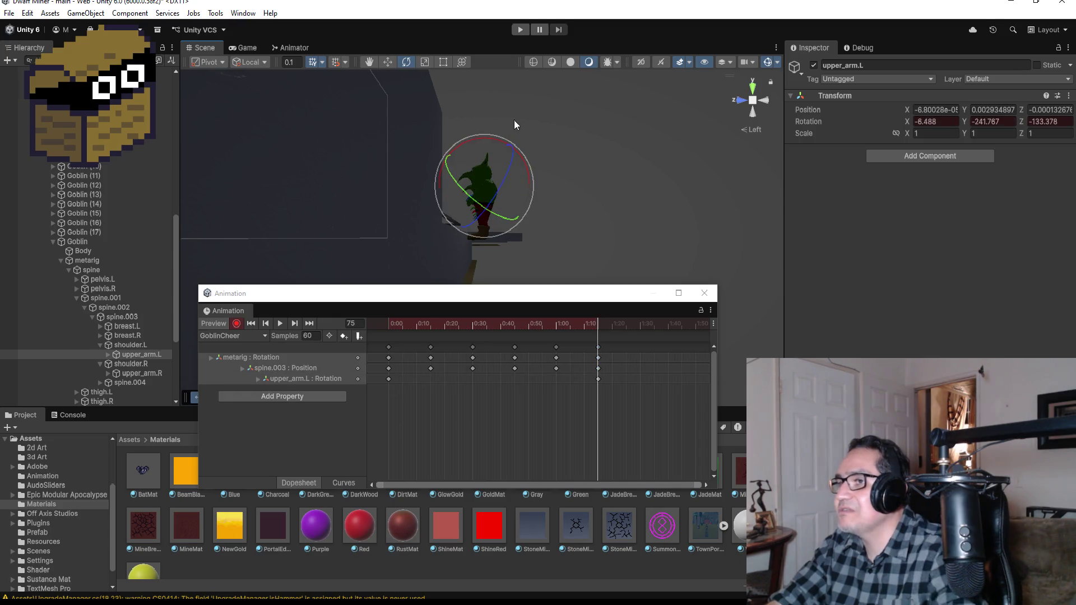
{"action": "key", "text": "ctrl+z"}
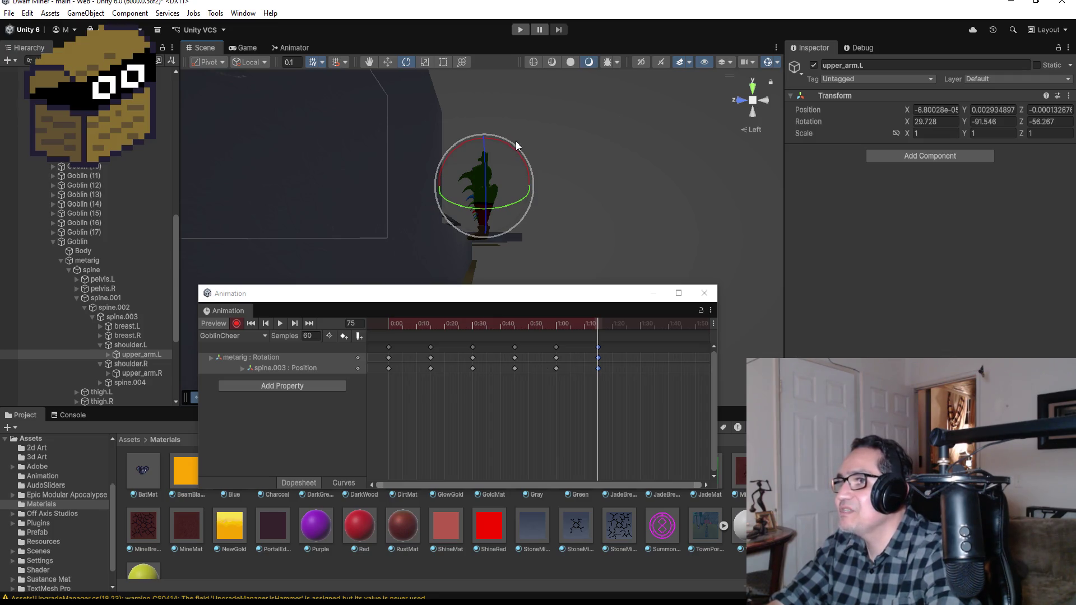
{"action": "mouse_move", "coordinate": [512, 145]}
{"action": "left_mouse_down"}
{"action": "mouse_move", "coordinate": [500, 122]}
{"action": "mouse_move", "coordinate": [389, 56]}
{"action": "mouse_move", "coordinate": [287, 34]}
{"action": "left_mouse_up"}
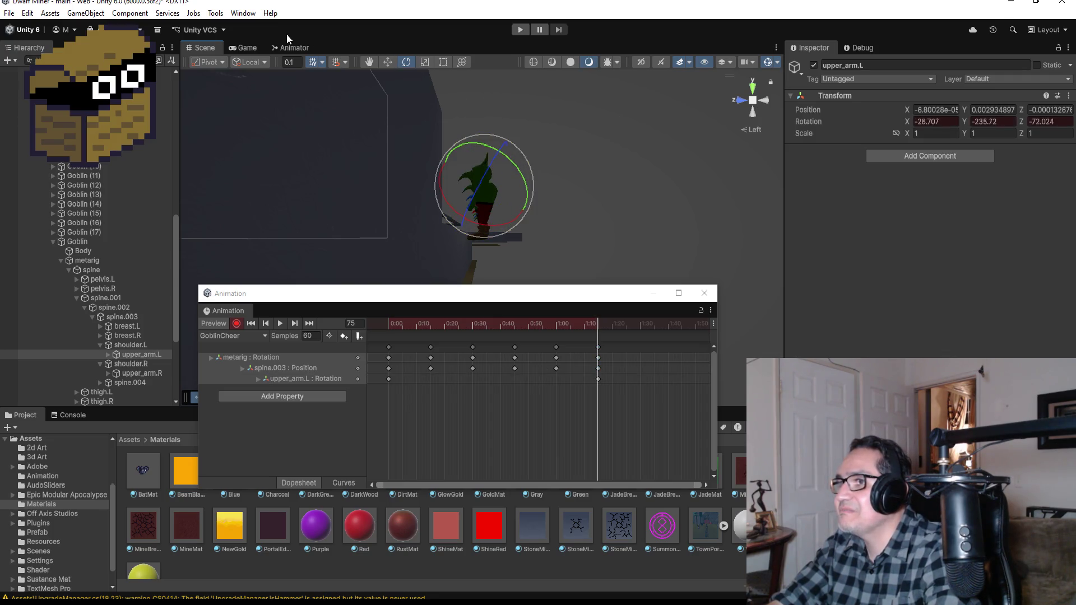
{"action": "mouse_move", "coordinate": [522, 159]}
{"action": "left_mouse_down"}
{"action": "mouse_move", "coordinate": [497, 123]}
{"action": "mouse_move", "coordinate": [526, 139]}
{"action": "left_mouse_up"}
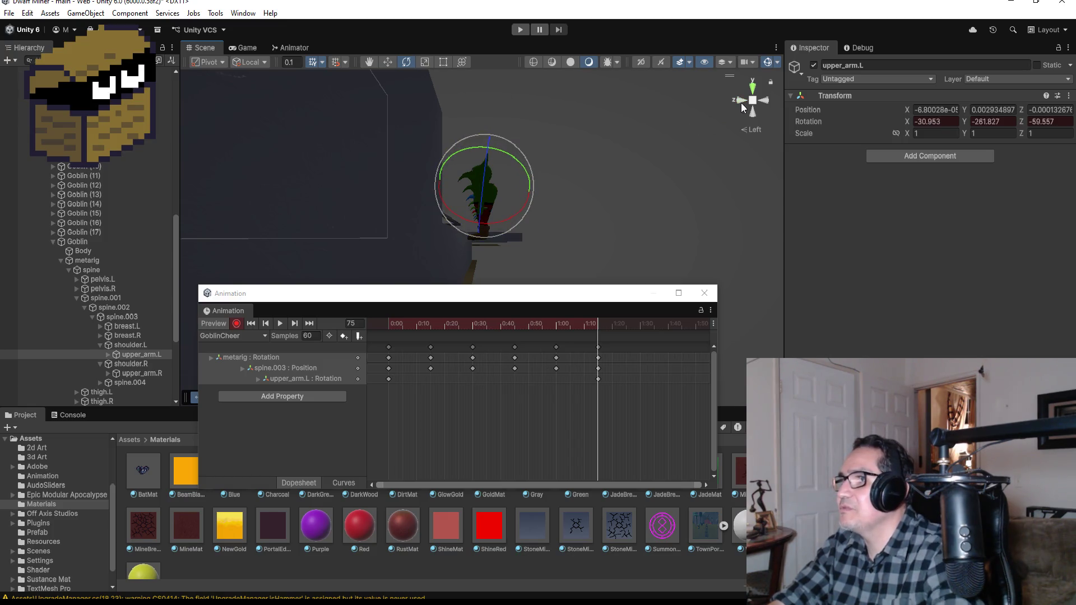
From a right-side view, rotate upper_arm.R to key its pose
{"action": "left_click", "coordinate": [741, 101]}
{"action": "left_click", "coordinate": [741, 100]}
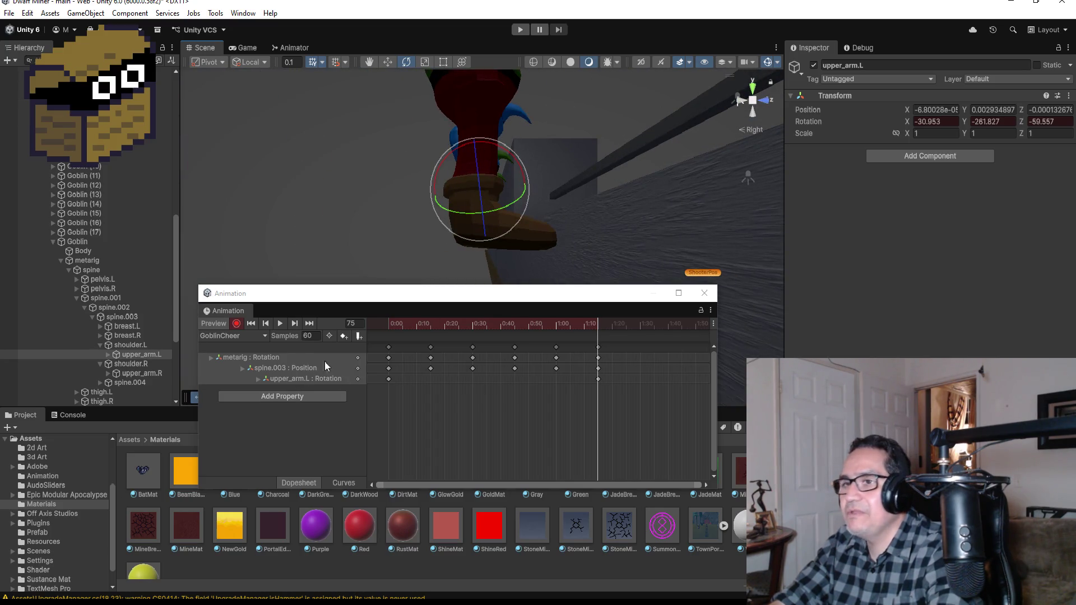
{"action": "left_click", "coordinate": [126, 374]}
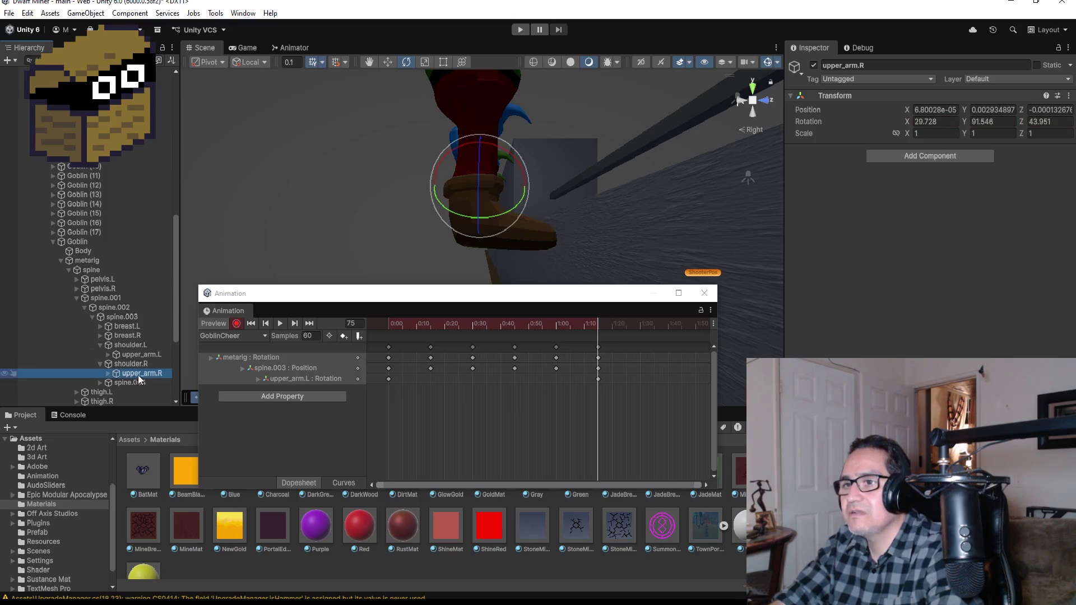
{"action": "mouse_move", "coordinate": [502, 139]}
{"action": "left_mouse_down"}
{"action": "mouse_move", "coordinate": [538, 154]}
{"action": "mouse_move", "coordinate": [567, 226]}
{"action": "mouse_move", "coordinate": [572, 283]}
{"action": "left_mouse_up"}
{"action": "mouse_move", "coordinate": [630, 146]}
{"action": "left_mouse_down"}
{"action": "mouse_move", "coordinate": [530, 156]}
{"action": "mouse_move", "coordinate": [562, 177]}
{"action": "mouse_move", "coordinate": [611, 258]}
{"action": "left_mouse_up"}
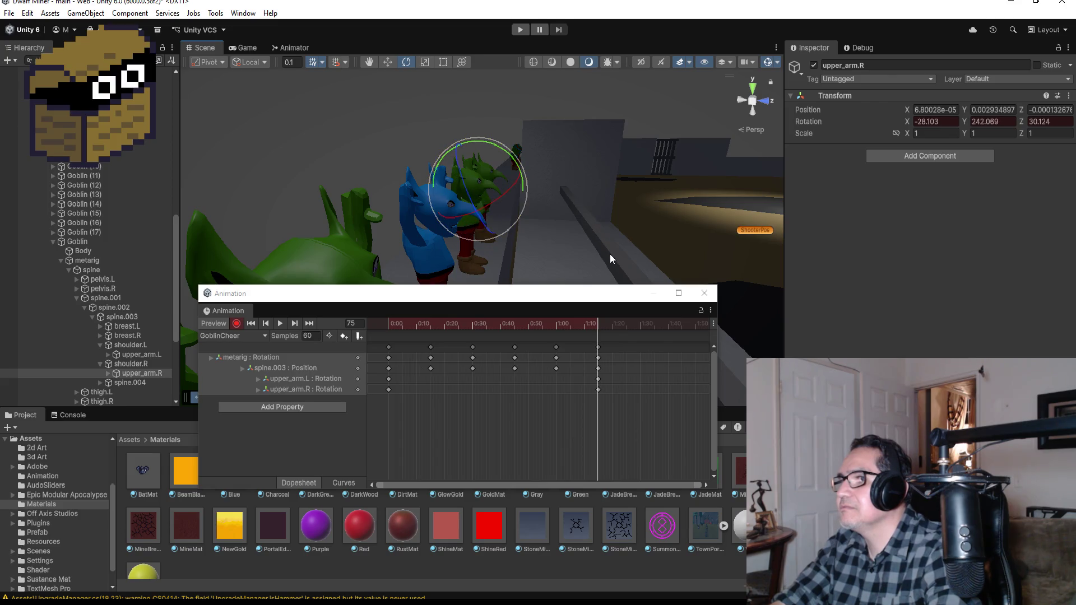
Stop recording and preview the GoblinCheer animation from a perspective view
{"action": "left_click", "coordinate": [235, 325]}
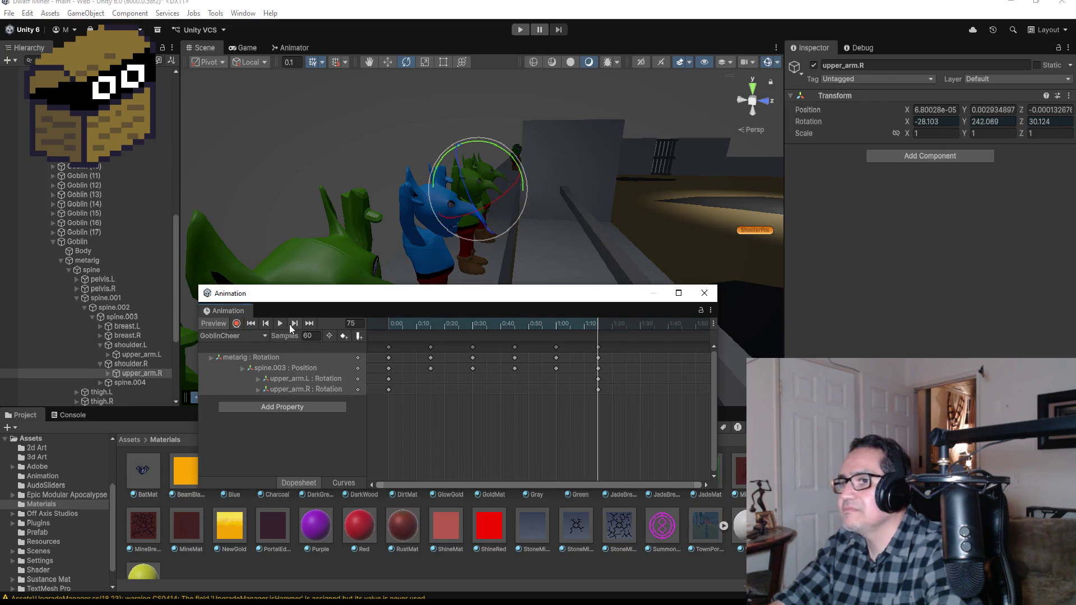
{"action": "left_click", "coordinate": [280, 324]}
{"action": "left_click_drag", "start_coordinate": [616, 186], "coordinate": [455, 204]}
{"action": "mouse_move", "coordinate": [481, 287]}
{"action": "left_mouse_down"}
{"action": "mouse_move", "coordinate": [543, 224]}
{"action": "mouse_move", "coordinate": [518, 220]}
{"action": "left_mouse_up"}
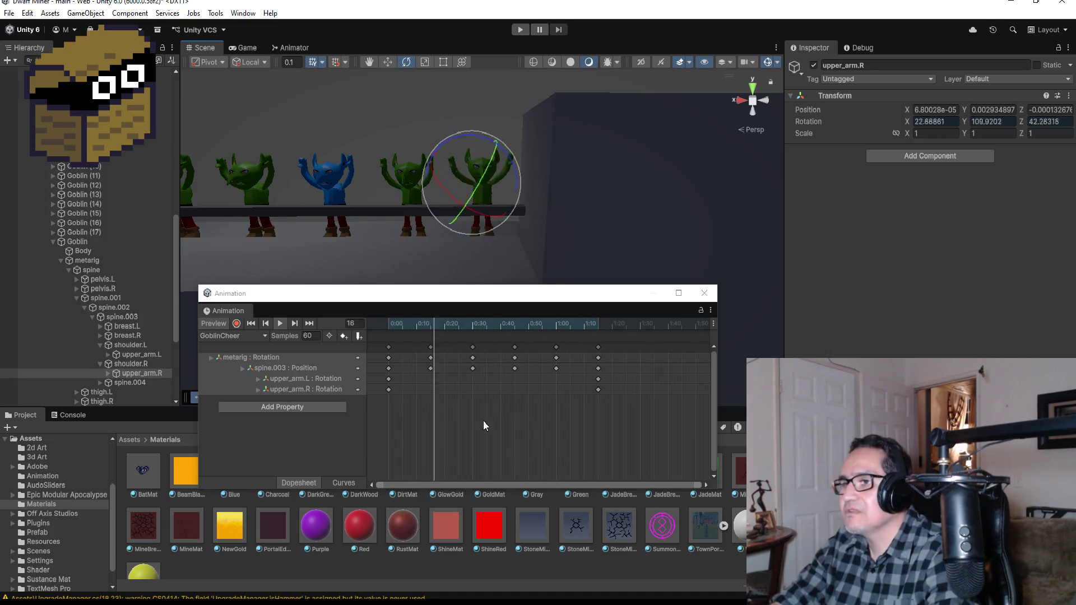
Move both upper arms' first rotation keys to 0:46 and replay the cheer
{"action": "left_click", "coordinate": [388, 379]}
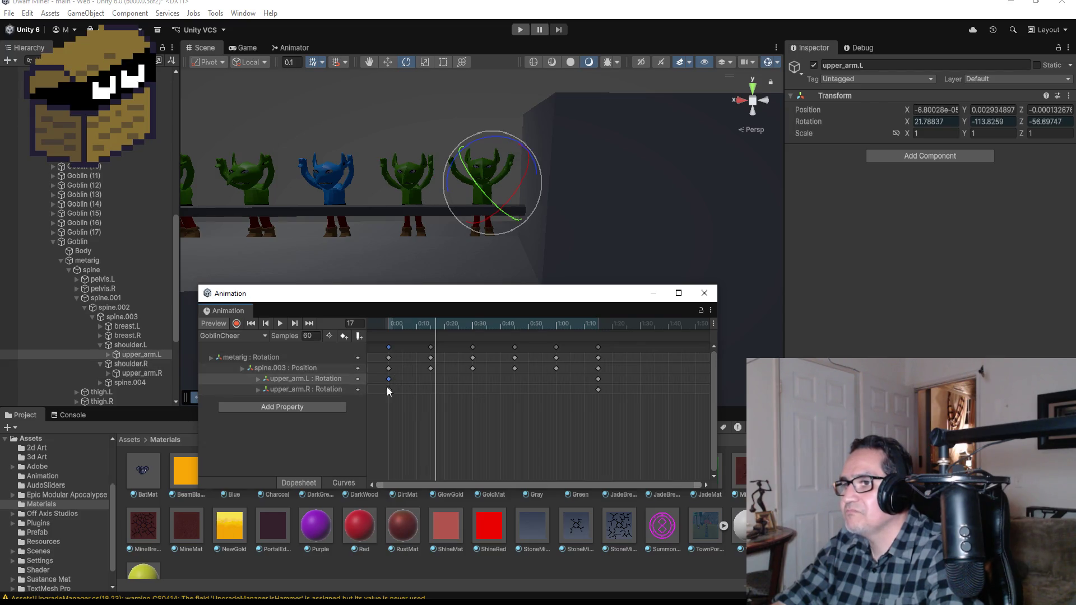
{"action": "left_click", "coordinate": [388, 389], "text": "shift"}
{"action": "left_click_drag", "start_coordinate": [389, 381], "coordinate": [516, 386]}
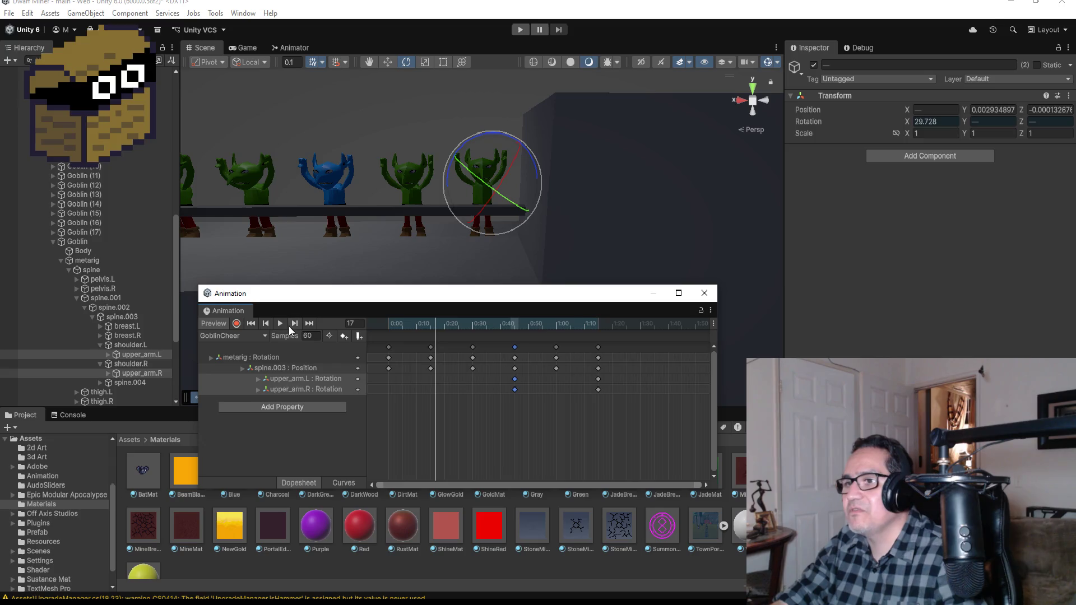
{"action": "left_click", "coordinate": [289, 325]}
{"action": "left_click", "coordinate": [286, 327]}
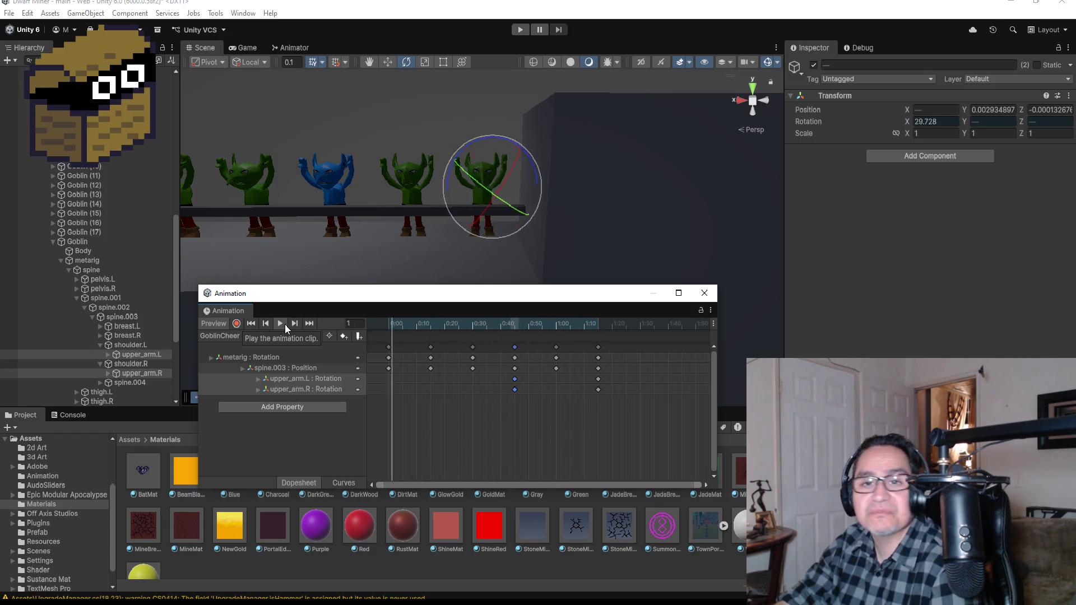
Stop the preview and move the playhead to the final 1:15 keyframe
{"action": "left_click", "coordinate": [282, 325]}
{"action": "scroll", "coordinate": [628, 389], "scroll_direction": "down", "scroll_amount": 3}
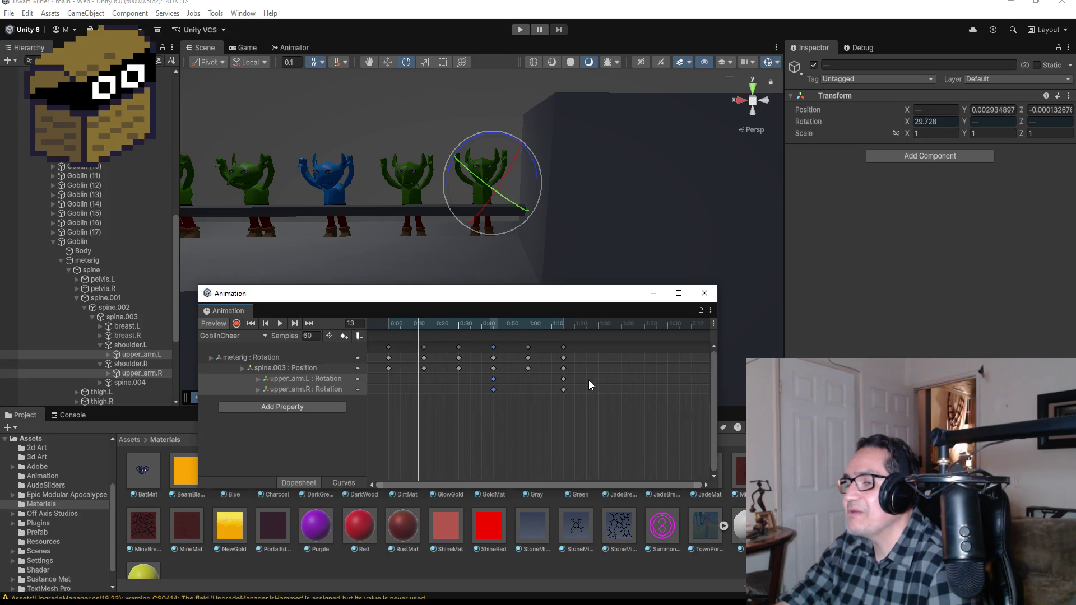
{"action": "left_click", "coordinate": [563, 347]}
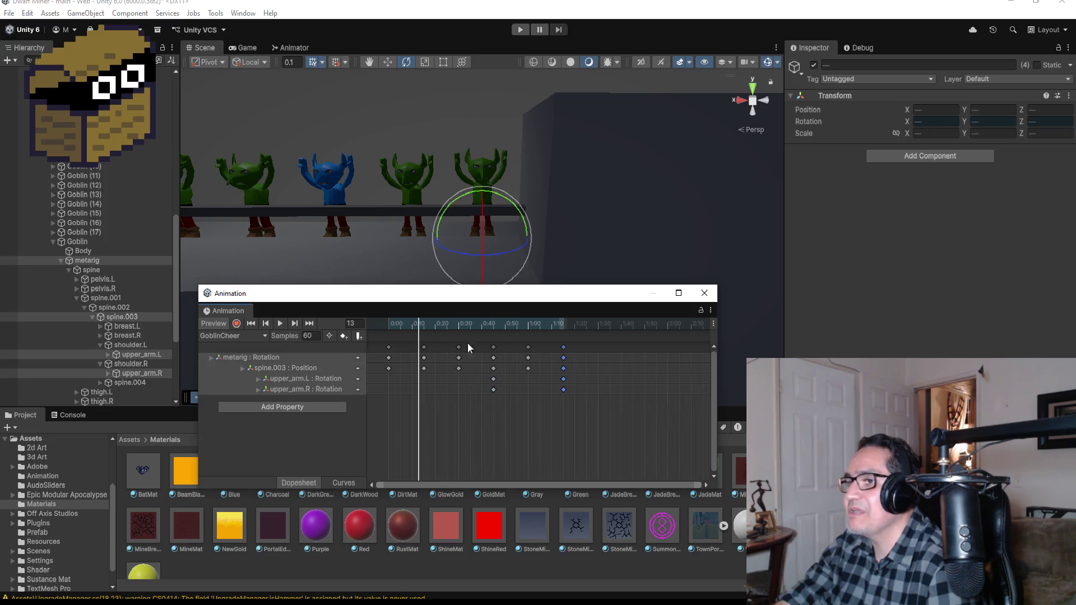
{"action": "left_click", "coordinate": [314, 321]}
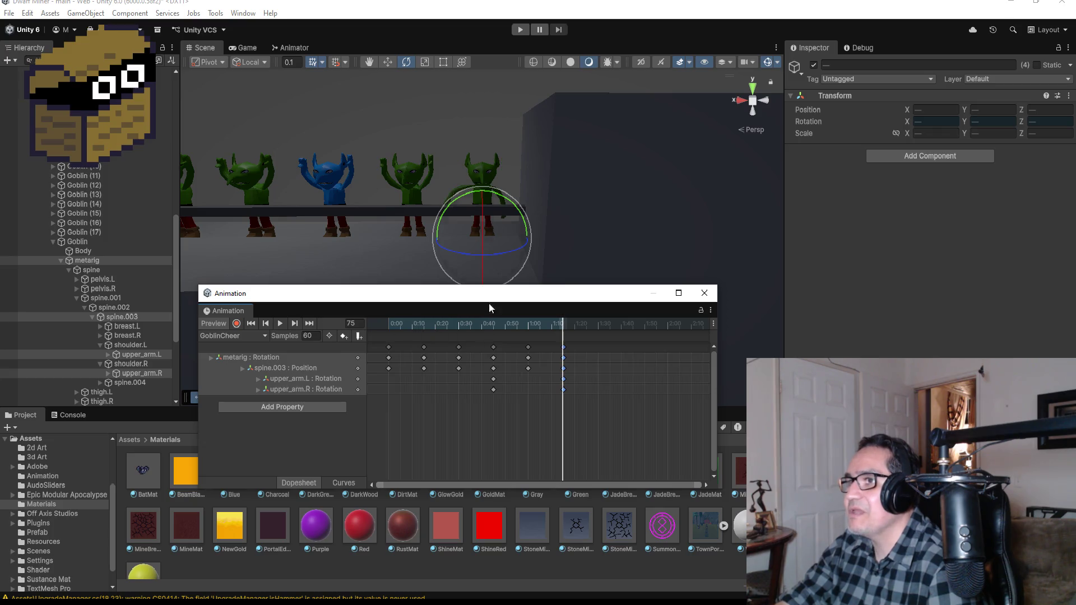
{"action": "mouse_move", "coordinate": [545, 188]}
{"action": "left_mouse_down"}
{"action": "mouse_move", "coordinate": [610, 219]}
{"action": "mouse_move", "coordinate": [800, 216]}
{"action": "mouse_move", "coordinate": [519, 166]}
{"action": "mouse_move", "coordinate": [560, 190]}
{"action": "mouse_move", "coordinate": [568, 256]}
{"action": "left_mouse_up"}
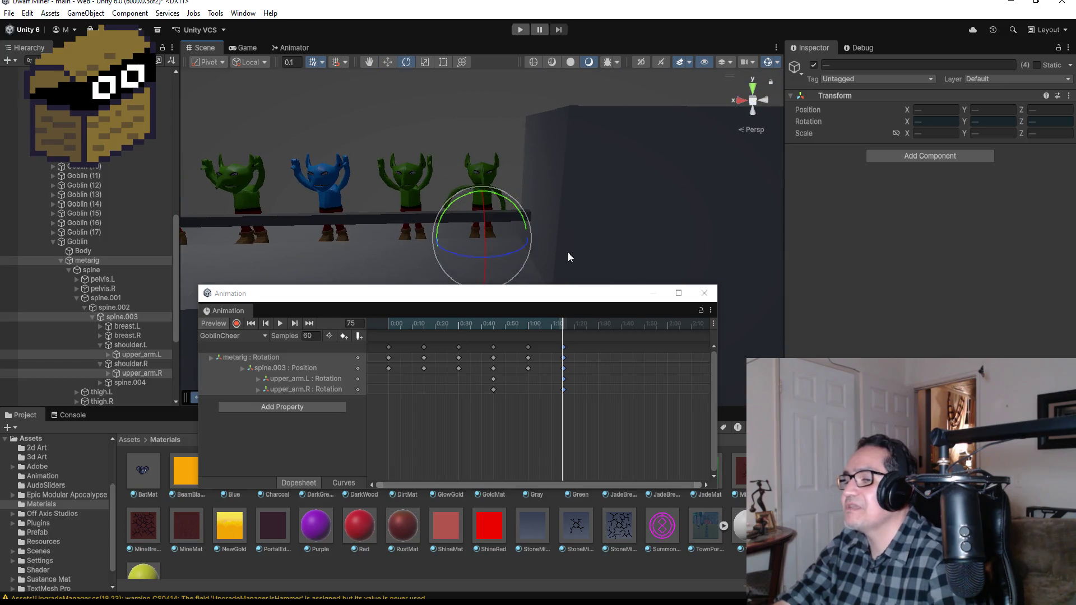
{"action": "left_click", "coordinate": [267, 323]}
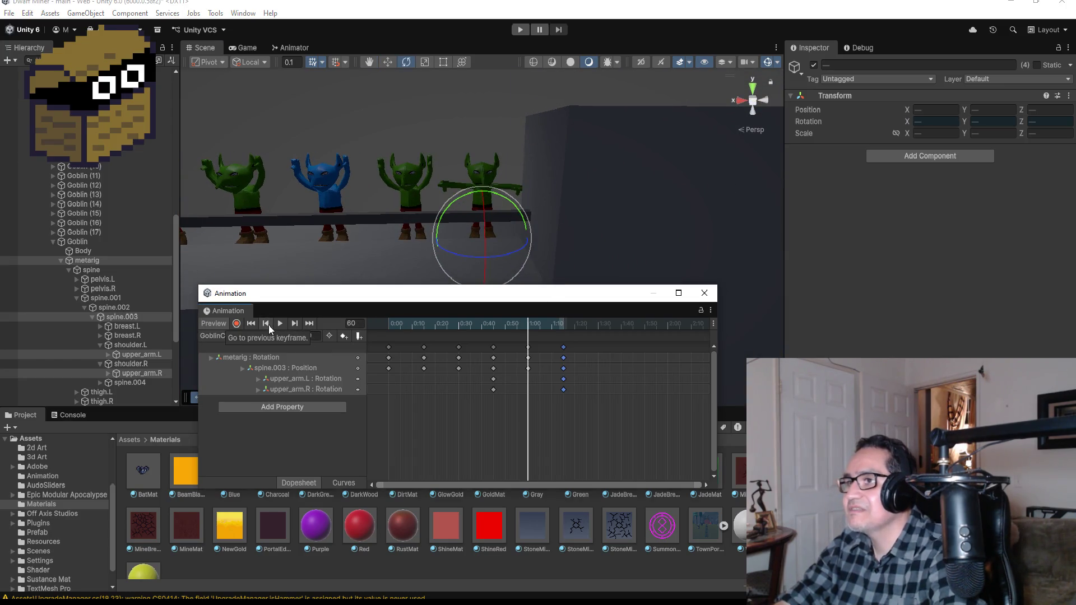
{"action": "left_click", "coordinate": [294, 323]}
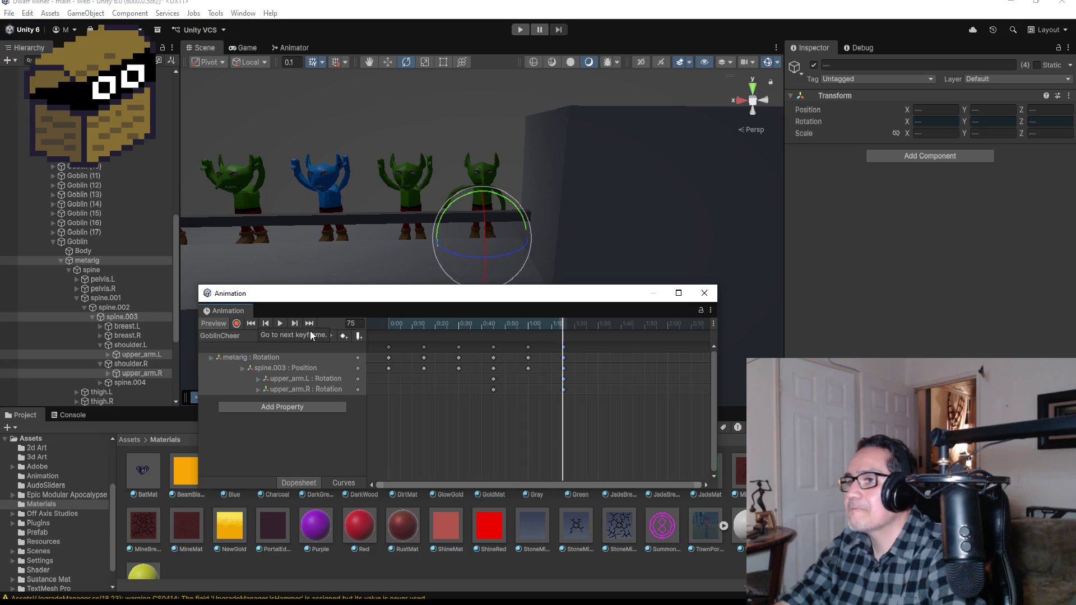
While recording, rotate upper_arm.L and upper_arm.R into new 1:15 poses, then preview
{"action": "left_click", "coordinate": [236, 325]}
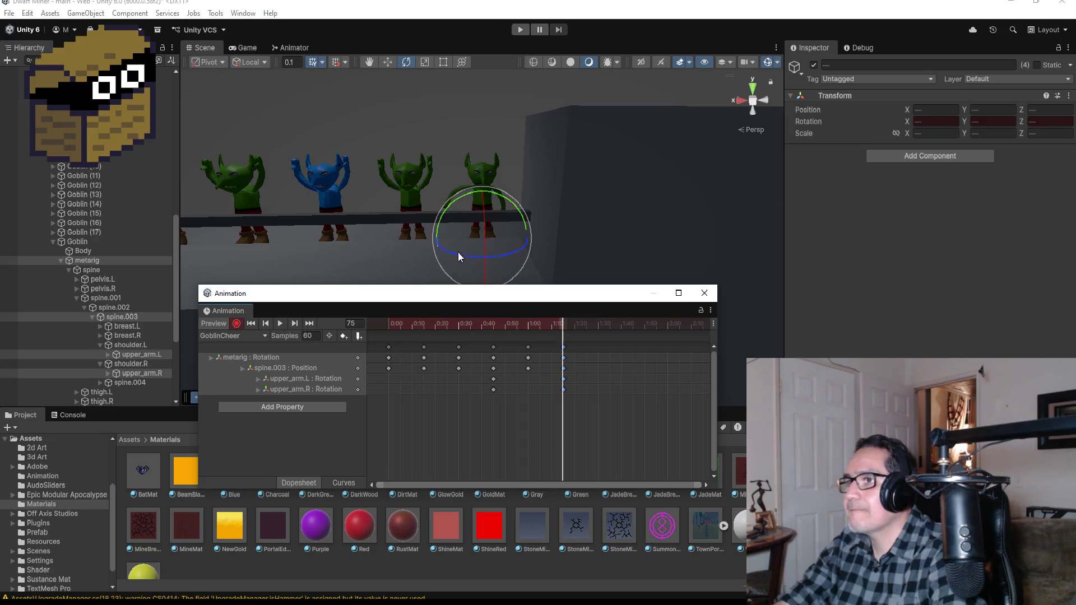
{"action": "left_click", "coordinate": [130, 376]}
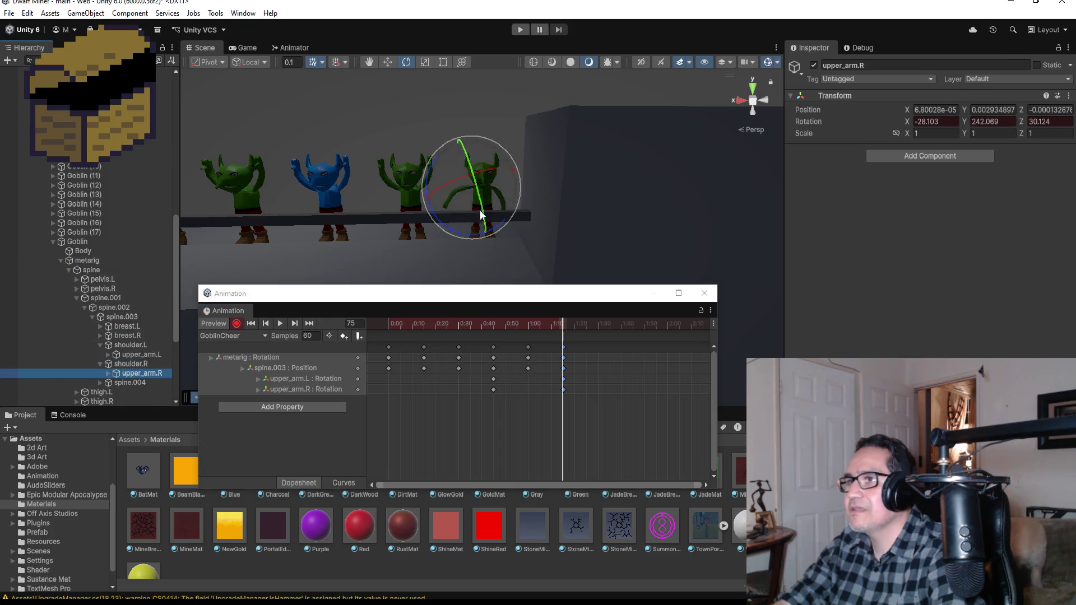
{"action": "left_click", "coordinate": [139, 358]}
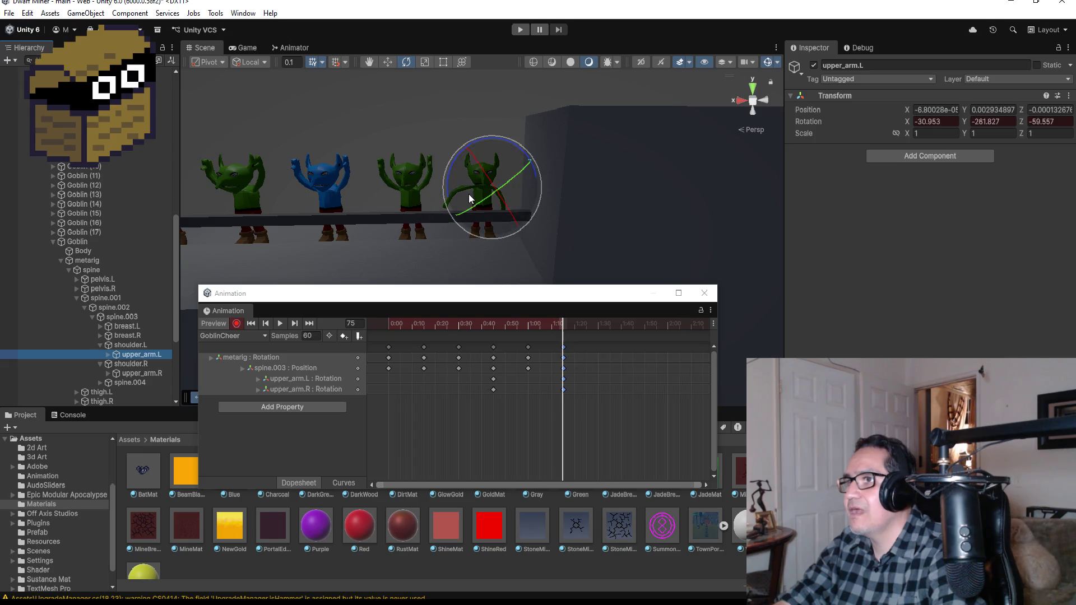
{"action": "mouse_move", "coordinate": [522, 189]}
{"action": "left_mouse_down"}
{"action": "mouse_move", "coordinate": [513, 183]}
{"action": "mouse_move", "coordinate": [526, 196]}
{"action": "mouse_move", "coordinate": [472, 214]}
{"action": "left_mouse_up"}
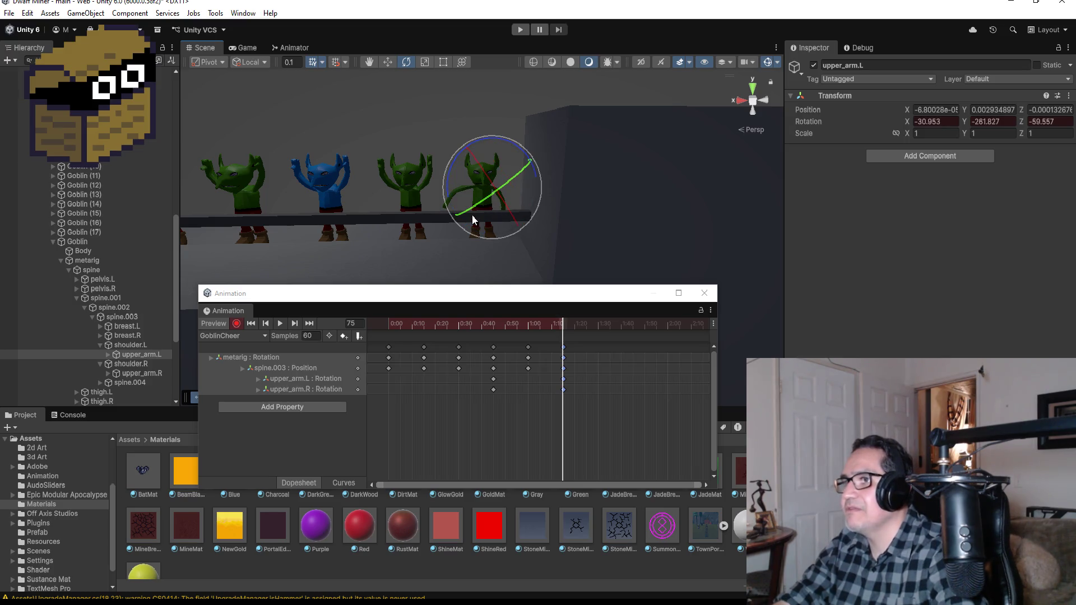
{"action": "left_click", "coordinate": [144, 373]}
{"action": "mouse_move", "coordinate": [478, 181]}
{"action": "left_mouse_down"}
{"action": "mouse_move", "coordinate": [489, 206]}
{"action": "mouse_move", "coordinate": [523, 180]}
{"action": "mouse_move", "coordinate": [560, 172]}
{"action": "mouse_move", "coordinate": [481, 202]}
{"action": "mouse_move", "coordinate": [485, 150]}
{"action": "mouse_move", "coordinate": [507, 191]}
{"action": "left_mouse_up"}
{"action": "key", "text": "ctrl+z"}
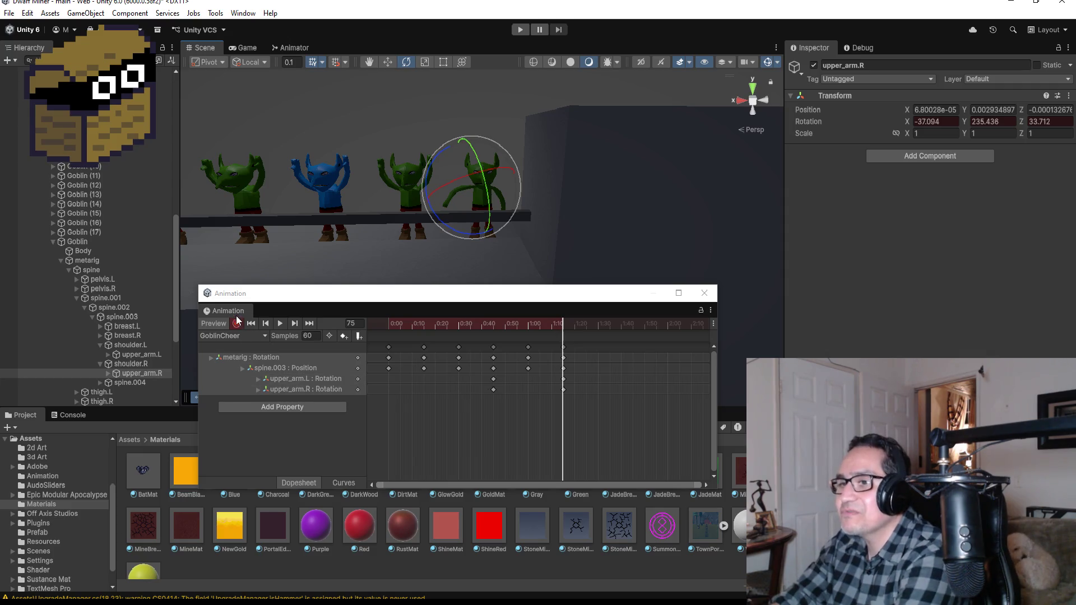
{"action": "left_click", "coordinate": [279, 324]}
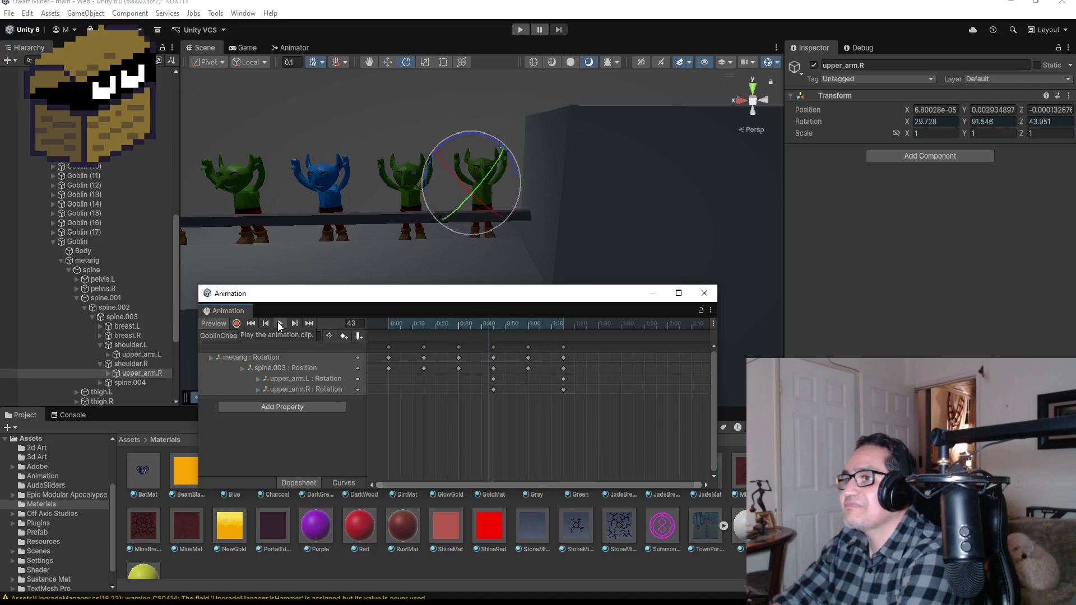
Copy the GoblinCheer keyframes from frame 0 and paste them at 1:25
{"action": "left_click", "coordinate": [281, 324]}
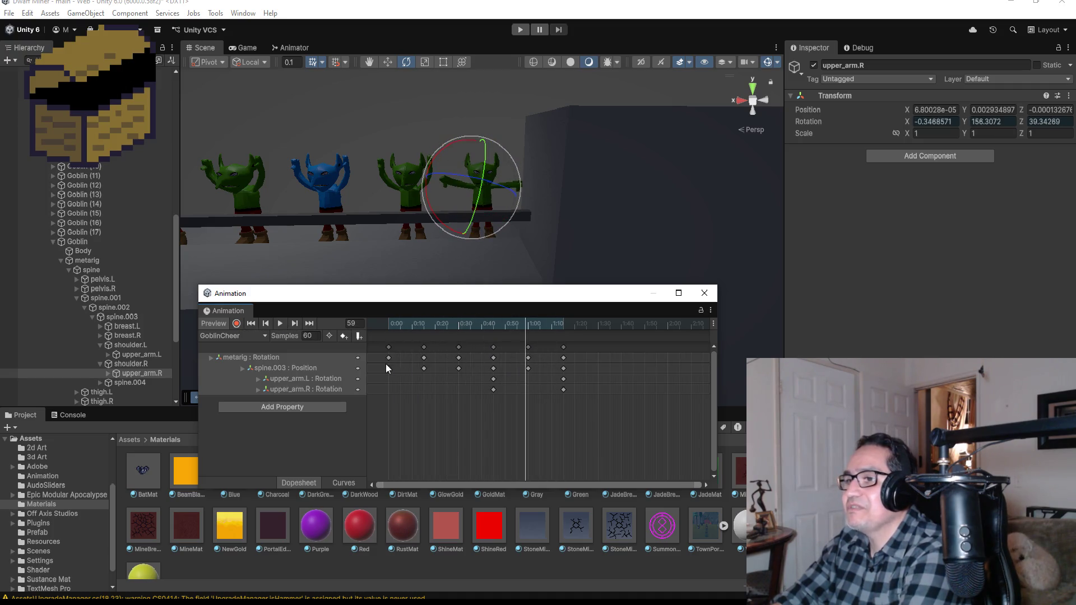
{"action": "left_click", "coordinate": [266, 324]}
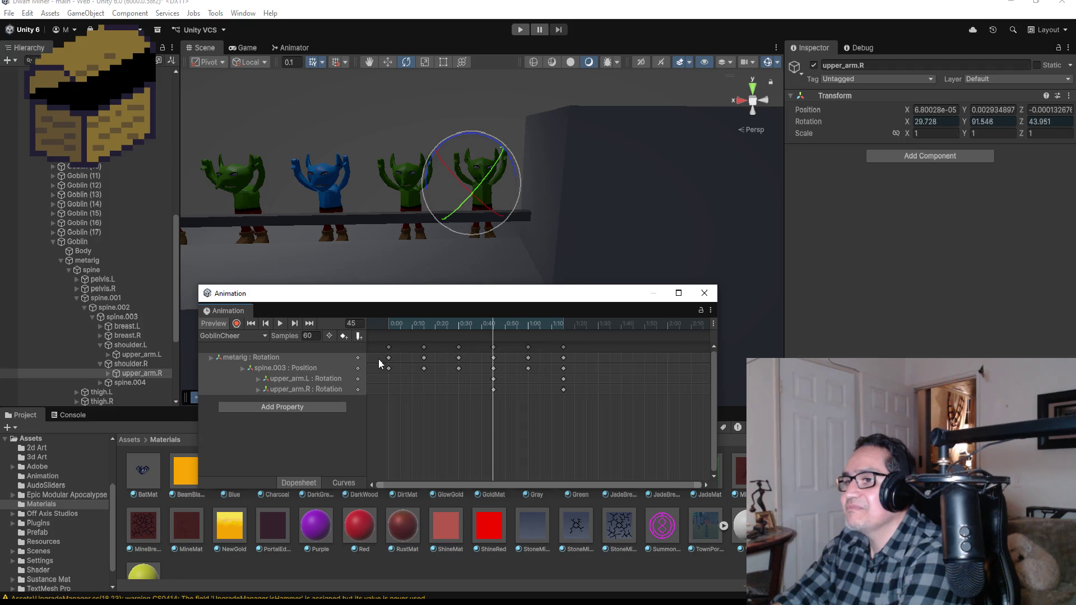
{"action": "left_click", "coordinate": [267, 324]}
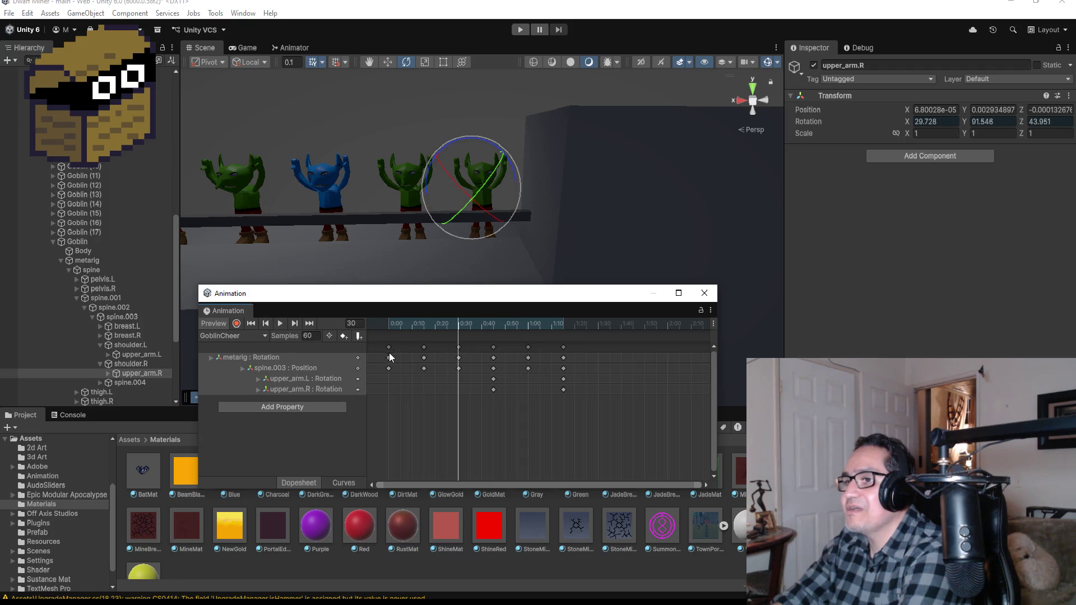
{"action": "left_click", "coordinate": [264, 324]}
{"action": "left_click", "coordinate": [266, 324]}
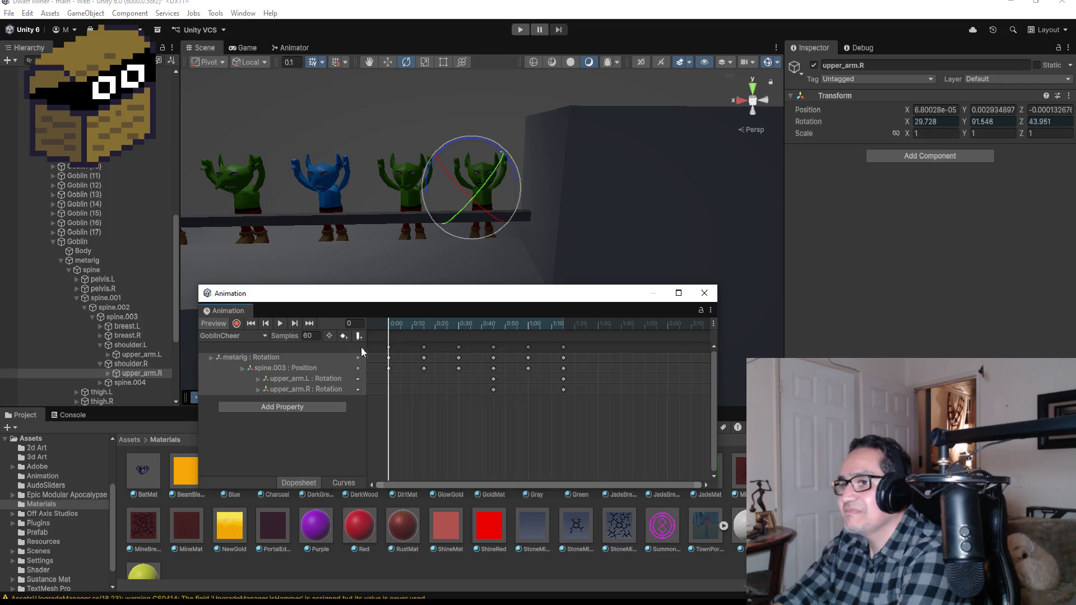
{"action": "left_click", "coordinate": [389, 348]}
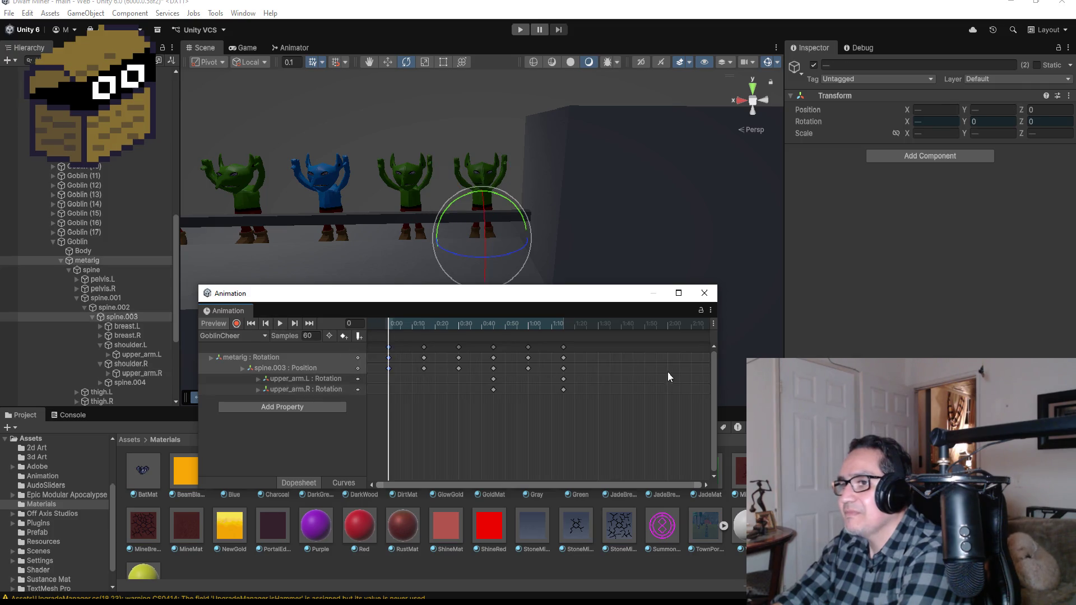
{"action": "right_click", "coordinate": [598, 348]}
{"action": "left_click", "coordinate": [602, 353]}
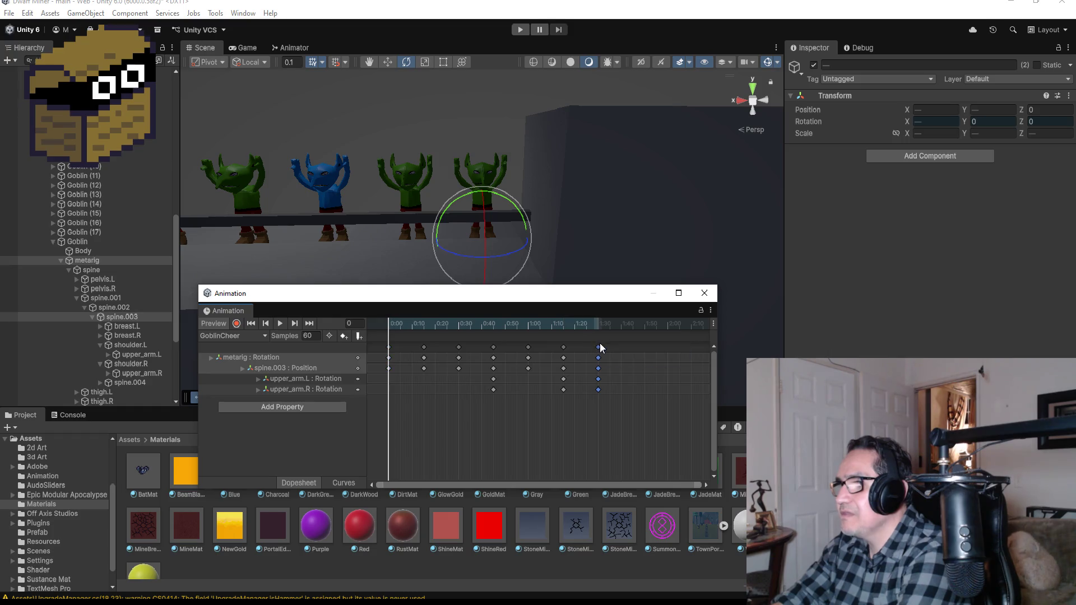
Preview the looping cheer animation, then close the Animation window
{"action": "left_click", "coordinate": [283, 319]}
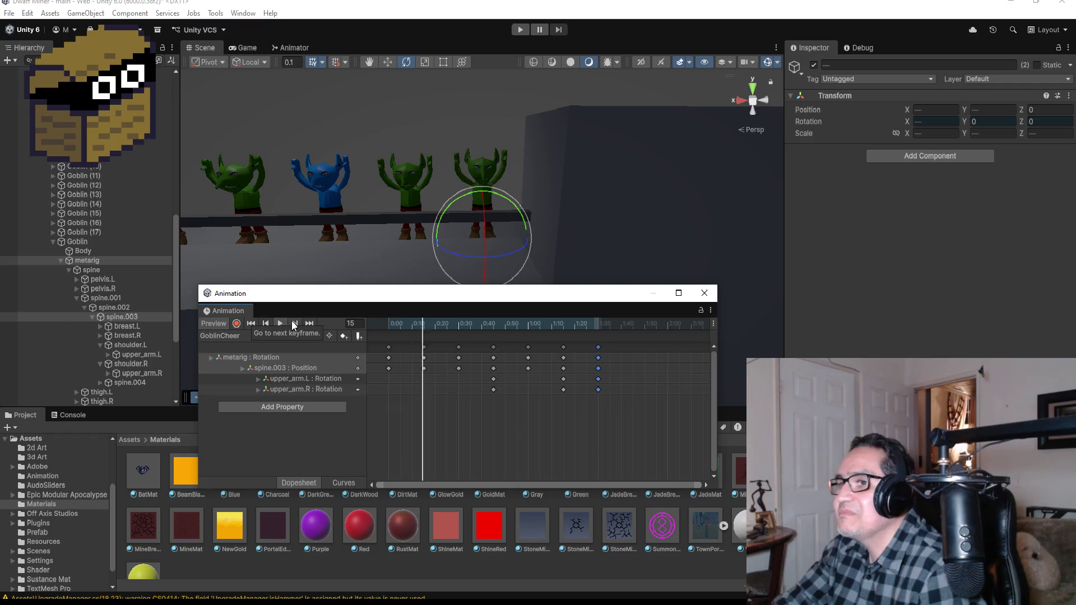
{"action": "key", "text": "space"}
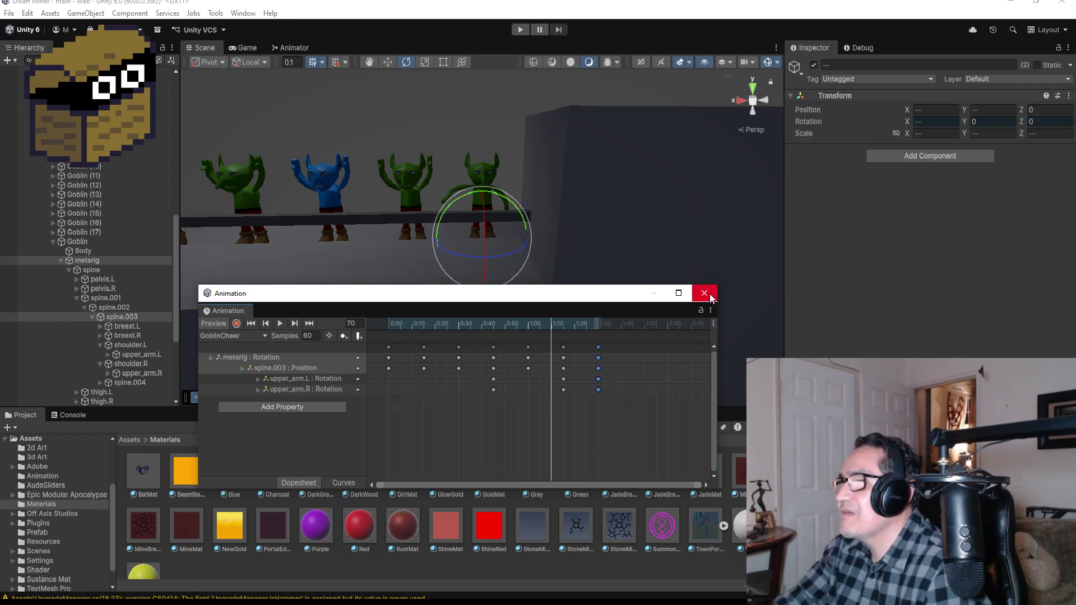
{"action": "left_click", "coordinate": [703, 295]}
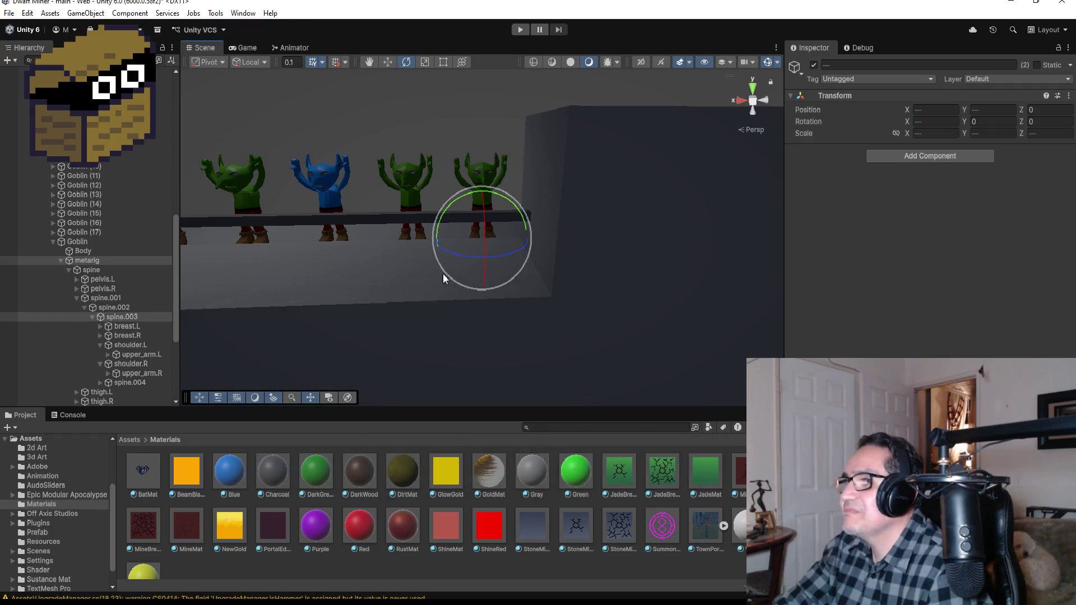
Check the original Goblin's Animator, then add an Animator to Goblin (1) through Goblin (7)
{"action": "left_click", "coordinate": [79, 242]}
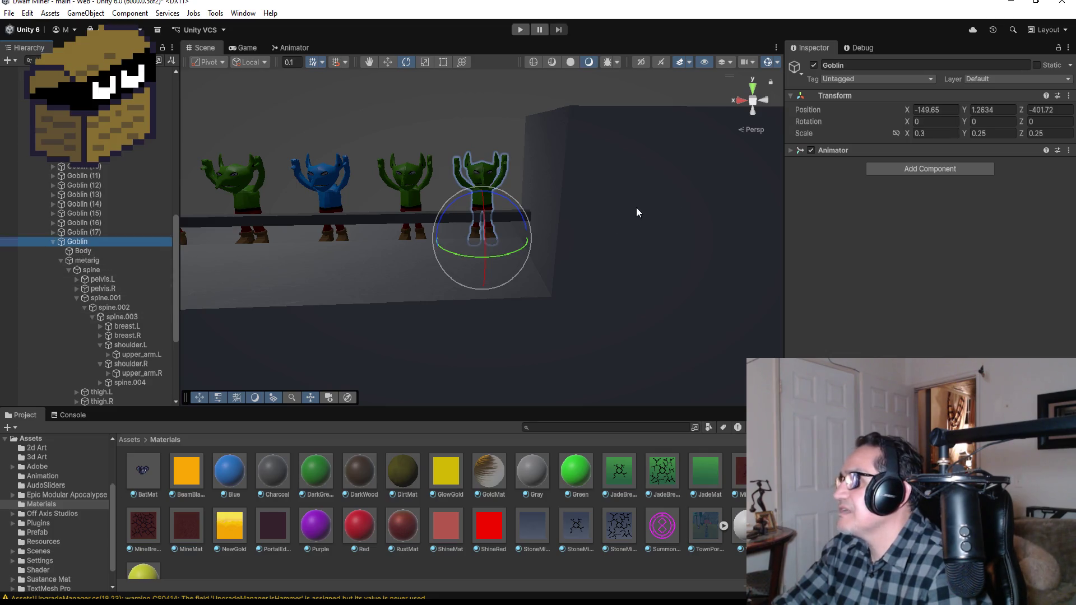
{"action": "left_click", "coordinate": [791, 151]}
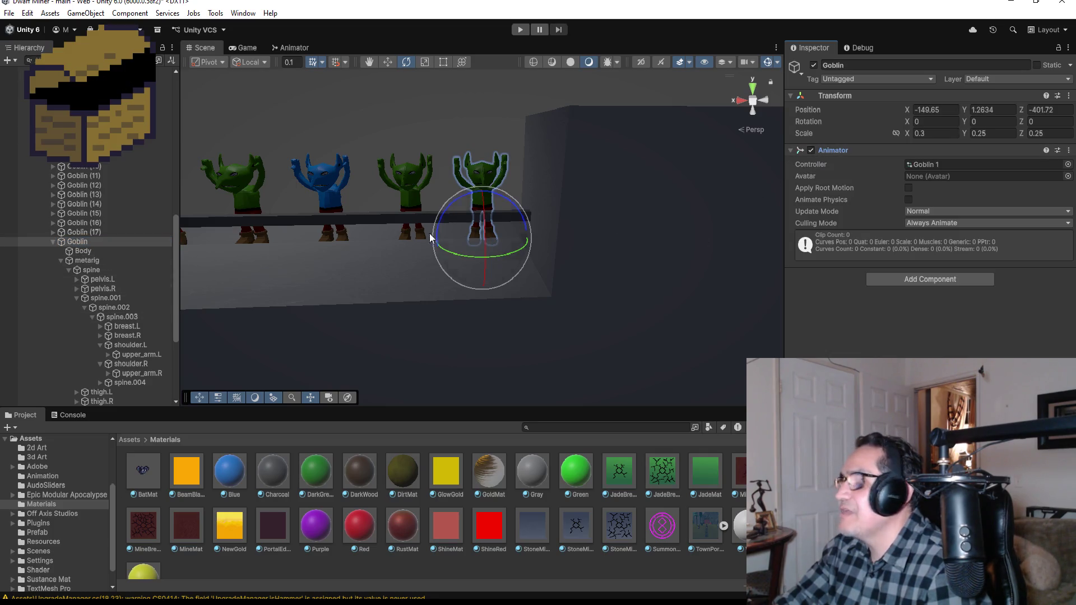
{"action": "left_click", "coordinate": [54, 241]}
{"action": "left_click", "coordinate": [84, 251]}
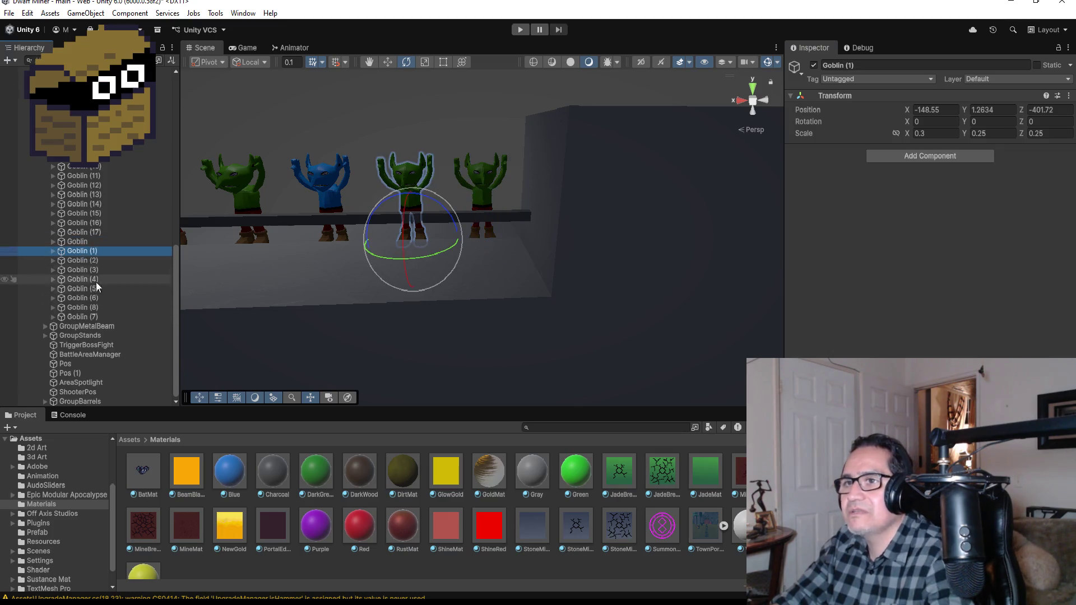
{"action": "left_click", "coordinate": [95, 316], "text": "shift"}
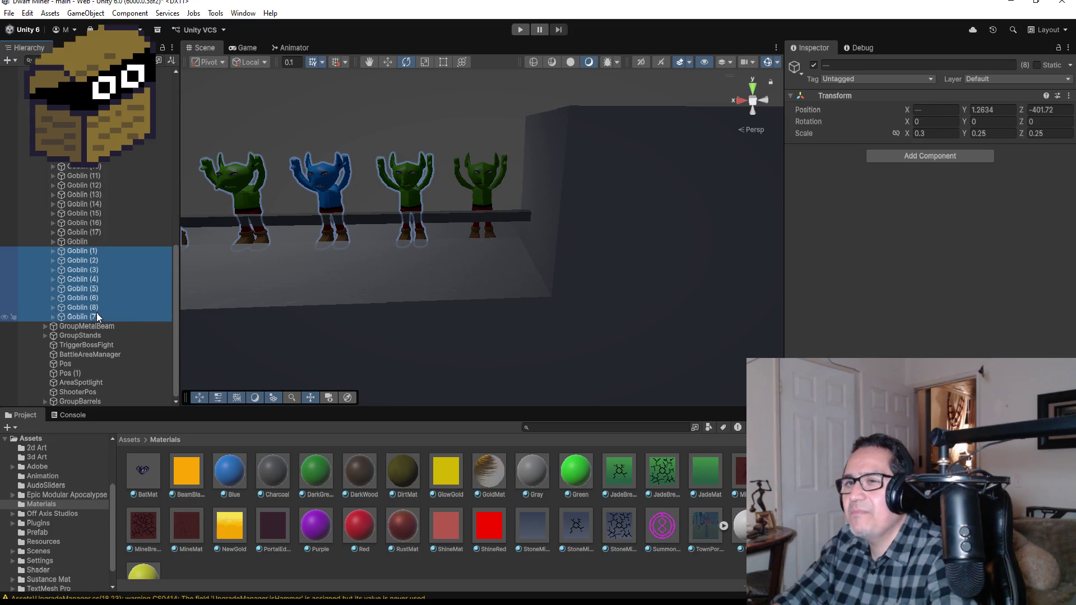
{"action": "left_click", "coordinate": [910, 159]}
{"action": "type", "text": "Ani"}
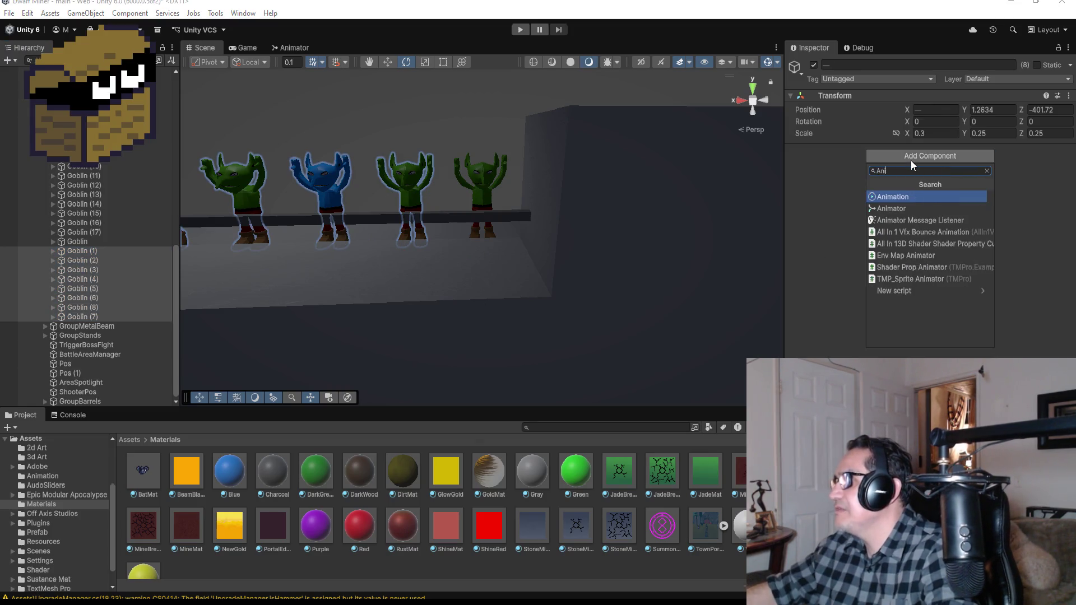
{"action": "left_click", "coordinate": [906, 208]}
Search for a goblin controller, cancel, and check which controller the original Goblin uses
{"action": "left_click", "coordinate": [1068, 164]}
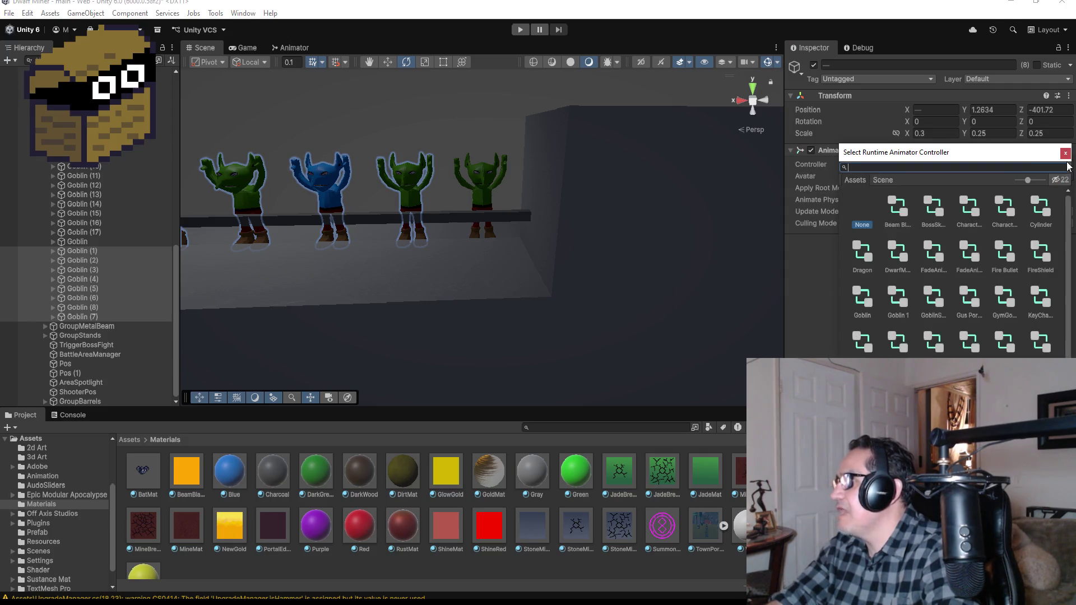
{"action": "type", "text": "go"}
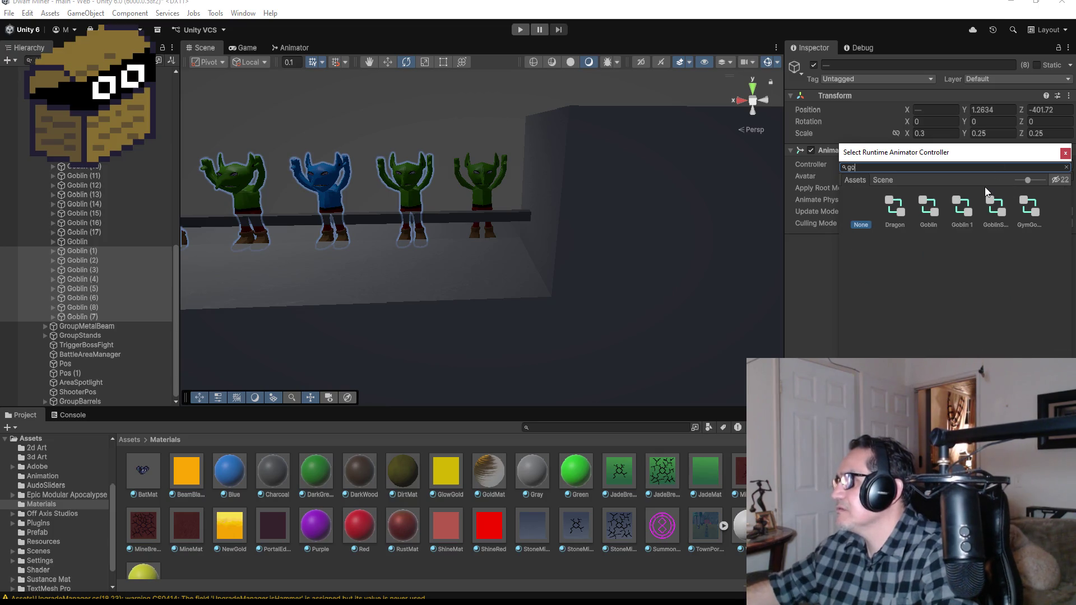
{"action": "type", "text": "blinch"}
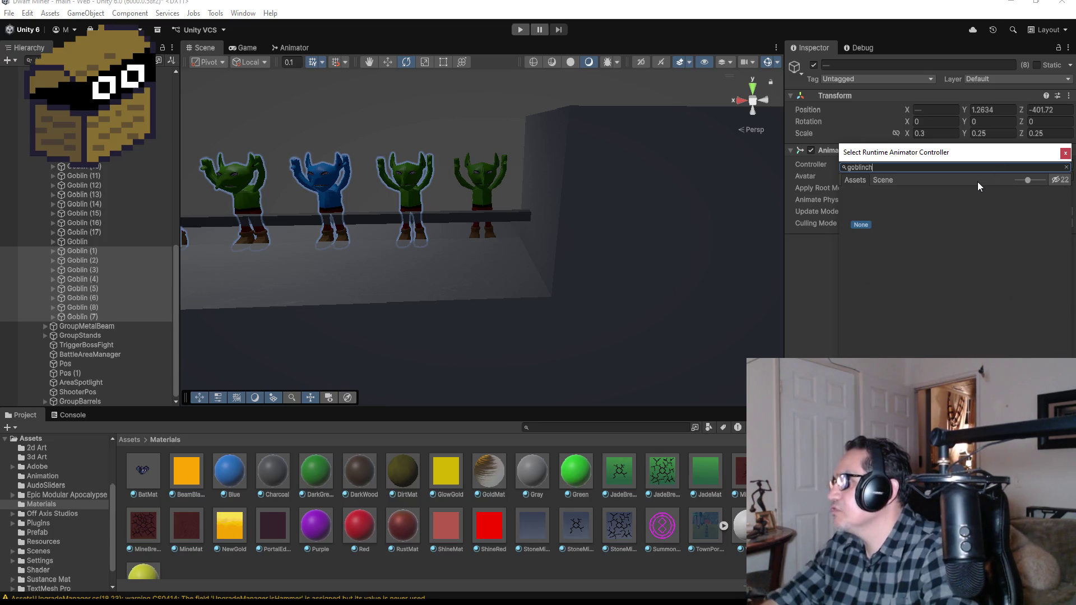
{"action": "key", "text": "BackSpace"}
{"action": "key", "text": "BackSpace"}
{"action": "type", "text": "Ch"}
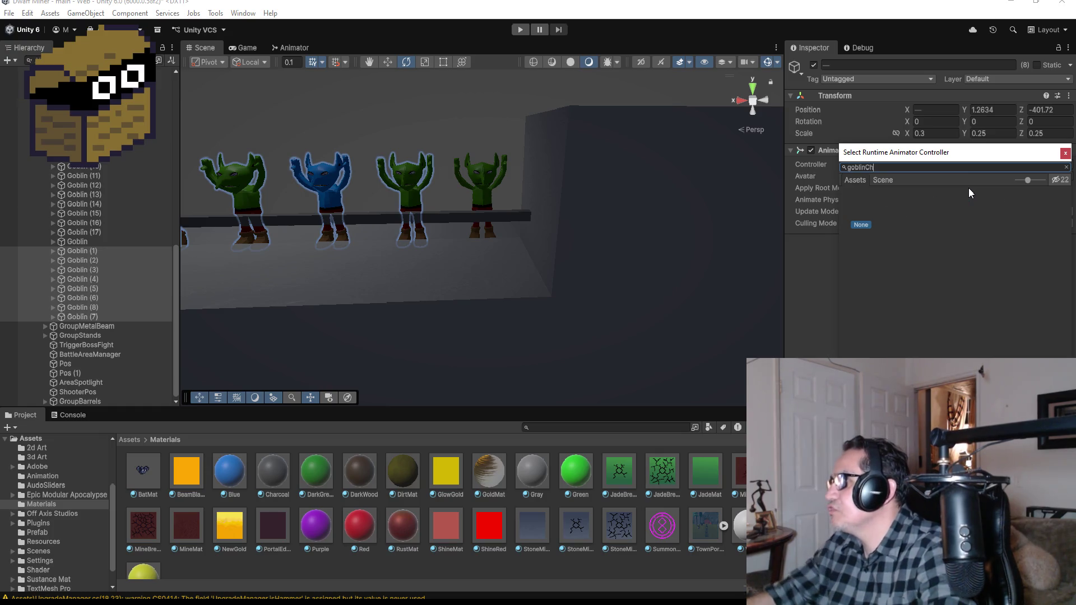
{"action": "key", "text": "BackSpace"}
{"action": "key", "text": "BackSpace"}
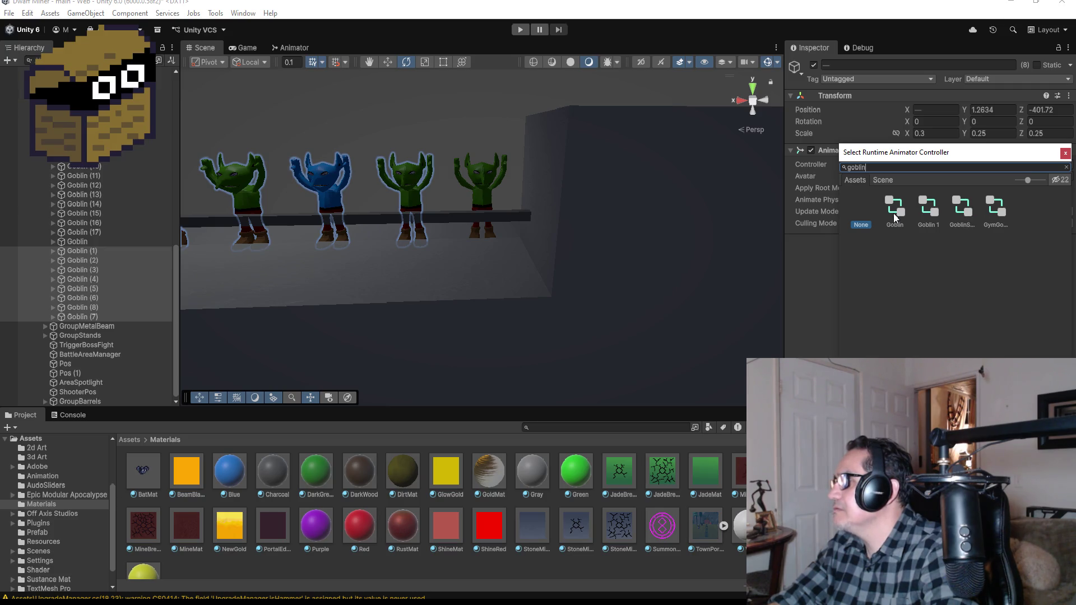
{"action": "left_click", "coordinate": [1066, 153]}
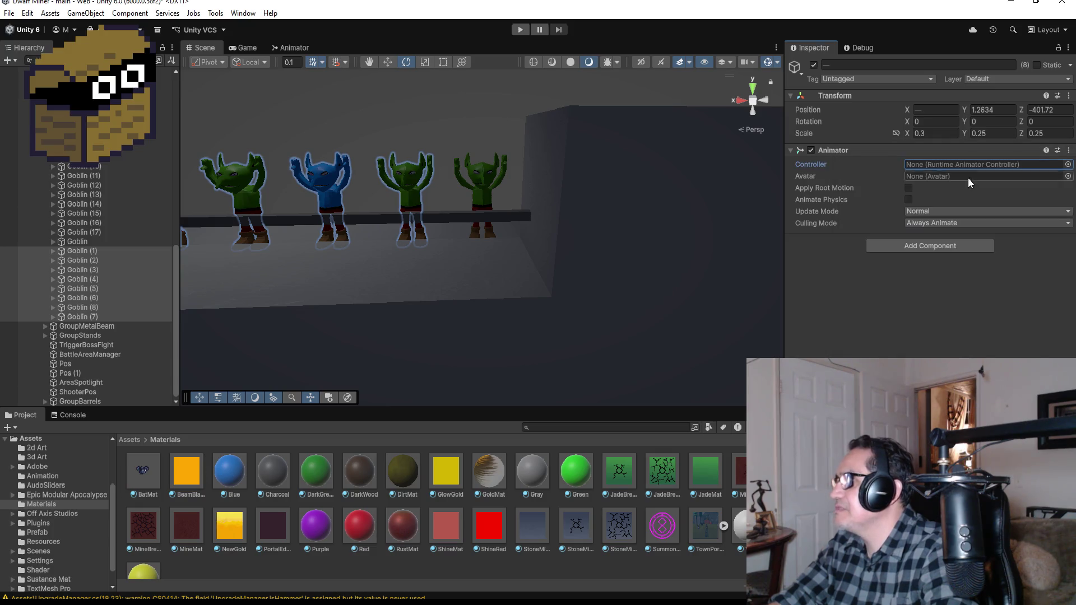
{"action": "left_click", "coordinate": [93, 243]}
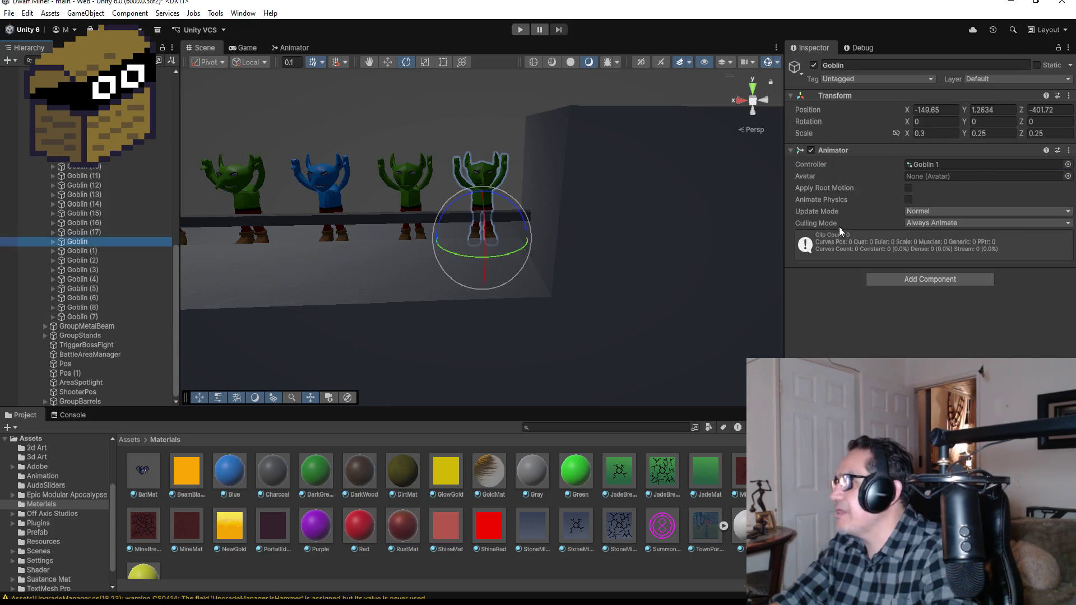
Assign the Goblin 1 controller to Goblin (1) through Goblin (7)
{"action": "left_click", "coordinate": [106, 249]}
{"action": "left_click", "coordinate": [88, 317], "text": "shift"}
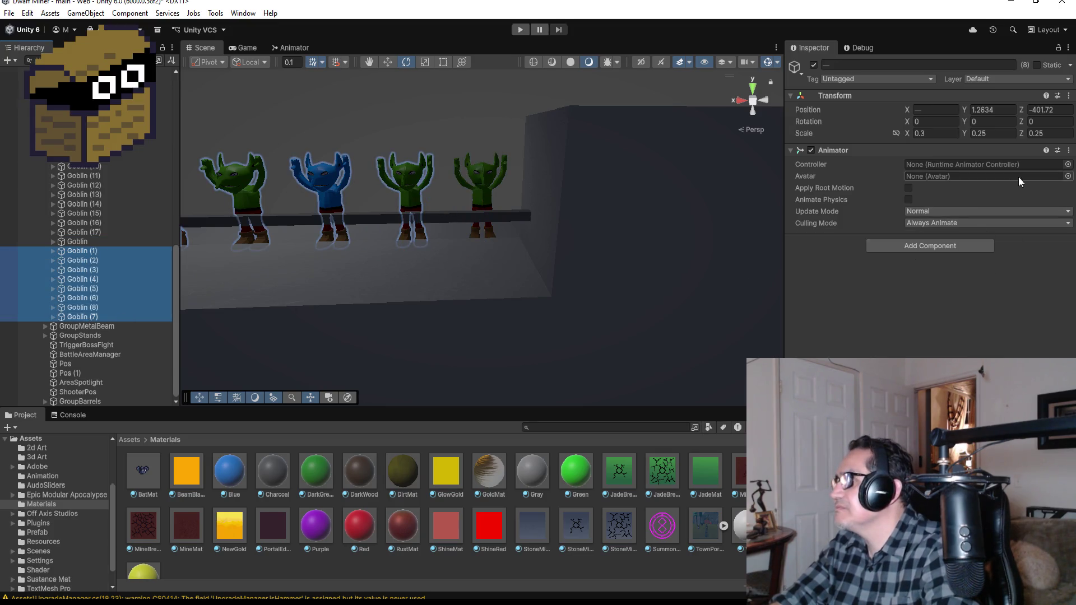
{"action": "left_click", "coordinate": [1068, 165]}
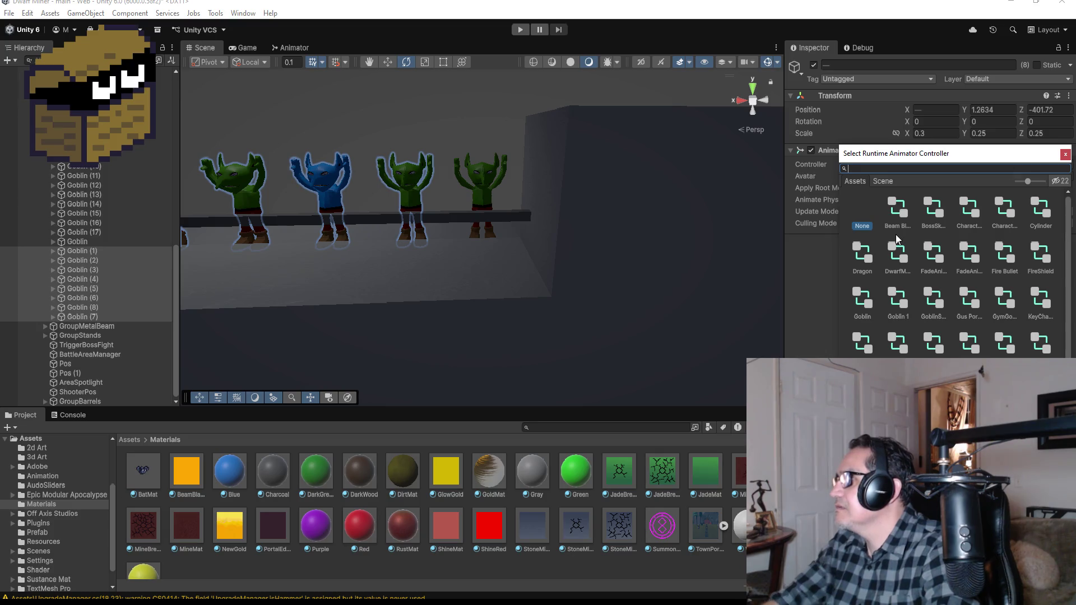
{"action": "type", "text": "go"}
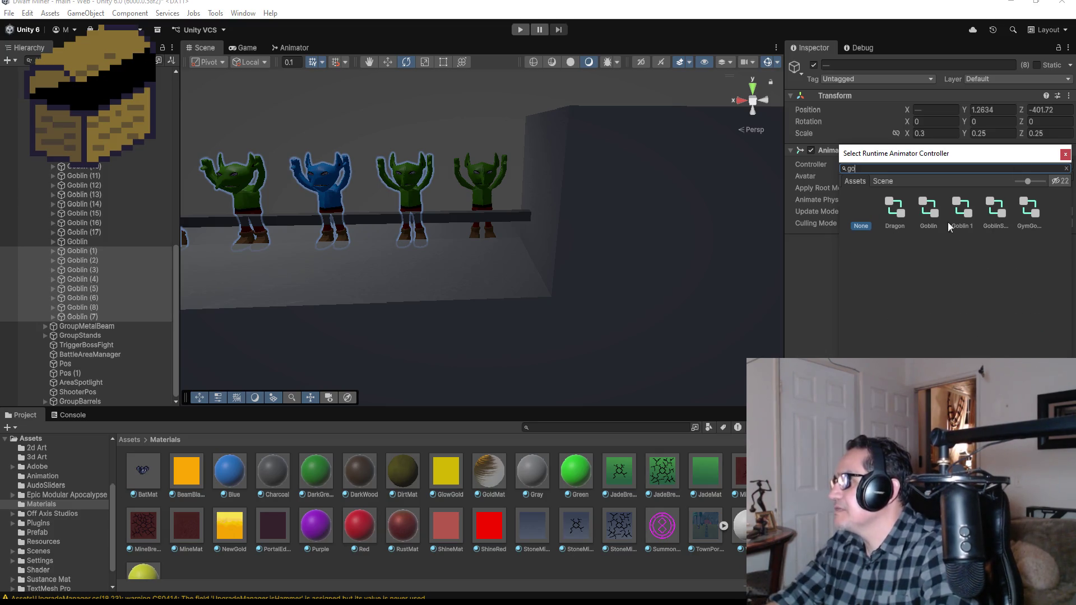
{"action": "double_click", "coordinate": [971, 207]}
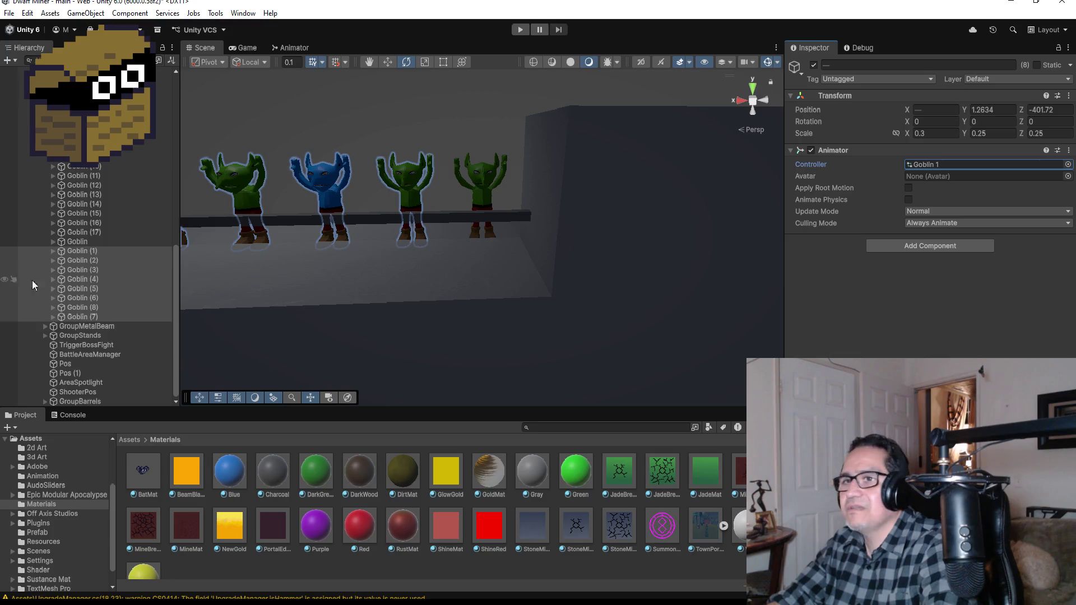
Confirm Goblin (3) uses the Goblin 1 controller and start Play mode
{"action": "left_click", "coordinate": [90, 274]}
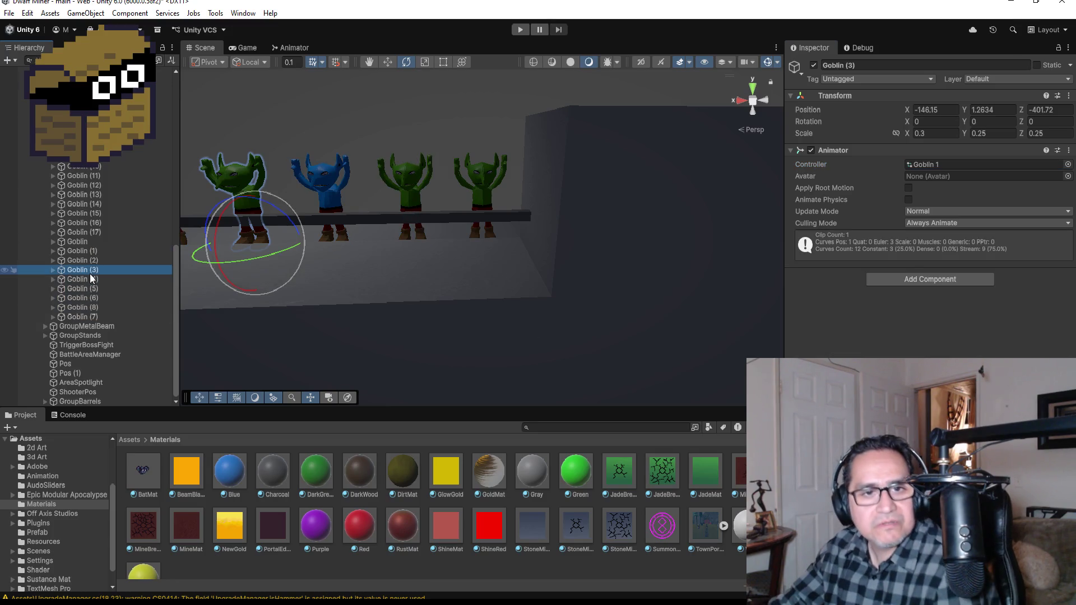
{"action": "scroll", "coordinate": [384, 224], "scroll_direction": "down", "scroll_amount": 2}
{"action": "scroll", "coordinate": [384, 224], "scroll_direction": "down", "scroll_amount": 3}
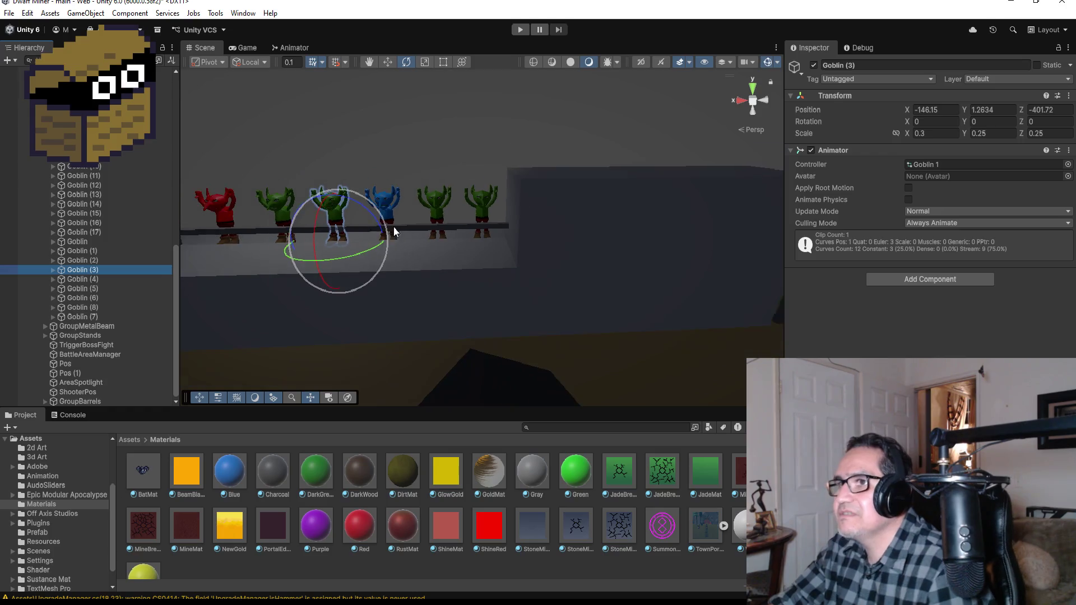
{"action": "scroll", "coordinate": [360, 249], "scroll_direction": "down", "scroll_amount": 3}
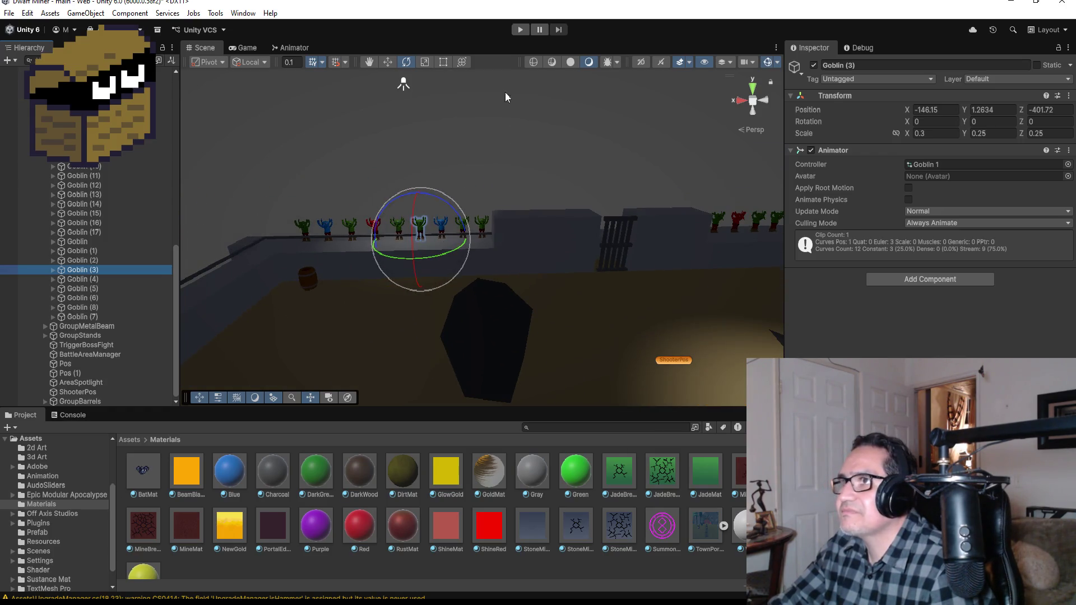
{"action": "left_click", "coordinate": [519, 29]}
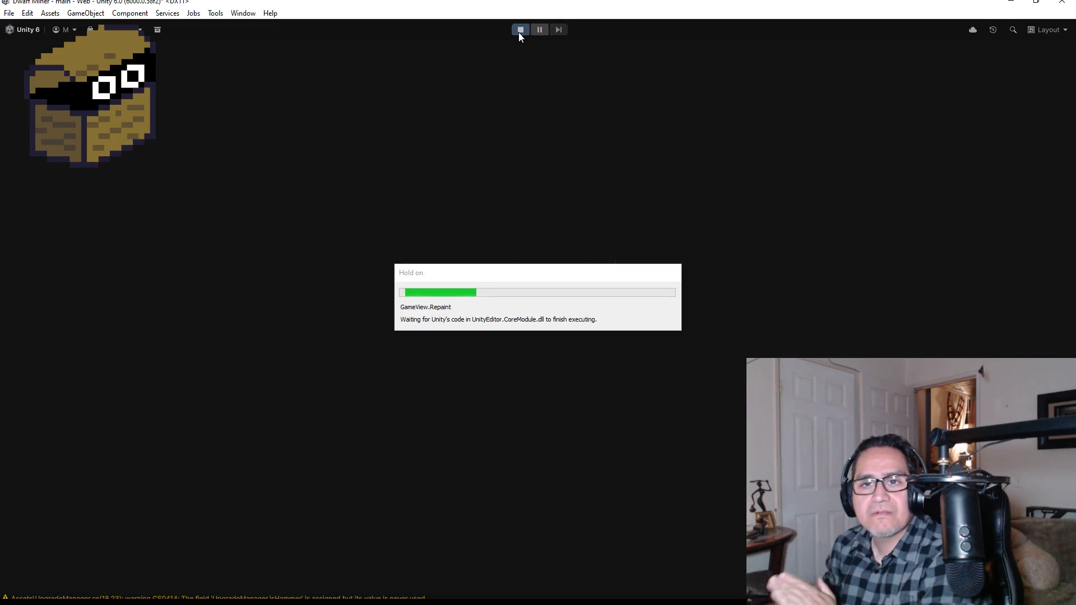
Dismiss the how-to-play overlay to enter the game
{"action": "key", "text": "Escape"}
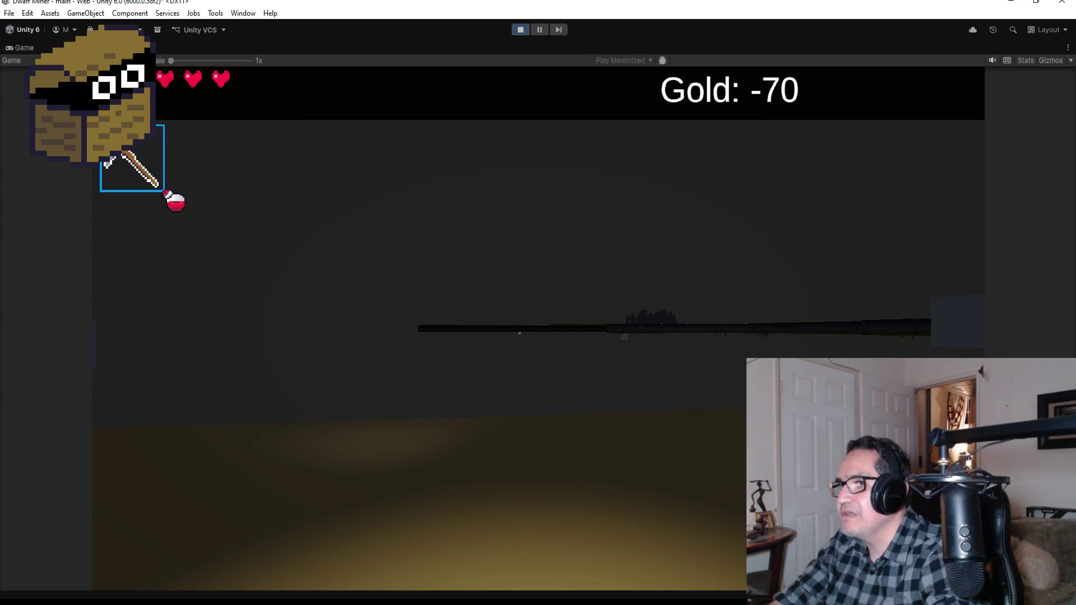
Walk through the corridor to the barrel and fire toward the goblin room
{"action": "scroll", "coordinate": [538, 302], "scroll_direction": "down", "scroll_amount": 1}
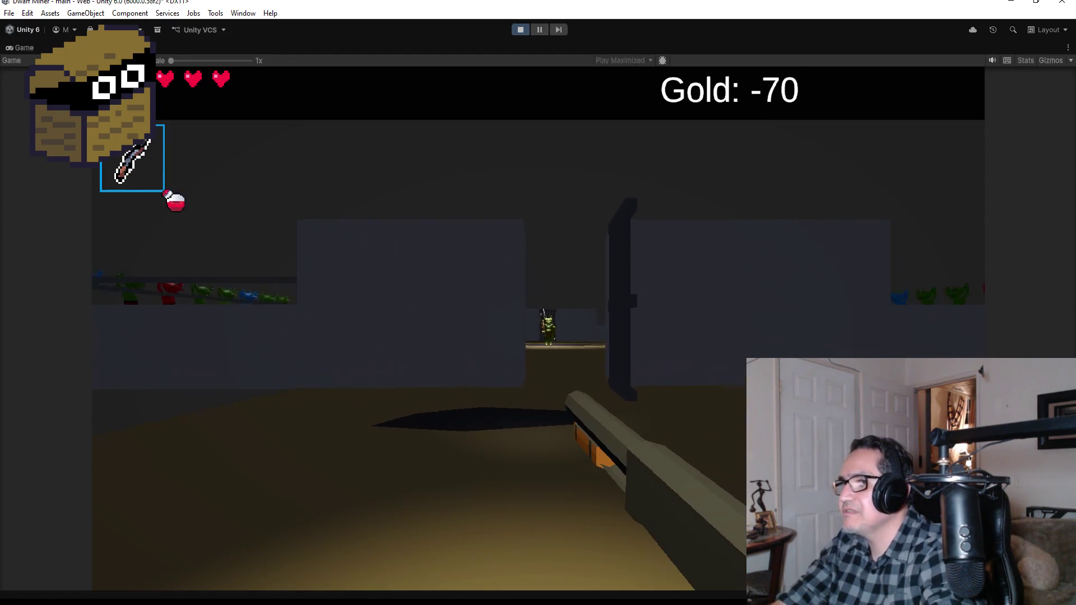
{"action": "key", "text": "w"}
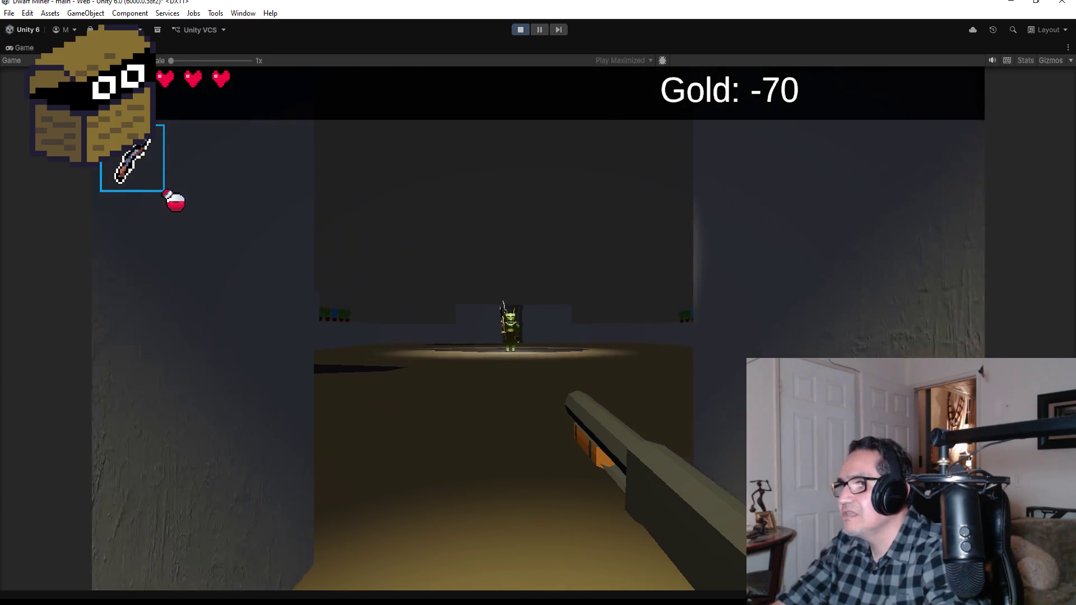
{"action": "mouse_move", "coordinate": [538, 302]}
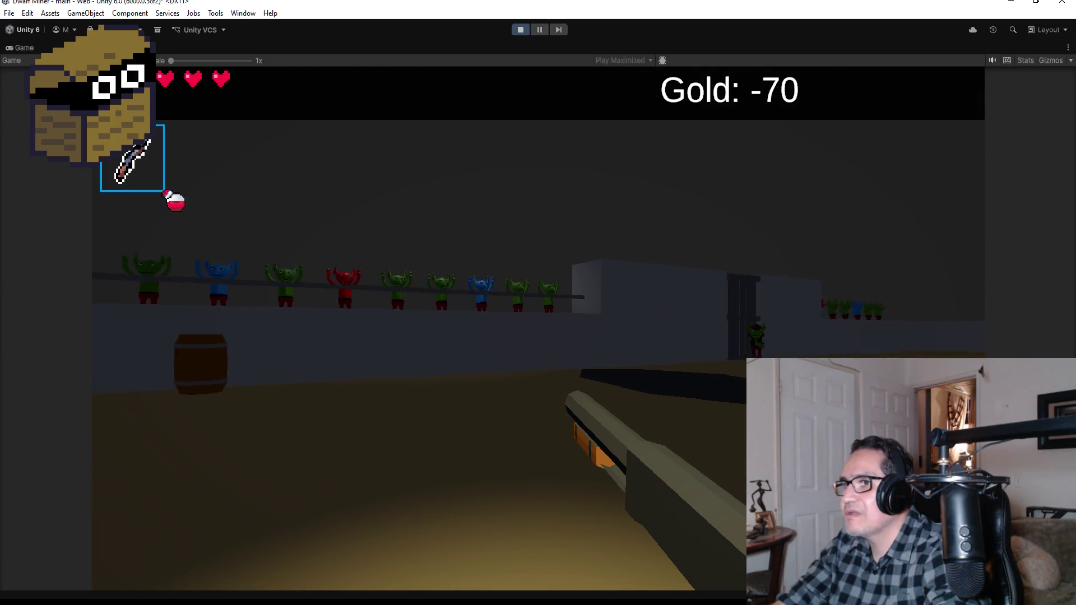
{"action": "key", "text": "w"}
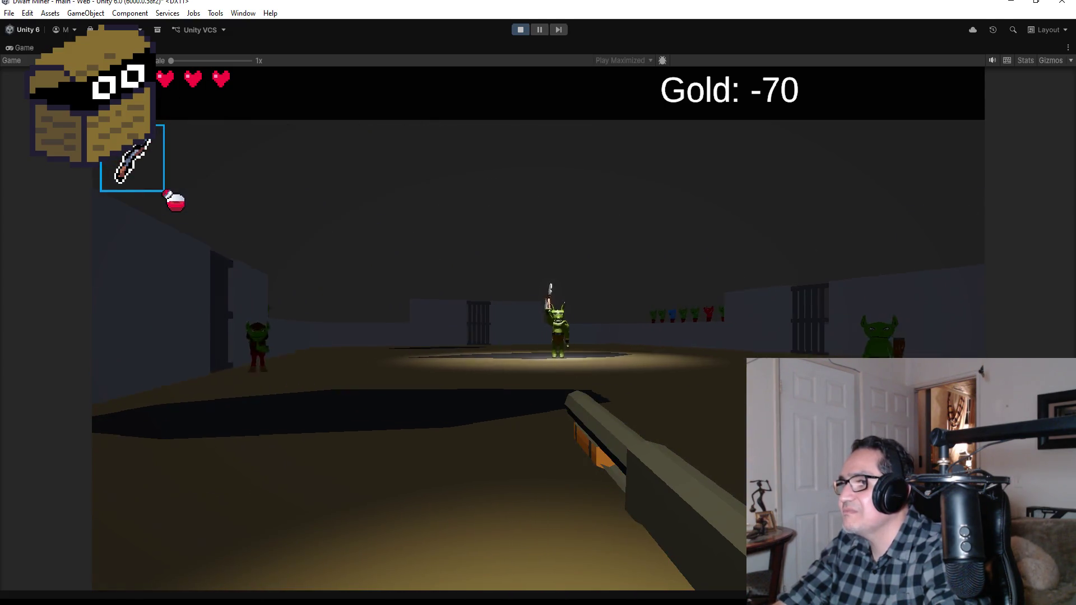
{"action": "left_click", "coordinate": [538, 355]}
Shoot the goblins in the room, including the approaching axe goblin
{"action": "left_click", "coordinate": [538, 302]}
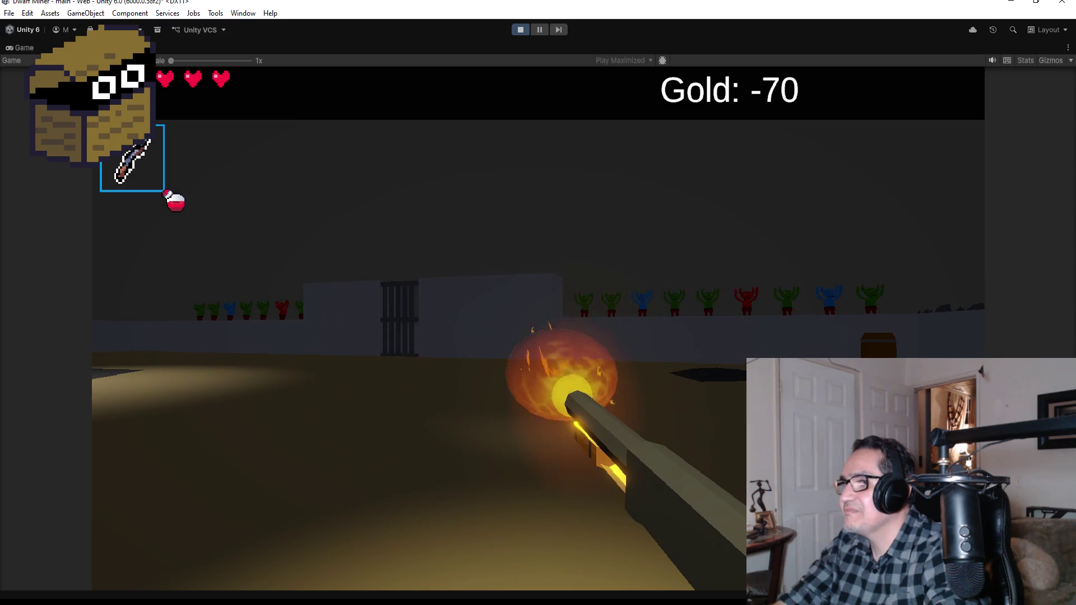
{"action": "left_click", "coordinate": [538, 303]}
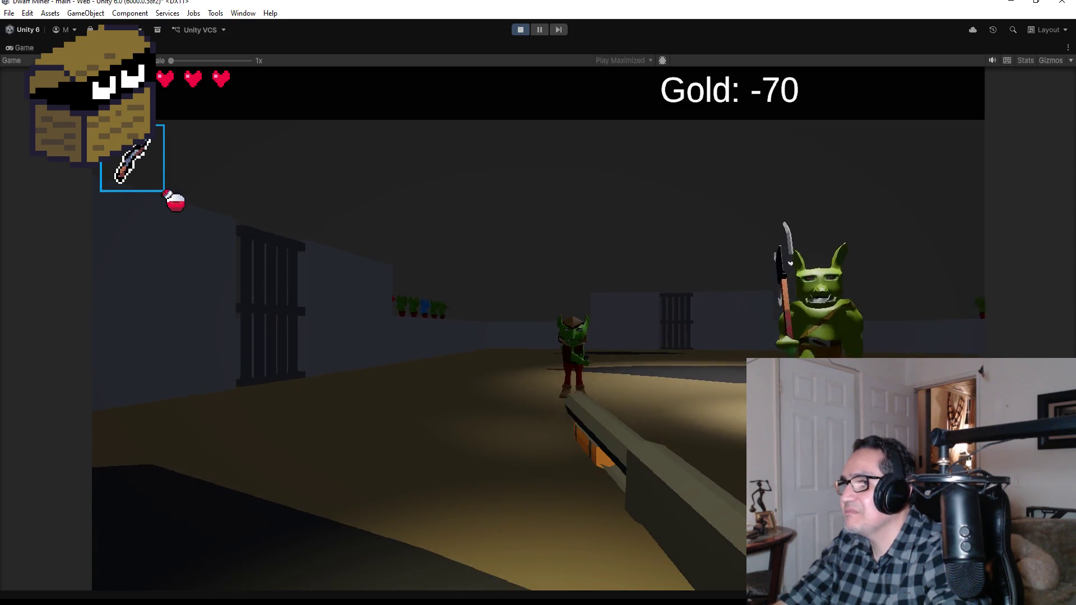
{"action": "left_click", "coordinate": [538, 303]}
{"action": "left_click", "coordinate": [538, 302]}
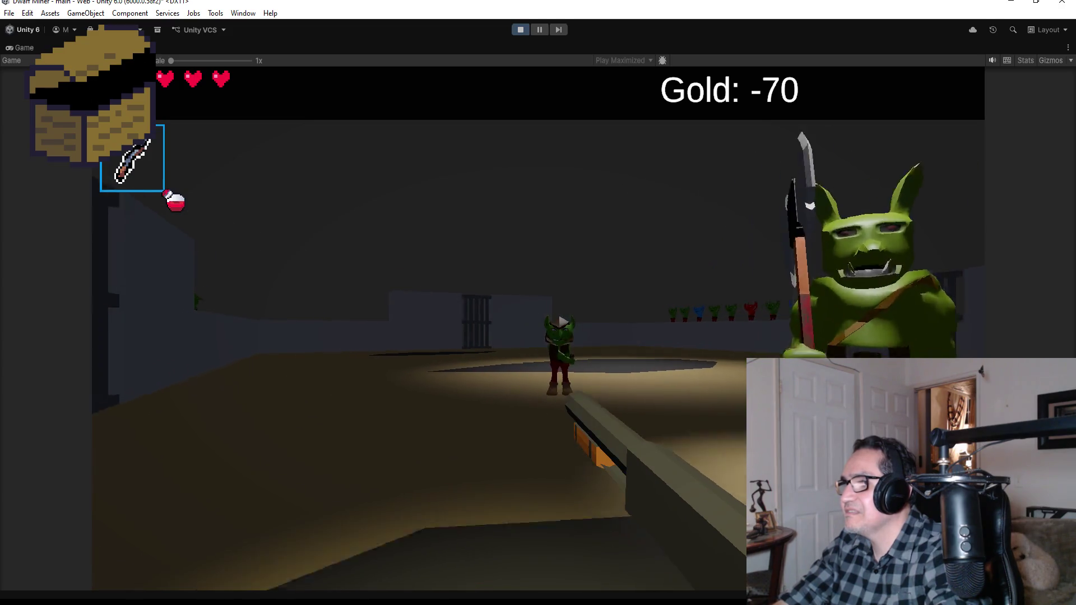
{"action": "left_click", "coordinate": [538, 302]}
{"action": "left_click", "coordinate": [538, 303]}
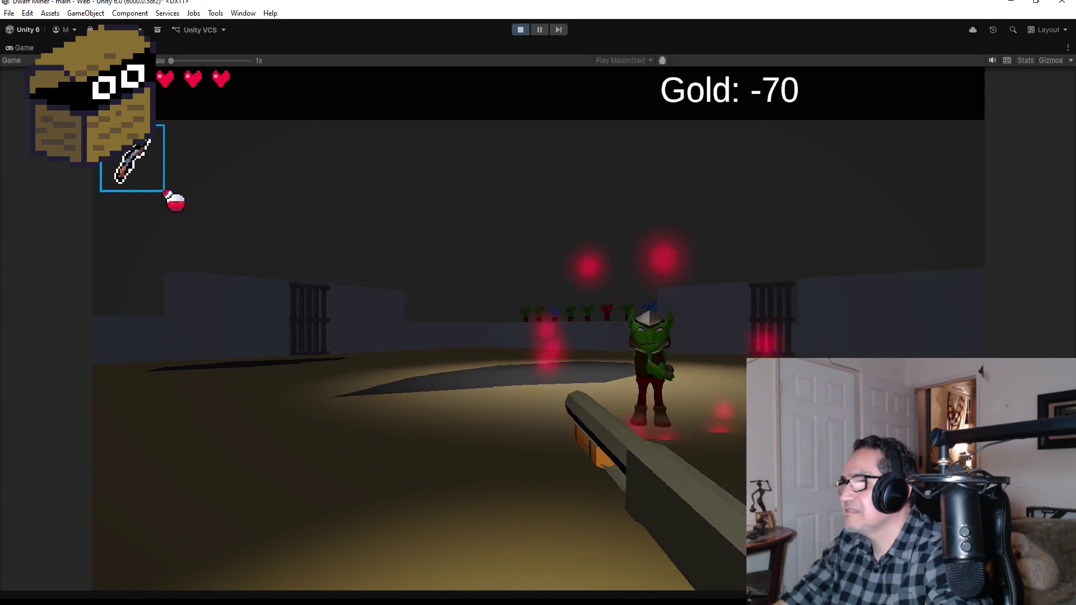
{"action": "left_click", "coordinate": [538, 303]}
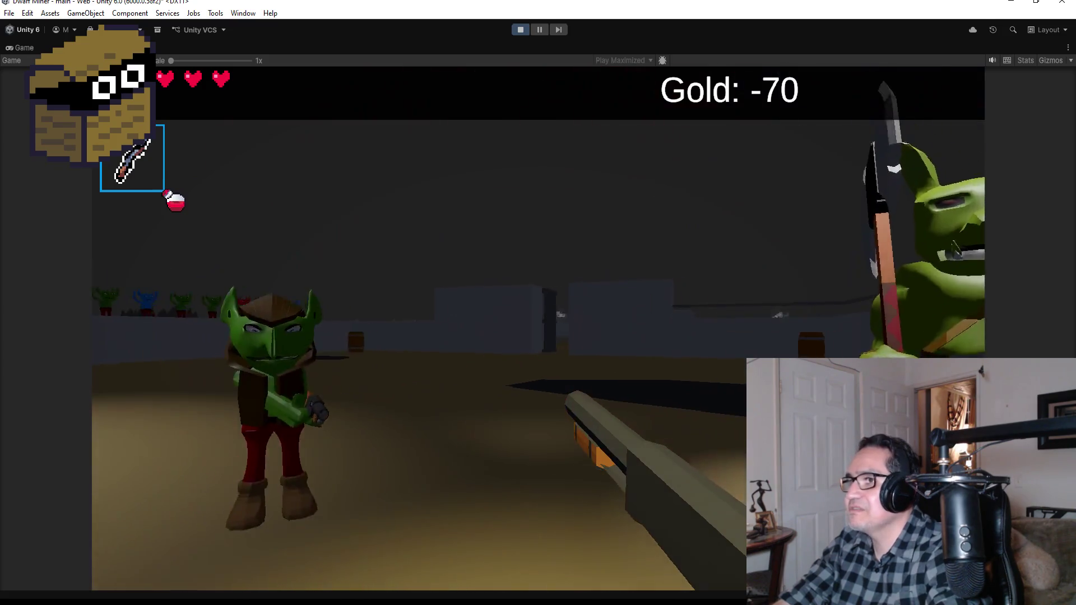
{"action": "left_click", "coordinate": [538, 303]}
{"action": "left_click", "coordinate": [538, 303]}
{"action": "left_click", "coordinate": [538, 303]}
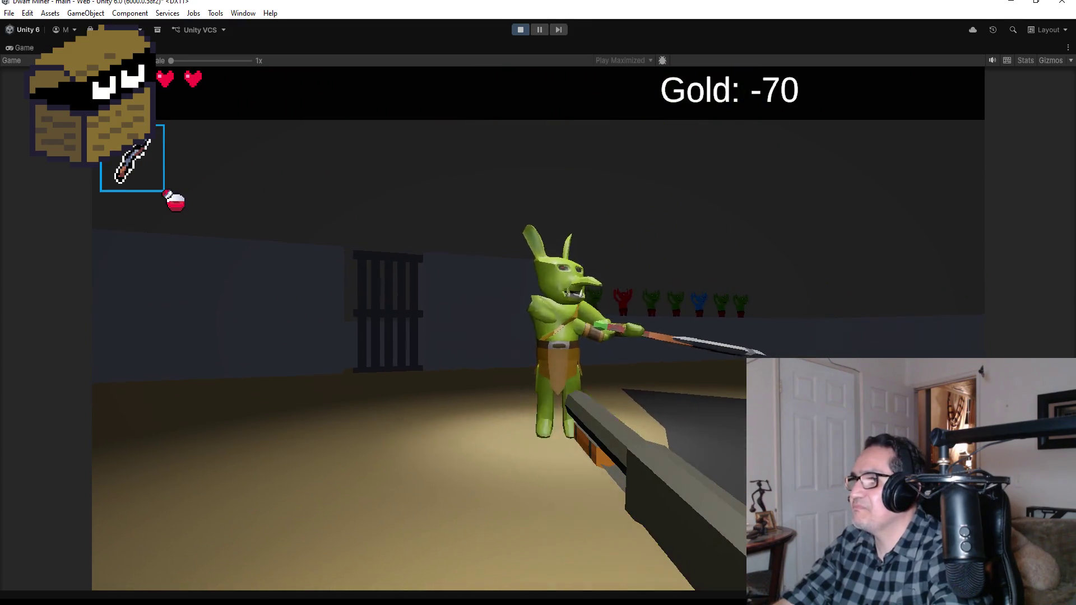
Fight the goblin boss up close with fireballs and flame beams
{"action": "left_click", "coordinate": [538, 303]}
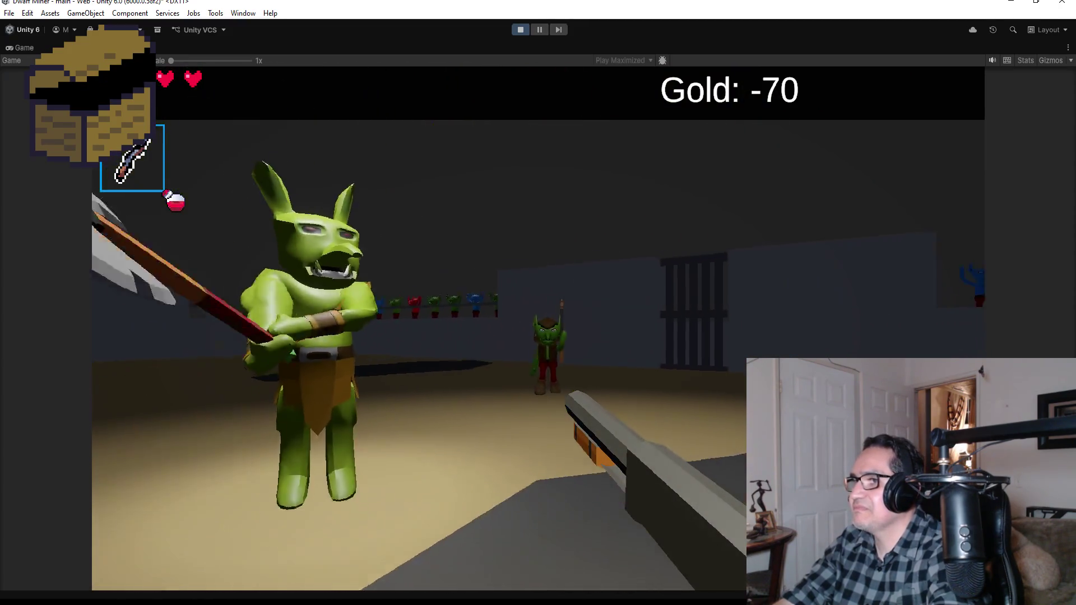
{"action": "left_click", "coordinate": [538, 303]}
{"action": "left_click", "coordinate": [538, 303]}
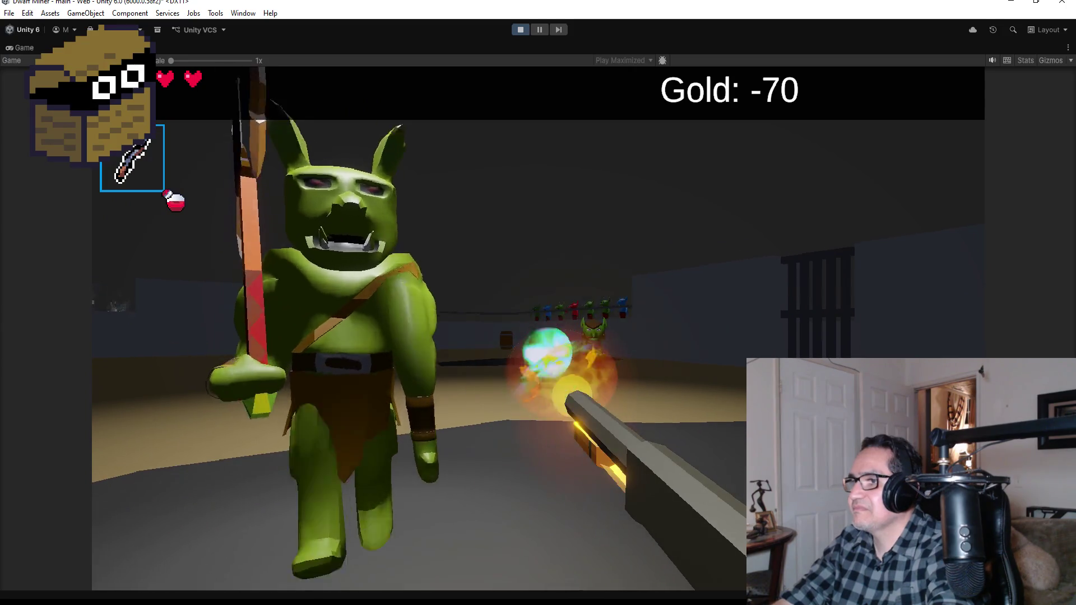
{"action": "left_click", "coordinate": [538, 302]}
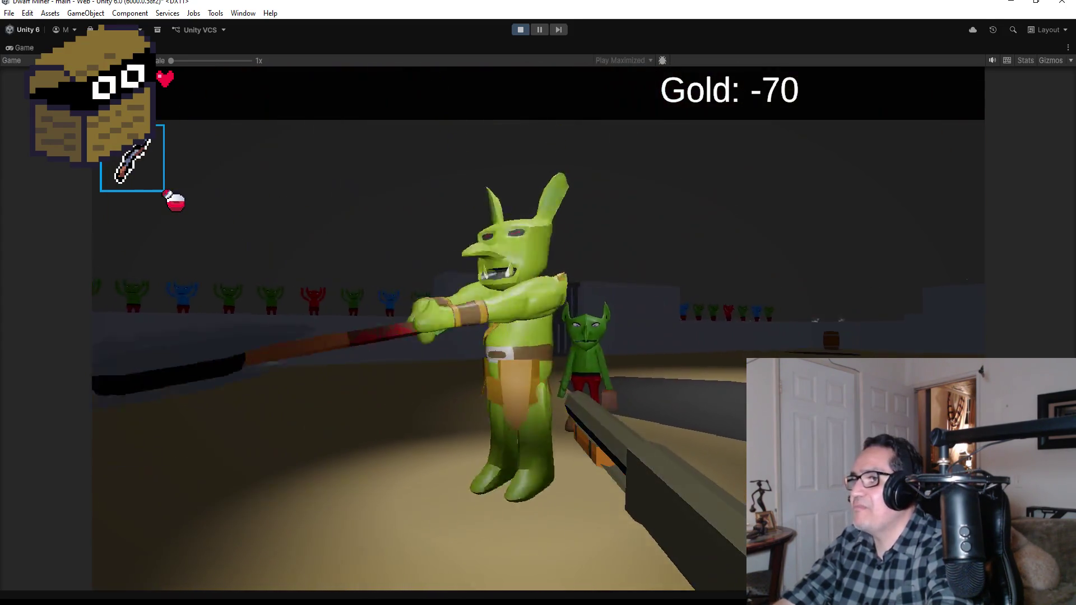
{"action": "left_click", "coordinate": [538, 303]}
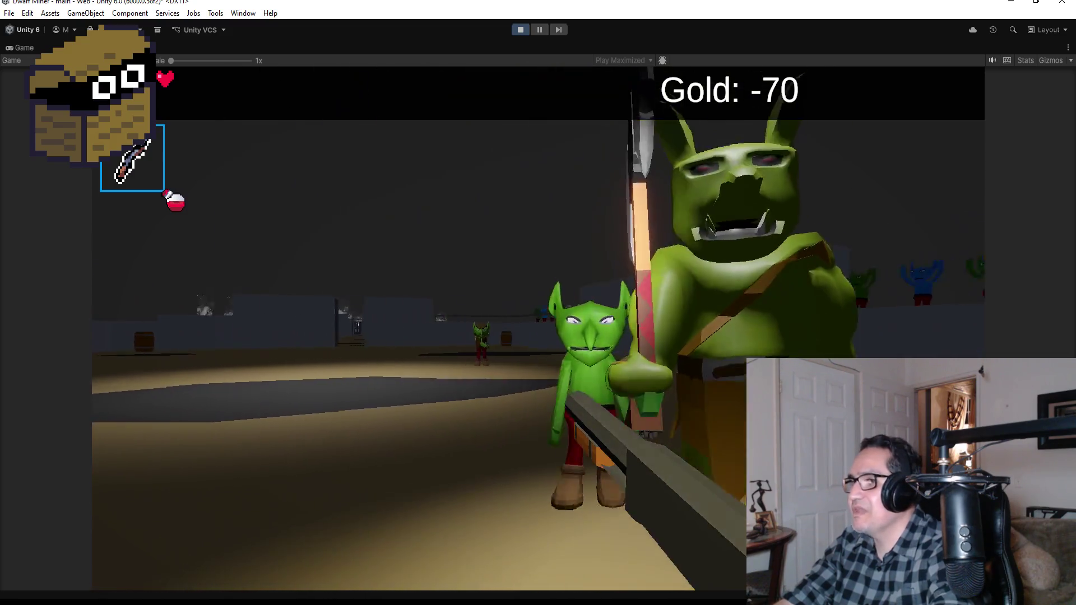
{"action": "left_click", "coordinate": [538, 303]}
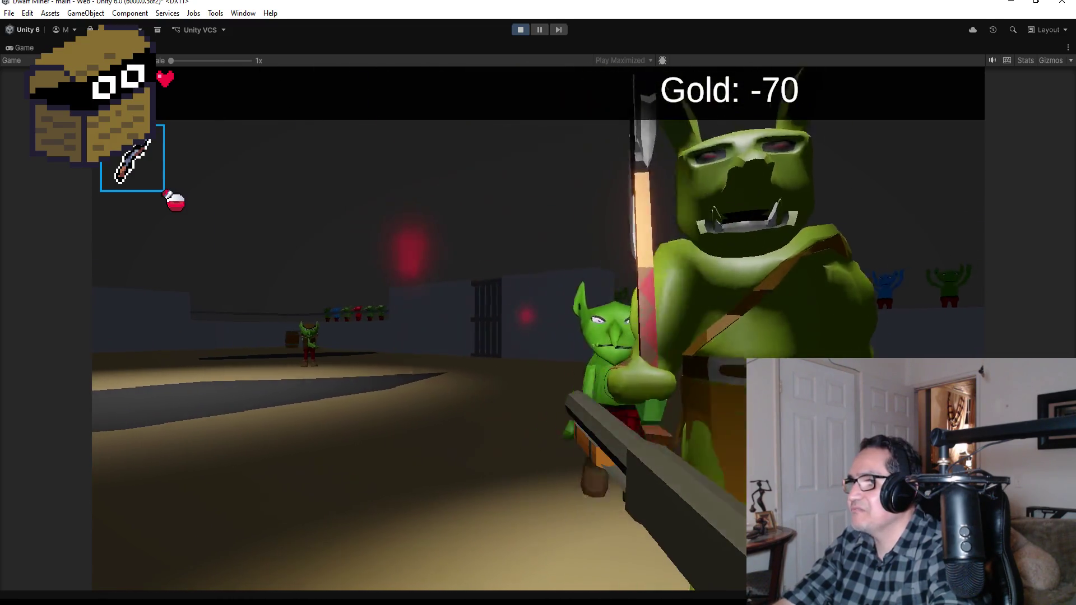
{"action": "left_click", "coordinate": [538, 303]}
{"action": "left_click", "coordinate": [538, 303]}
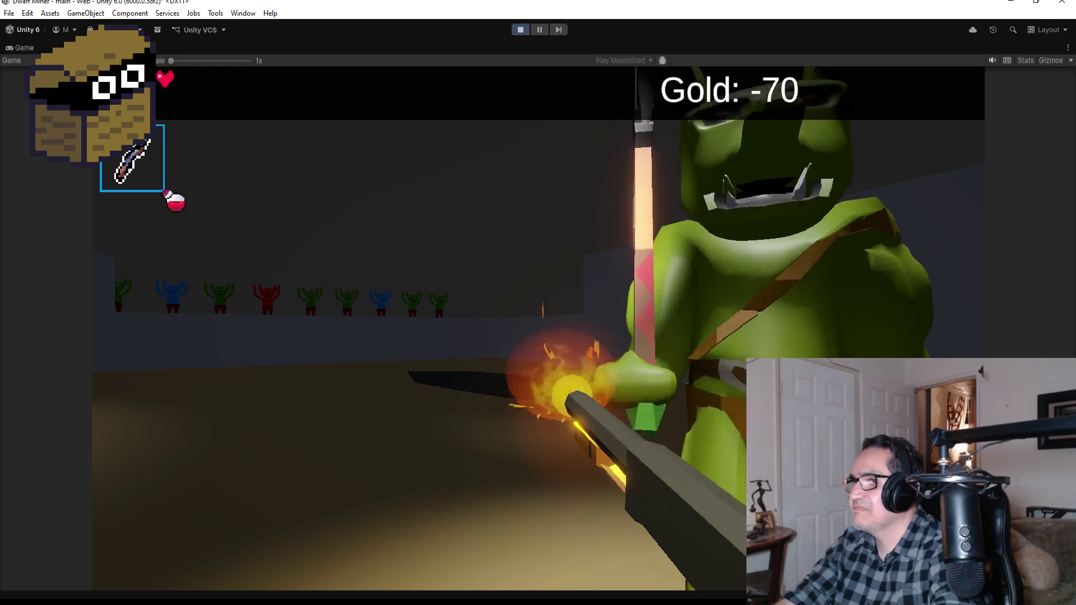
{"action": "left_click", "coordinate": [538, 303]}
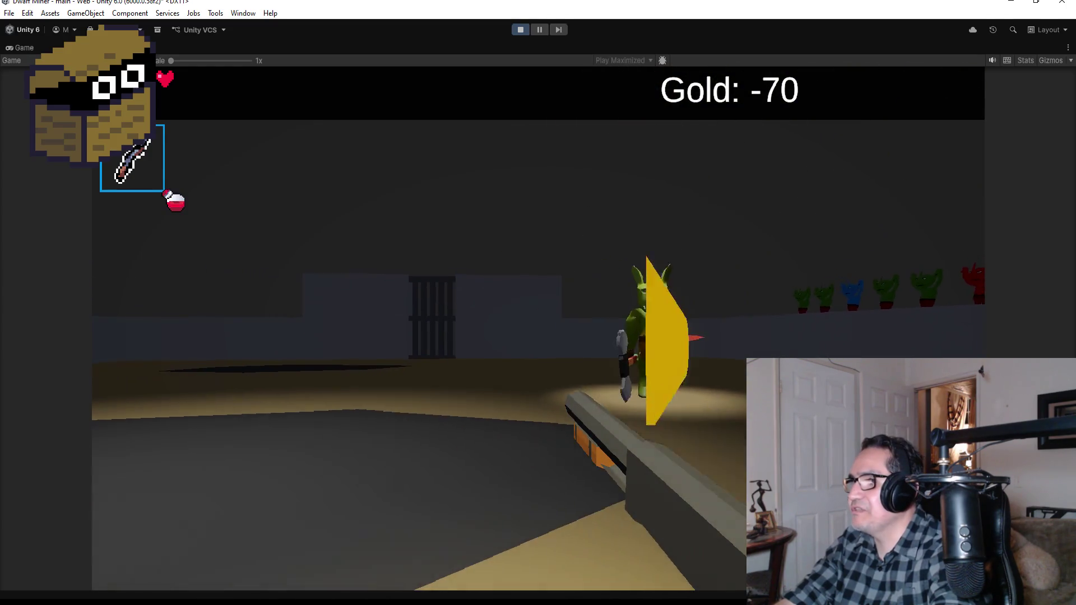
{"action": "left_click", "coordinate": [538, 303]}
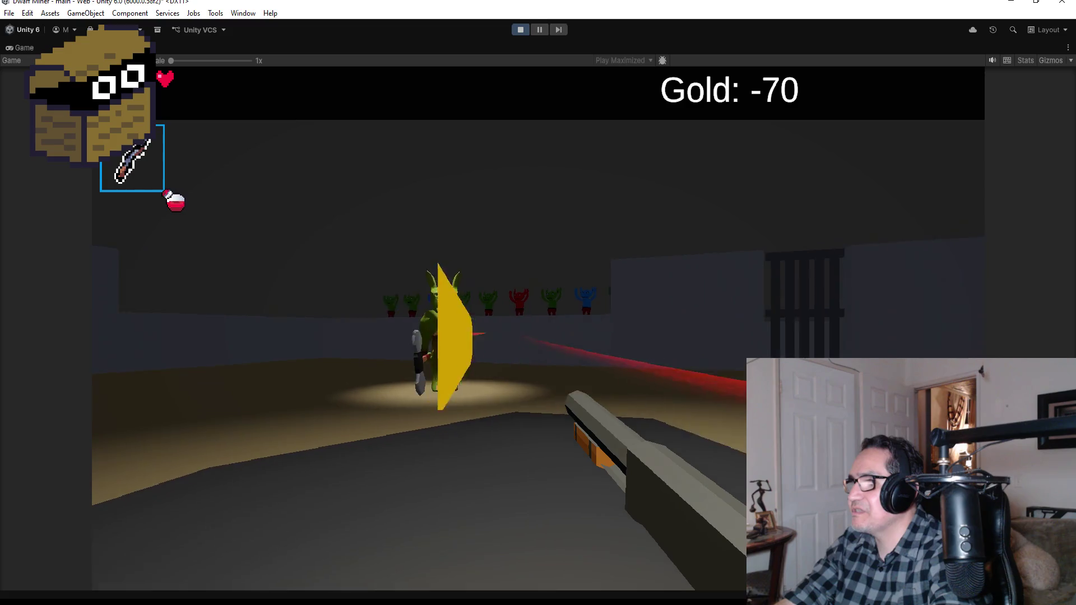
Shoot the shielded goblin, then pause and stop the playtest
{"action": "left_click", "coordinate": [538, 303]}
{"action": "left_click", "coordinate": [538, 303]}
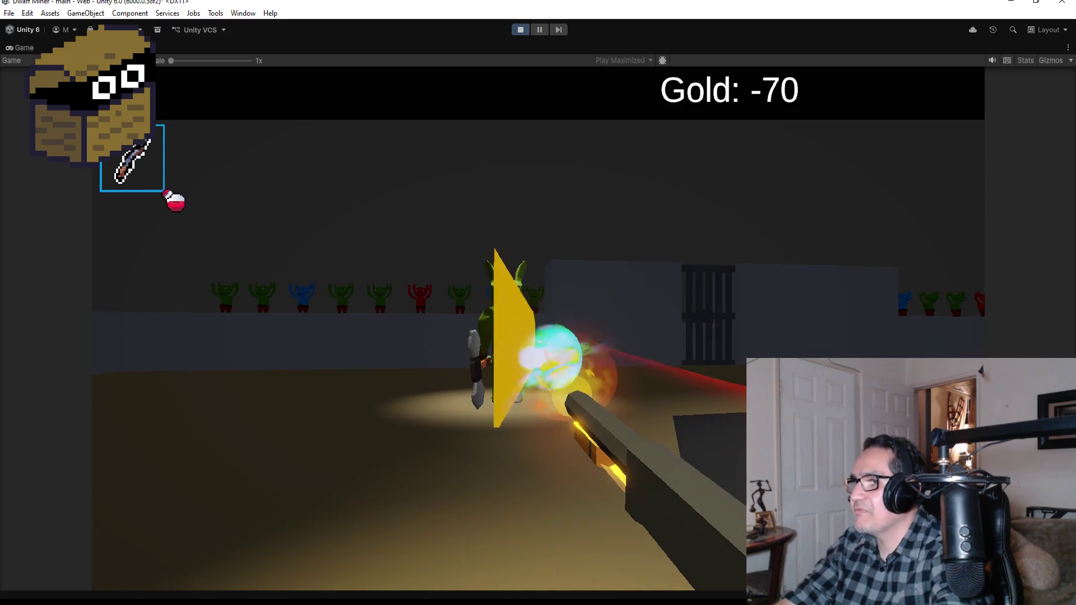
{"action": "left_click", "coordinate": [538, 303]}
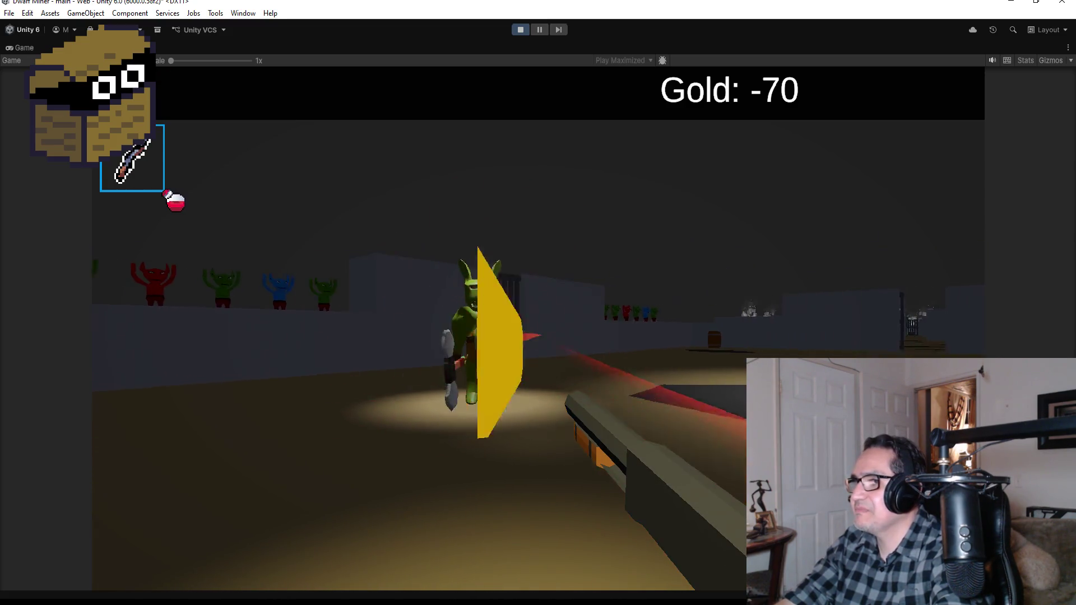
{"action": "left_click", "coordinate": [538, 302]}
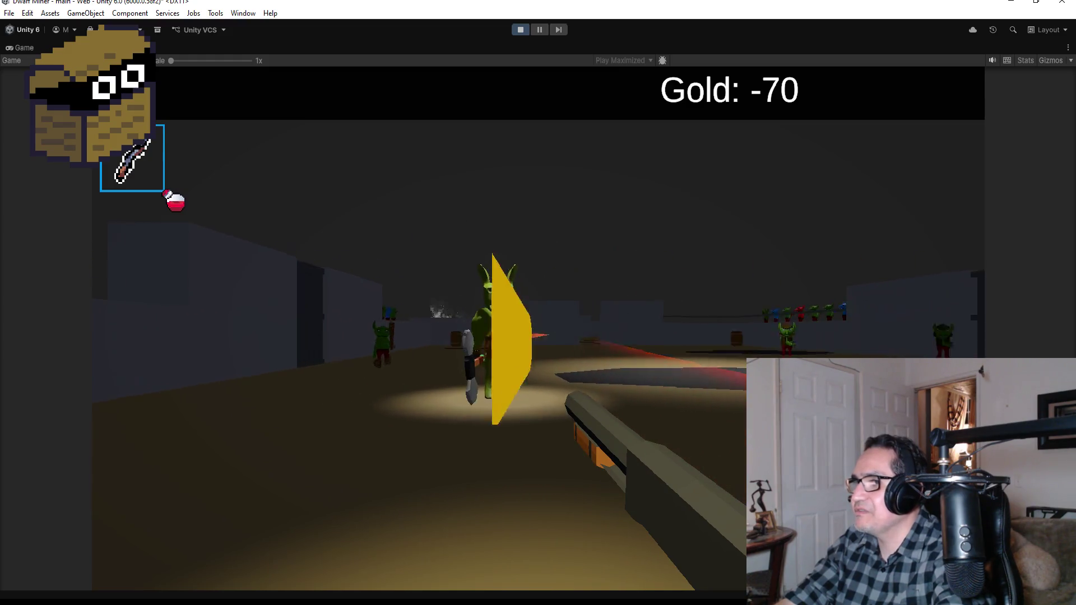
{"action": "left_click", "coordinate": [538, 302]}
{"action": "left_click", "coordinate": [538, 303]}
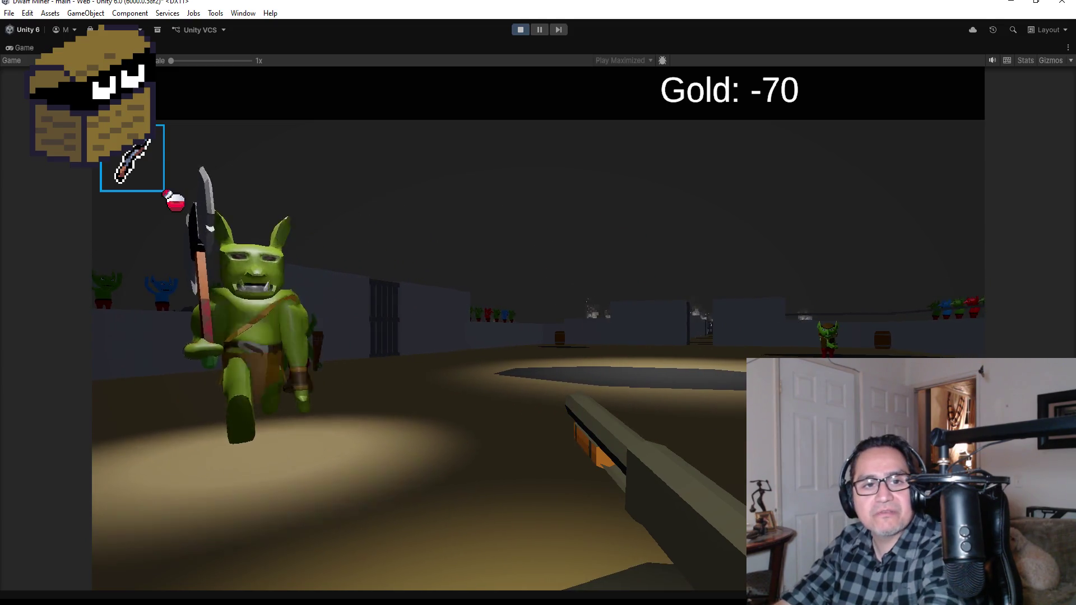
{"action": "key", "text": "Escape"}
{"action": "left_click", "coordinate": [520, 30]}
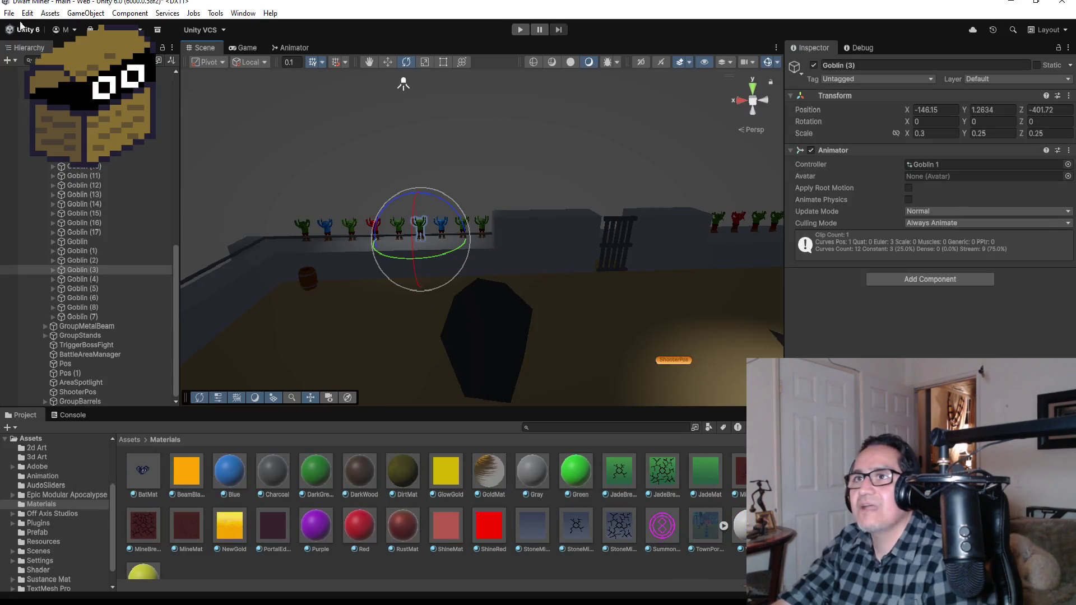
Collapse the BossArea group in the Hierarchy and select GroupTorches
{"action": "left_click", "coordinate": [9, 13]}
{"action": "key", "text": "Escape"}
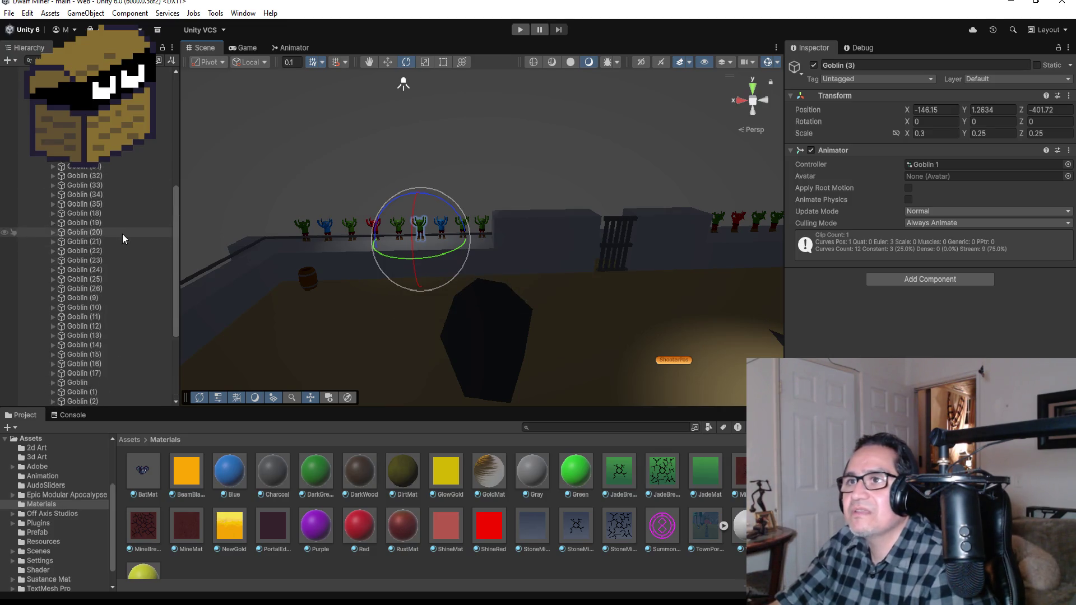
{"action": "scroll", "coordinate": [122, 234], "scroll_direction": "up", "scroll_amount": 5}
{"action": "left_click", "coordinate": [37, 170]}
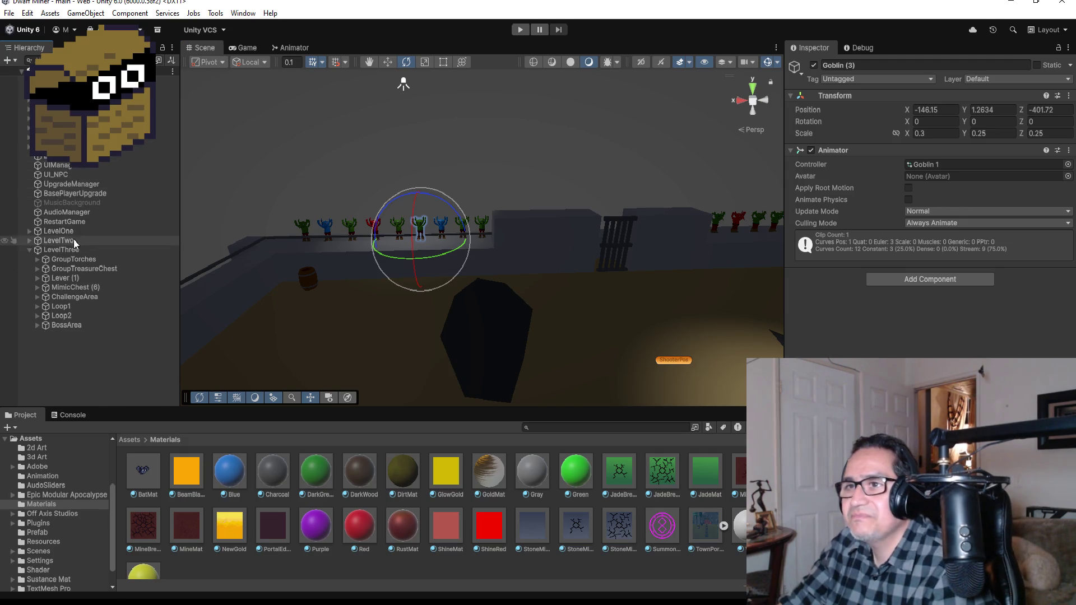
{"action": "left_click", "coordinate": [81, 260]}
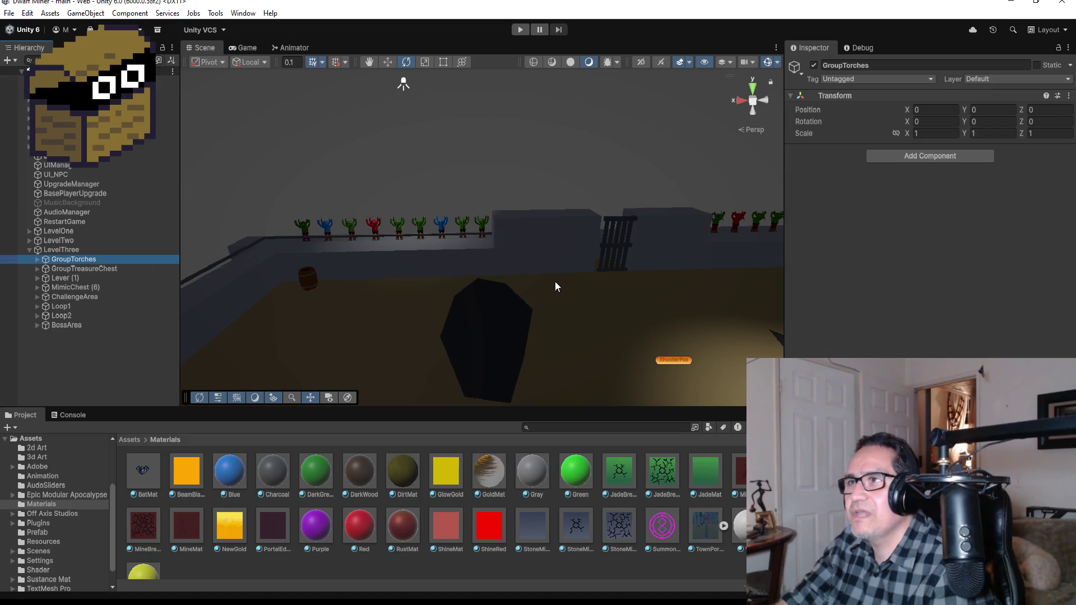
Switch the Scene view to Top view and save the scene
{"action": "left_click", "coordinate": [755, 87]}
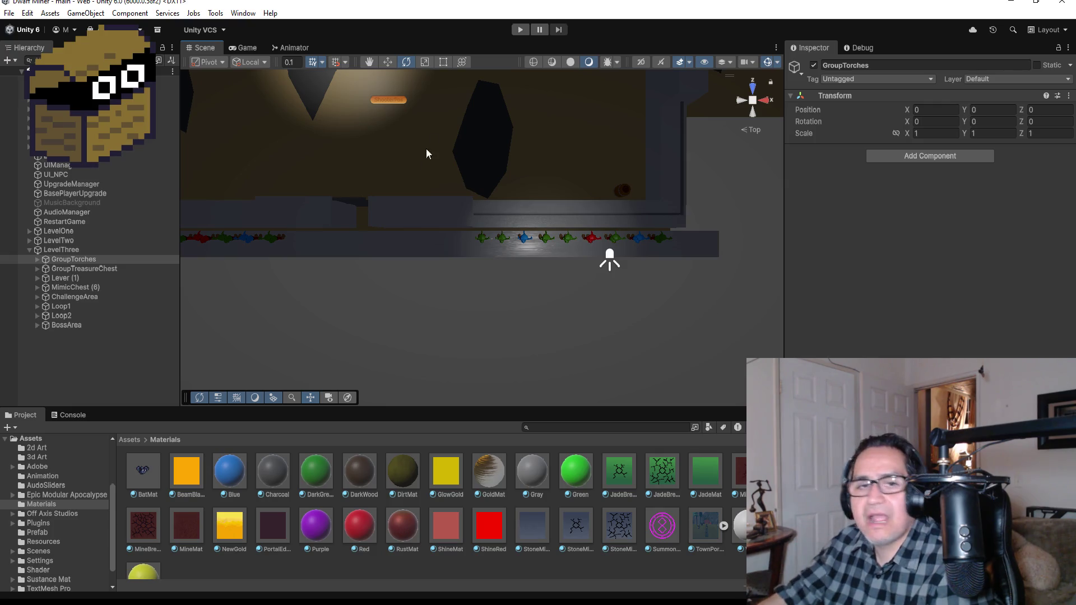
{"action": "left_click", "coordinate": [9, 12]}
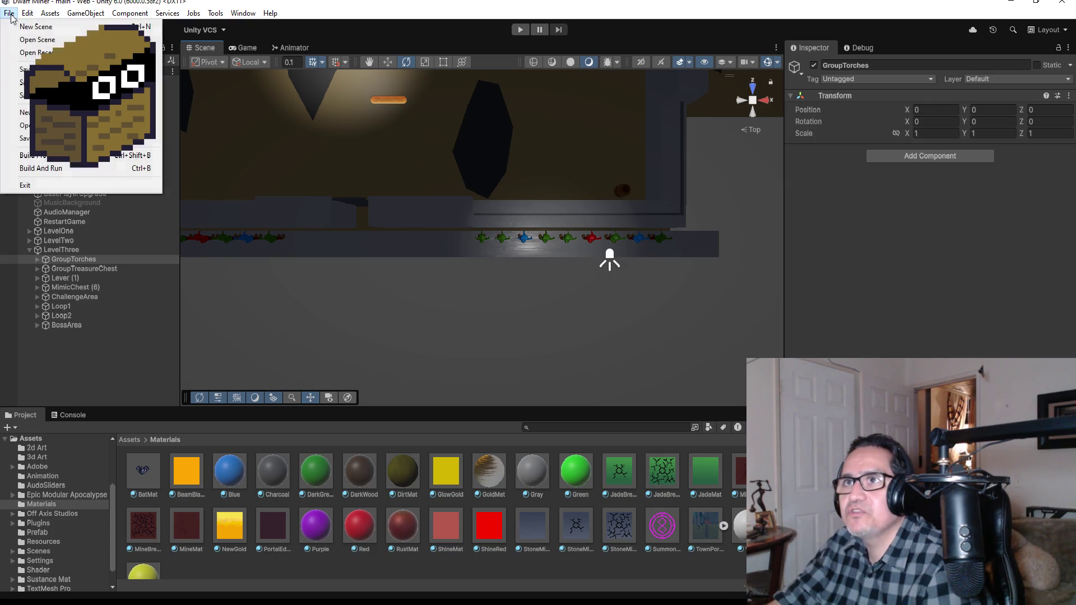
{"action": "left_click", "coordinate": [90, 69]}
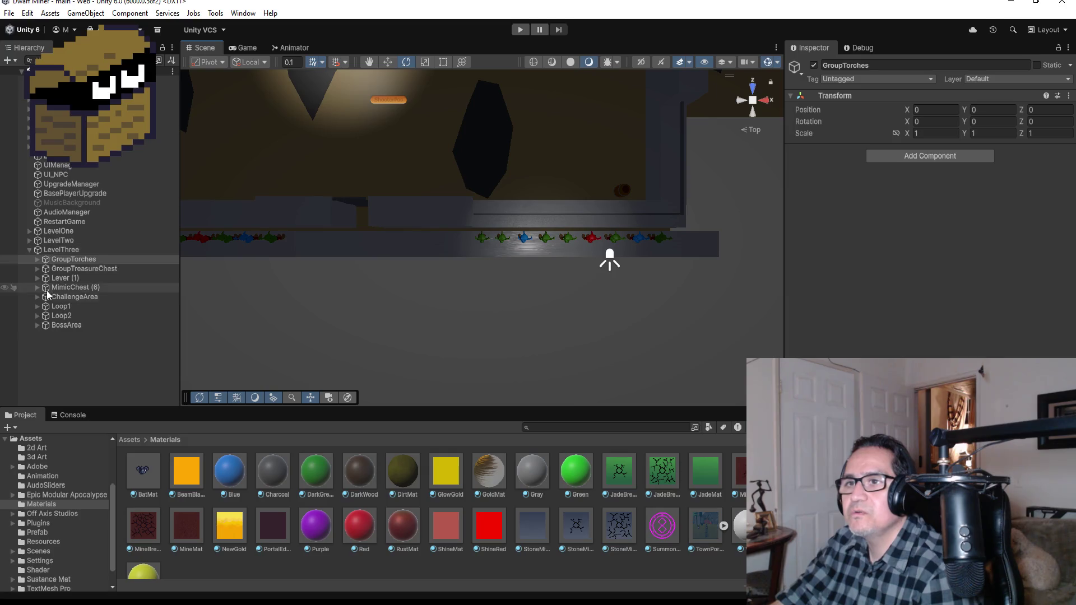
{"action": "left_click", "coordinate": [42, 328]}
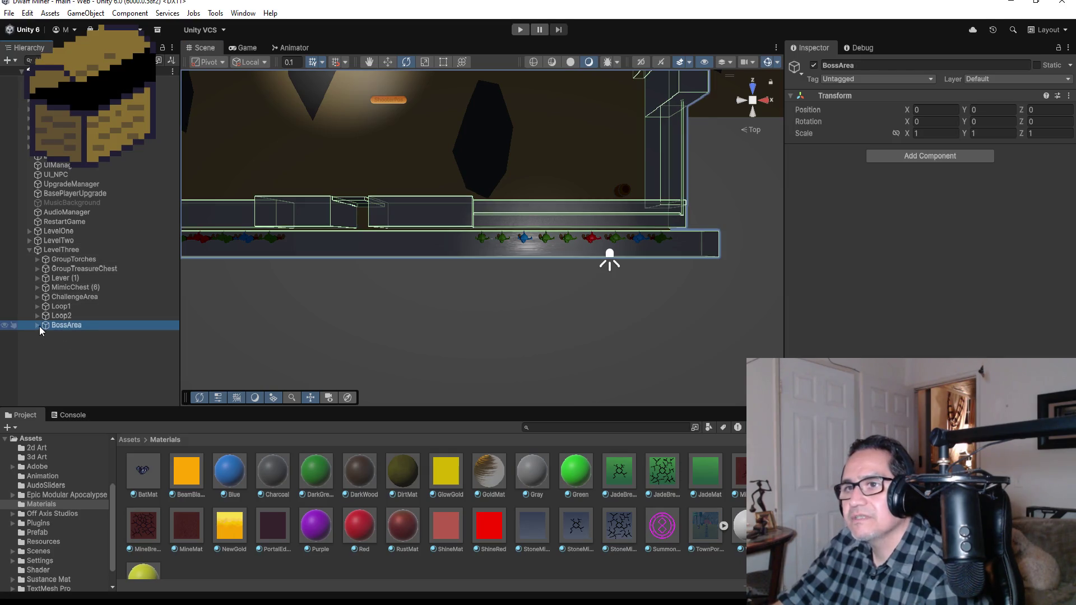
Select GymGoblin under BossArea and change its Max HP from 130 to 180
{"action": "left_click", "coordinate": [38, 325]}
{"action": "left_click", "coordinate": [76, 335]}
{"action": "scroll", "coordinate": [940, 320], "scroll_direction": "down", "scroll_amount": 10}
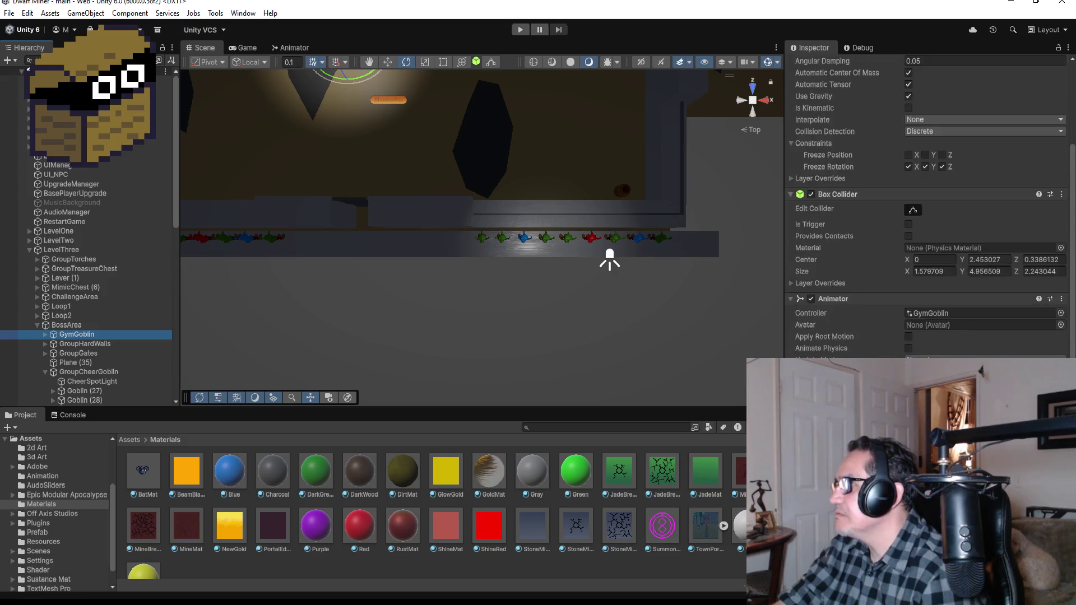
{"action": "left_click", "coordinate": [938, 306]}
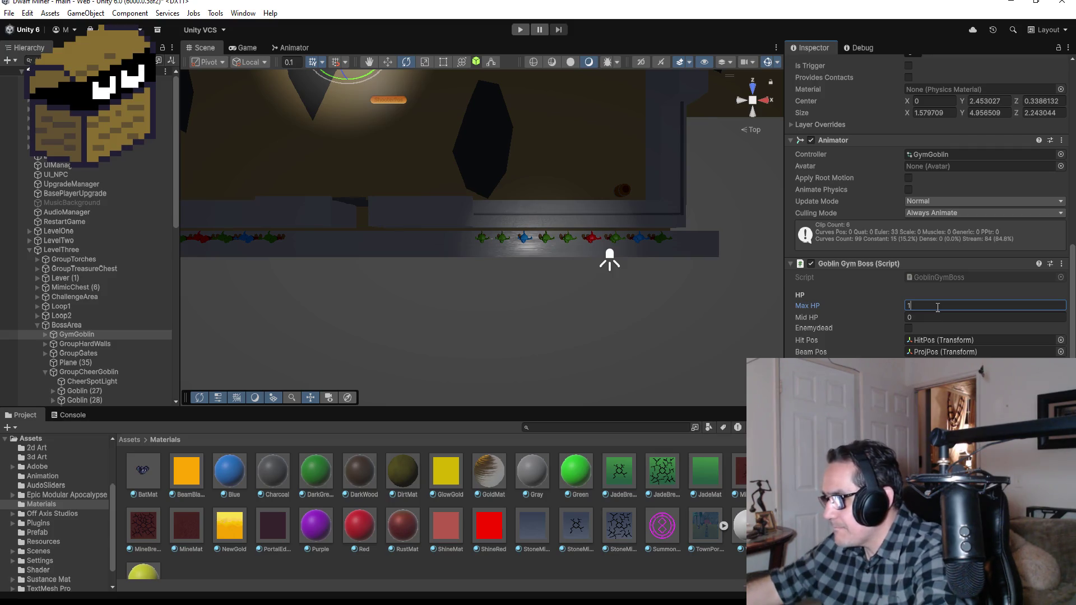
{"action": "type", "text": "80"}
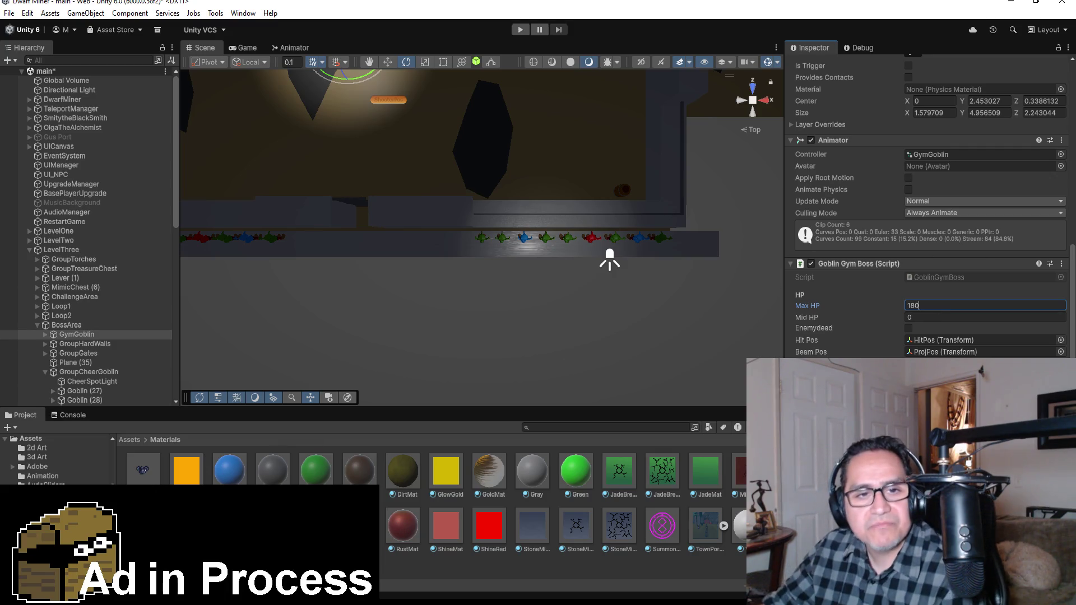
{"action": "key", "text": "Return"}
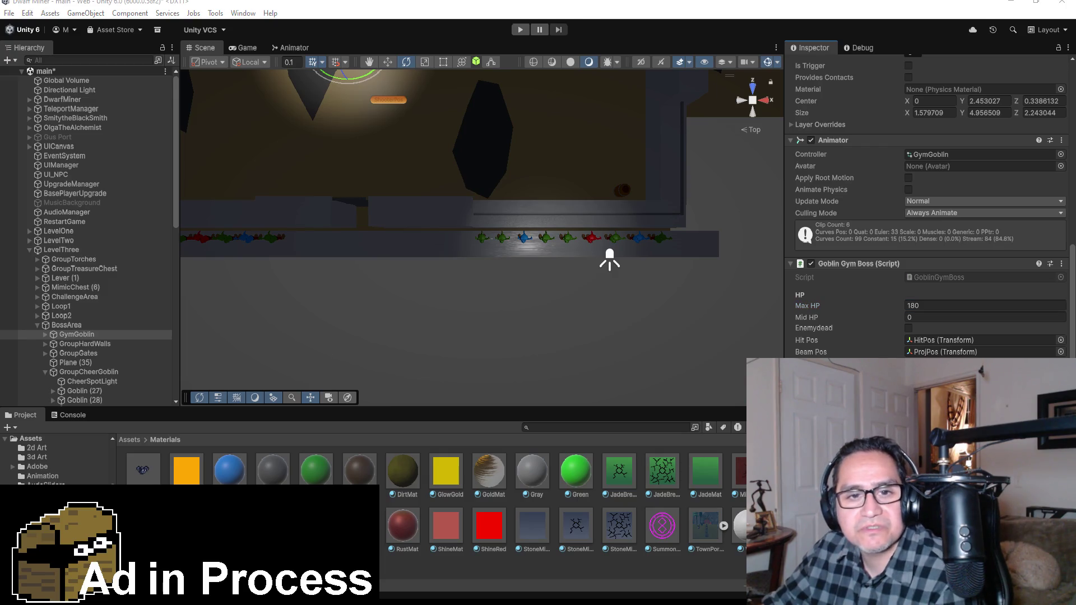
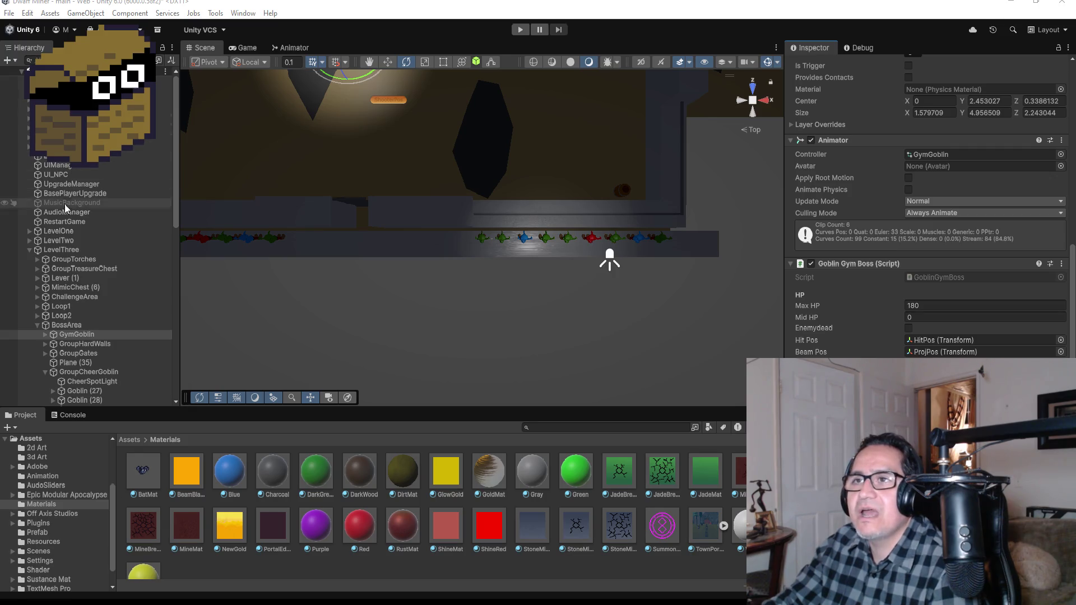
Inspect UI_NPC, MusicBackground, BasePlayerUpgrade and the blacksmith NPC, then start Play Mode
{"action": "left_click", "coordinate": [68, 174]}
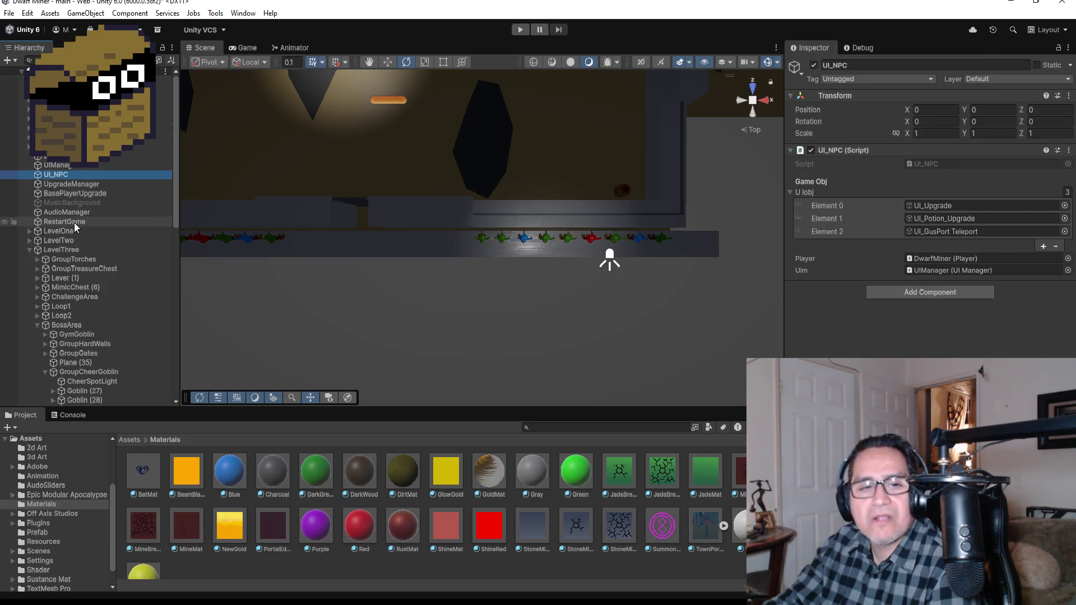
{"action": "left_click", "coordinate": [76, 200]}
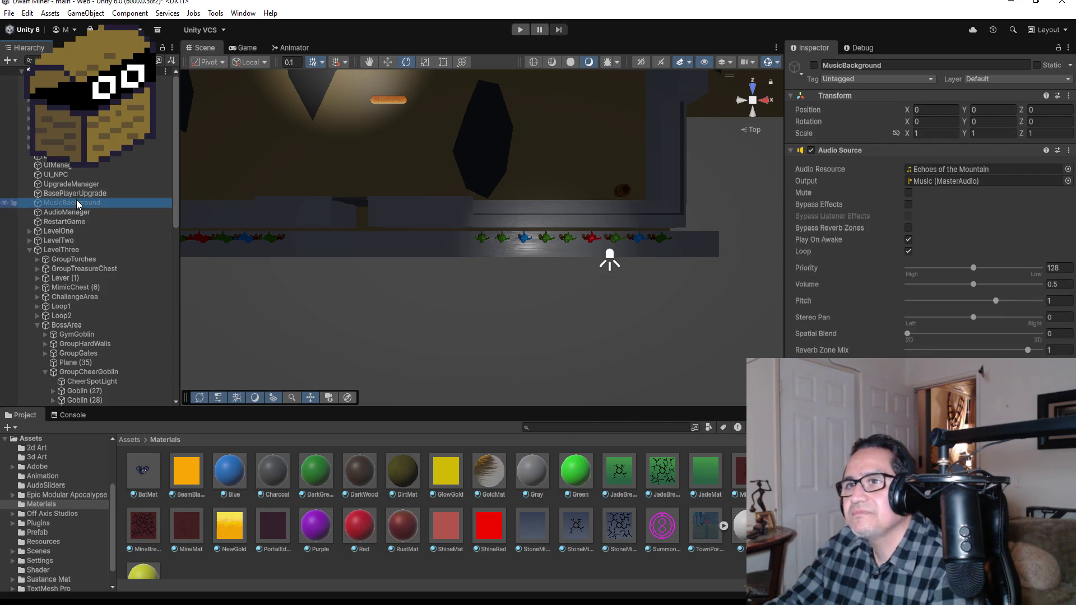
{"action": "left_click", "coordinate": [77, 193]}
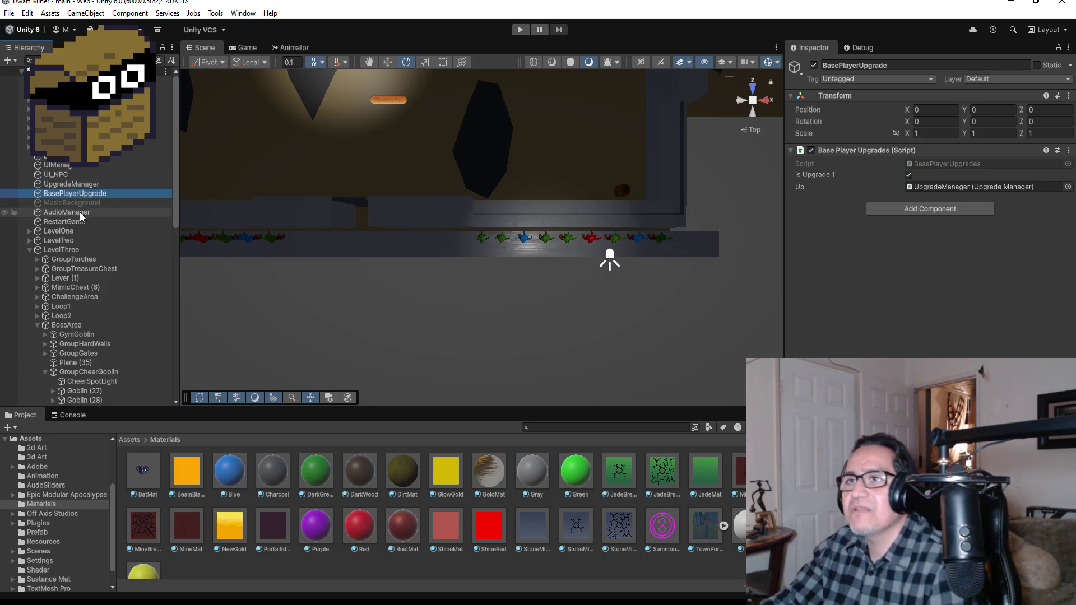
{"action": "left_click", "coordinate": [68, 119]}
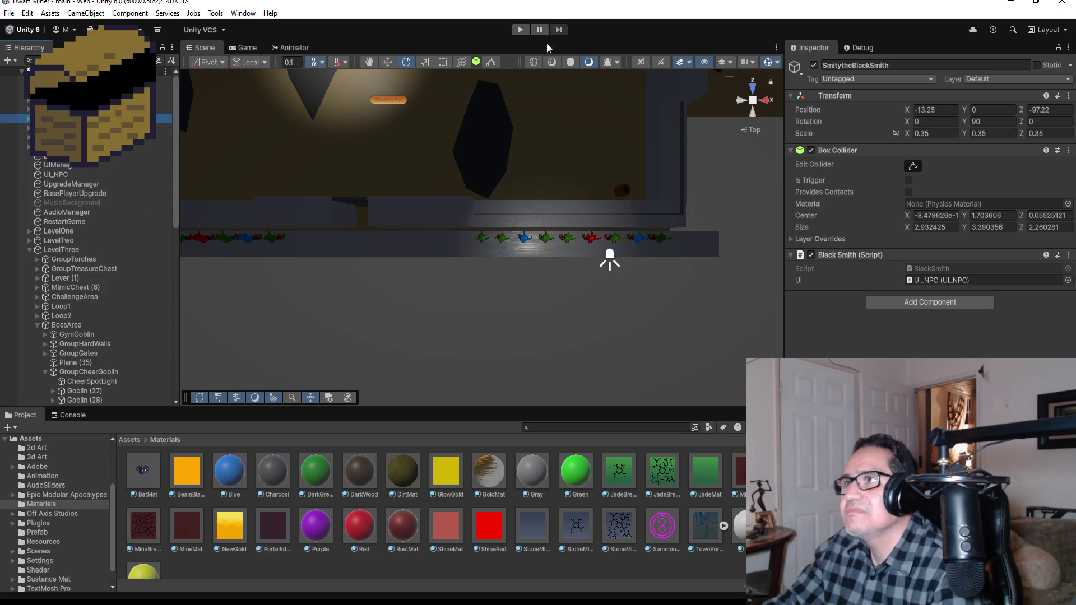
{"action": "left_click", "coordinate": [520, 29]}
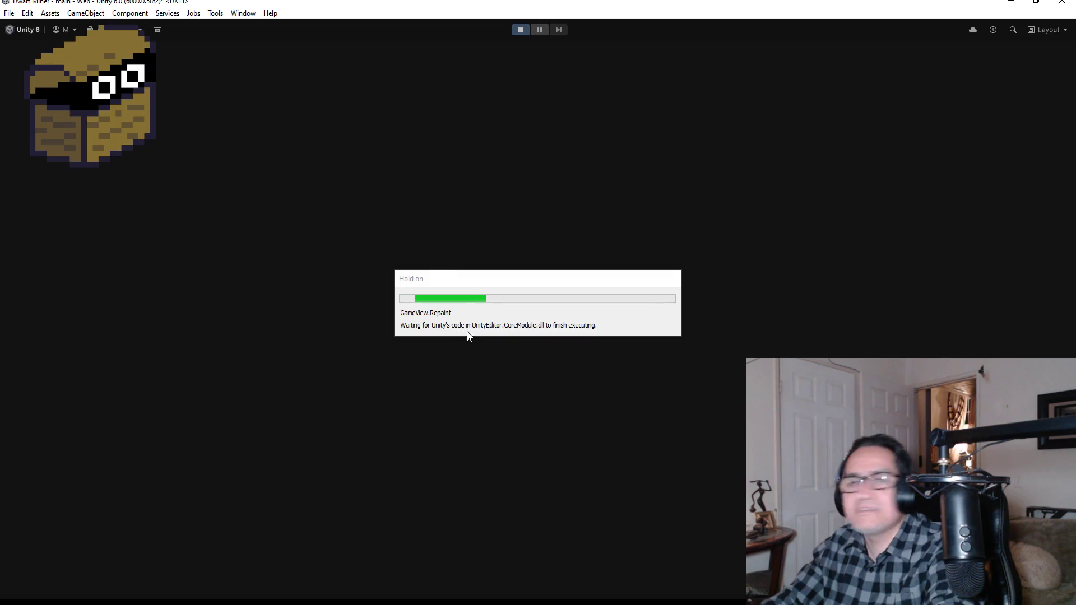
Start the game and walk the corridor, looking between the wooden gate, lit wall and dark room
{"action": "key", "text": "Escape"}
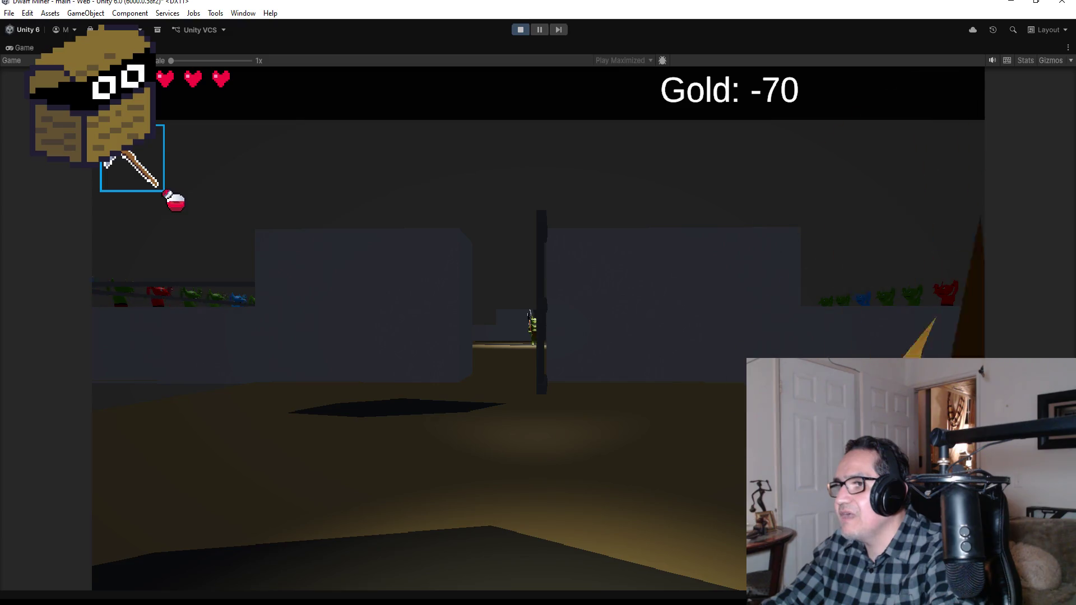
{"action": "key", "text": "w"}
{"action": "key", "text": "w"}
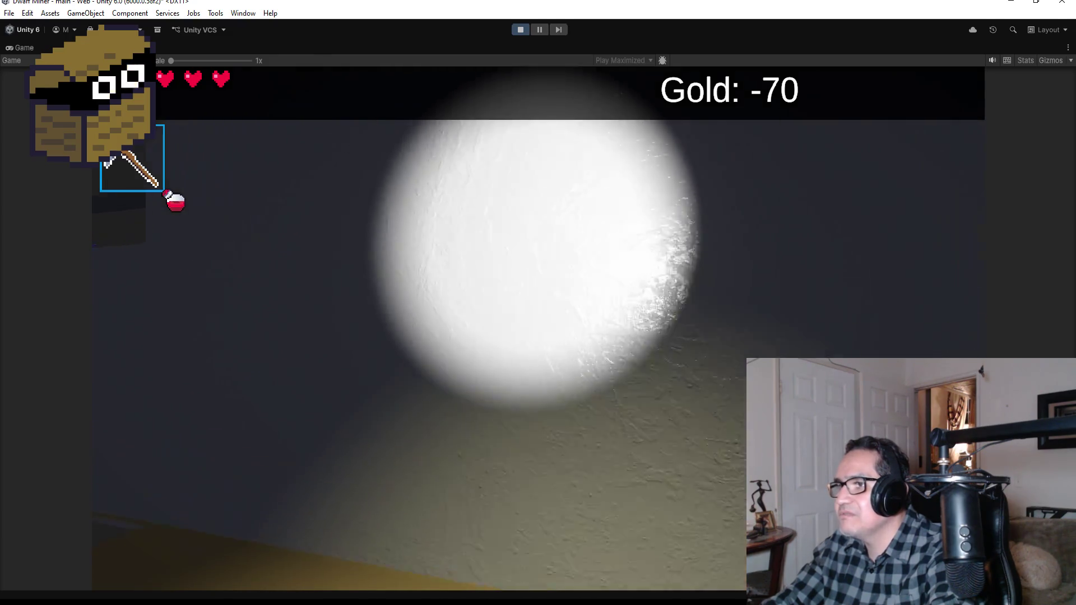
{"action": "key", "text": "w"}
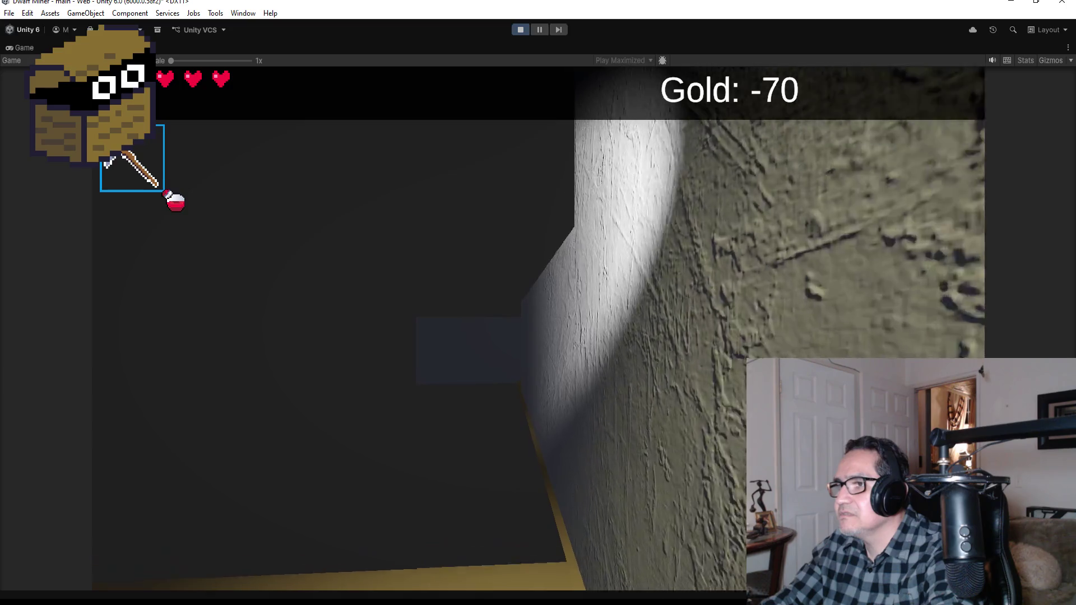
{"action": "key", "text": "d"}
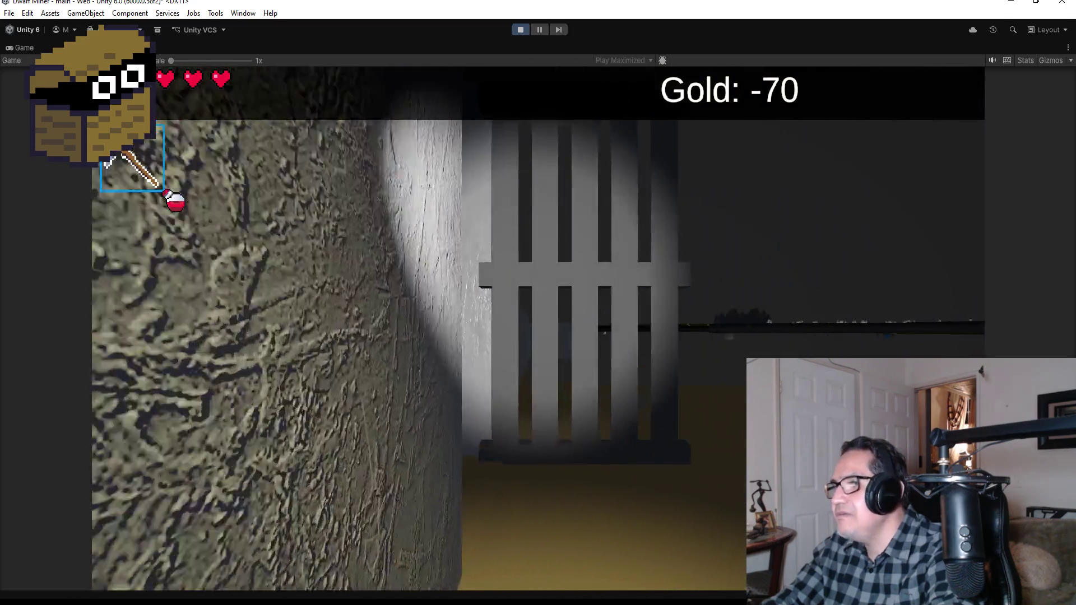
{"action": "key", "text": "a"}
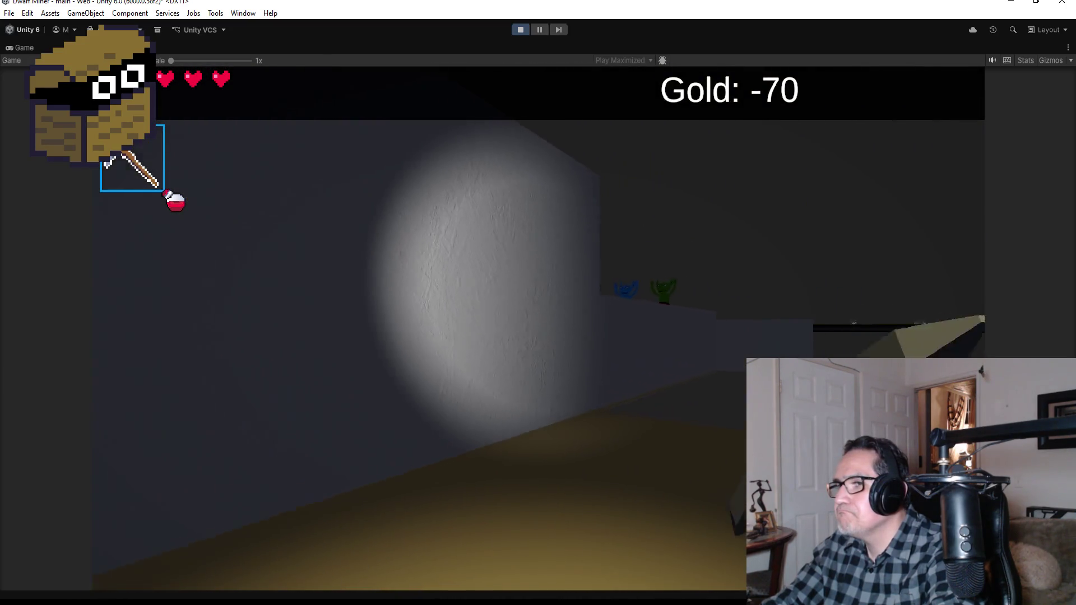
{"action": "key", "text": "d"}
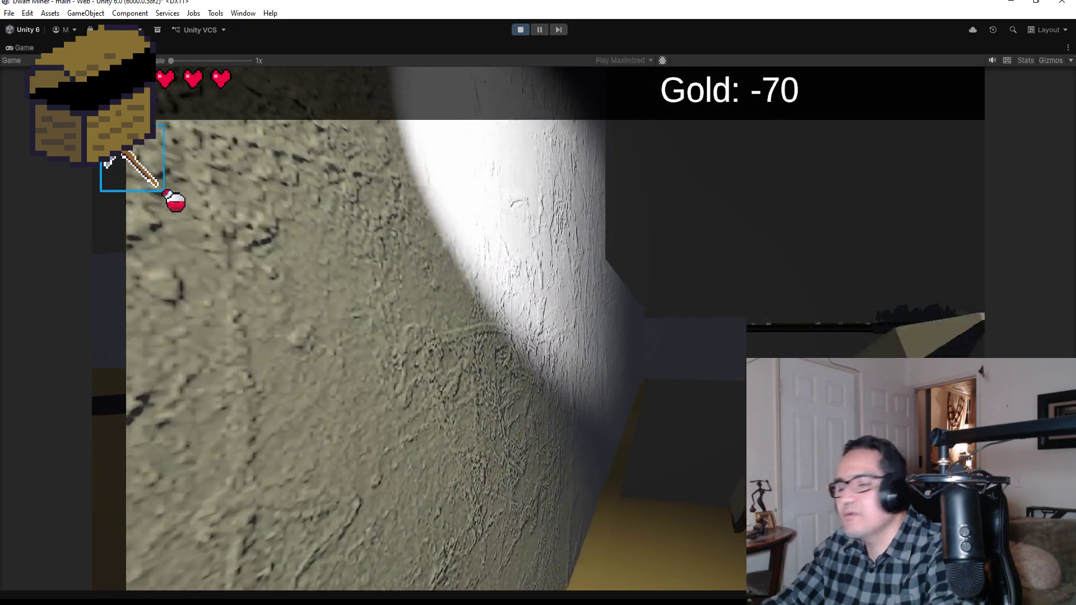
{"action": "key", "text": "d"}
{"action": "key", "text": "a"}
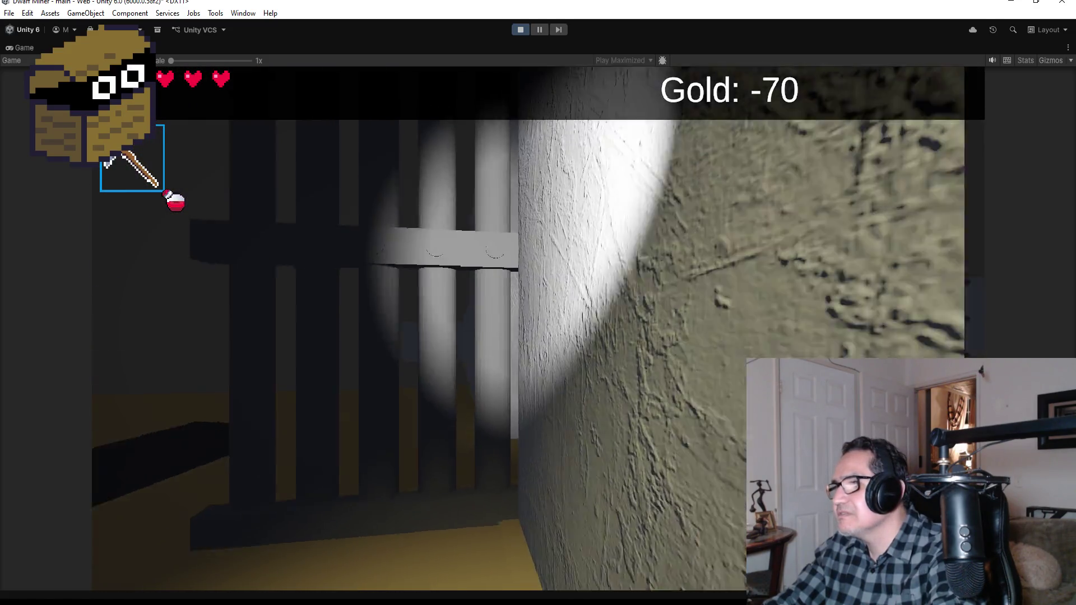
{"action": "key", "text": "a"}
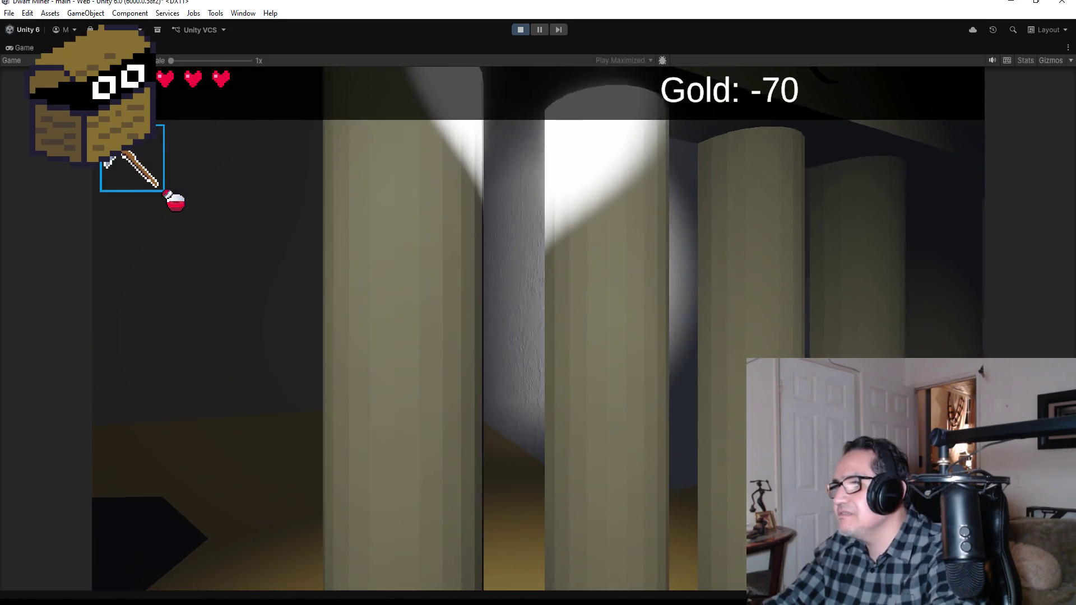
{"action": "key", "text": "a"}
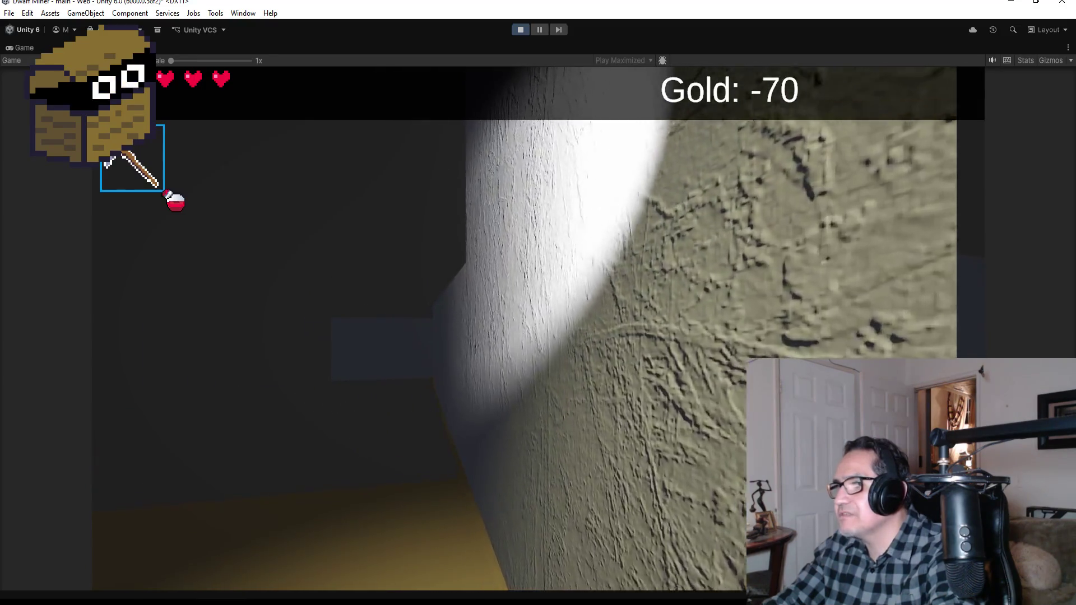
{"action": "key", "text": "a"}
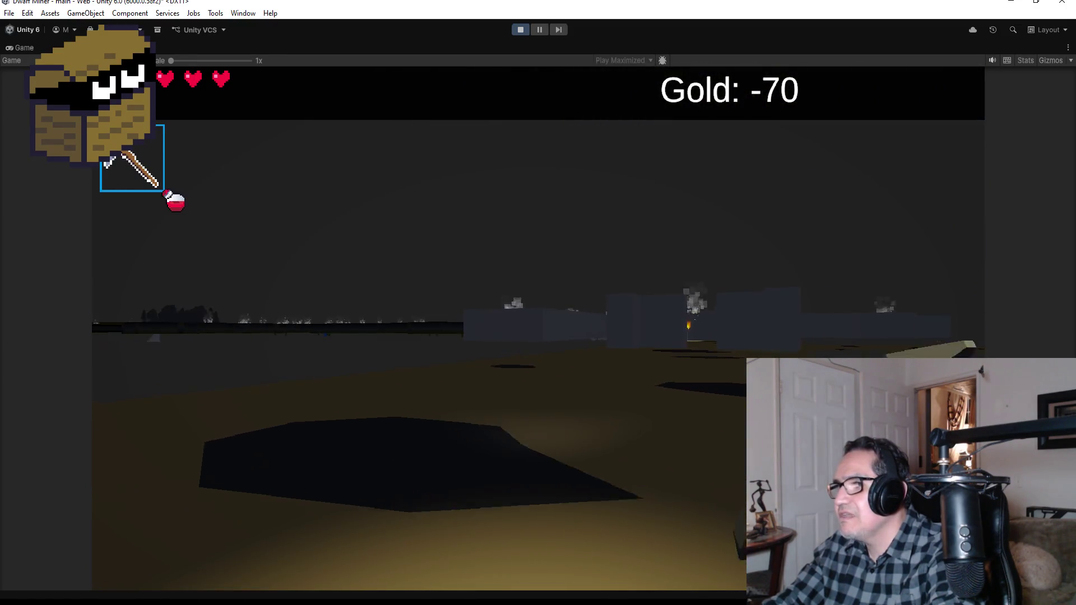
Walk up to the lit wall and look around, then open Settings and stop the play test
{"action": "key", "text": "w"}
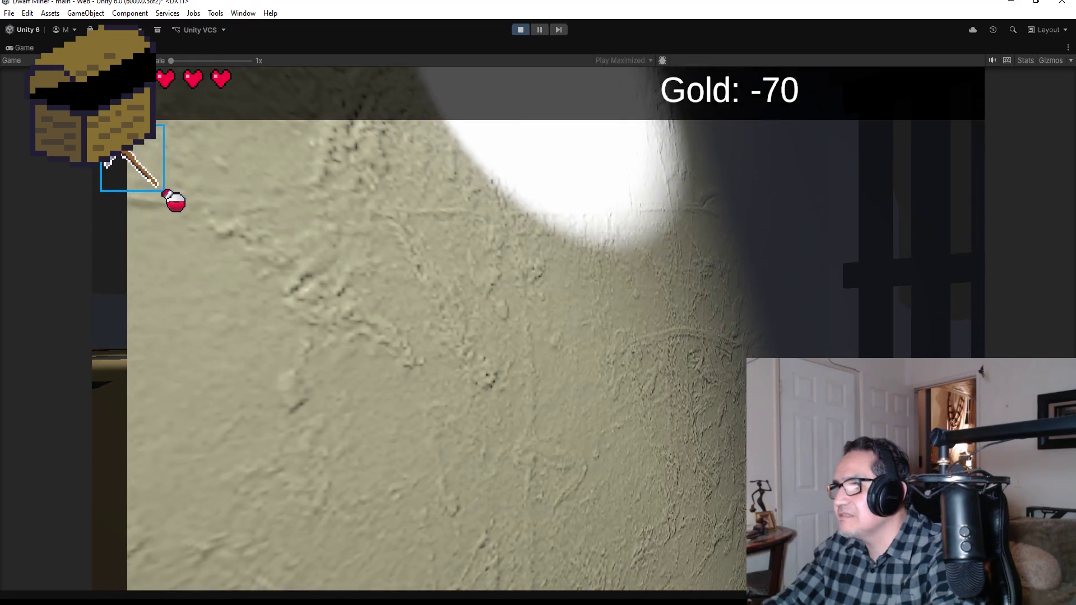
{"action": "key", "text": "d"}
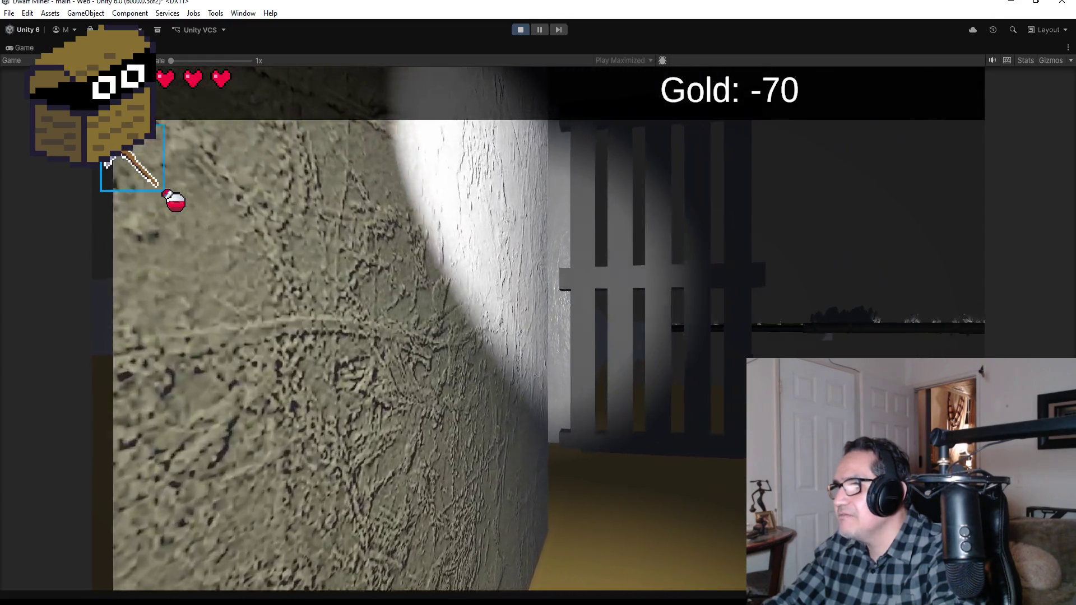
{"action": "key", "text": "a"}
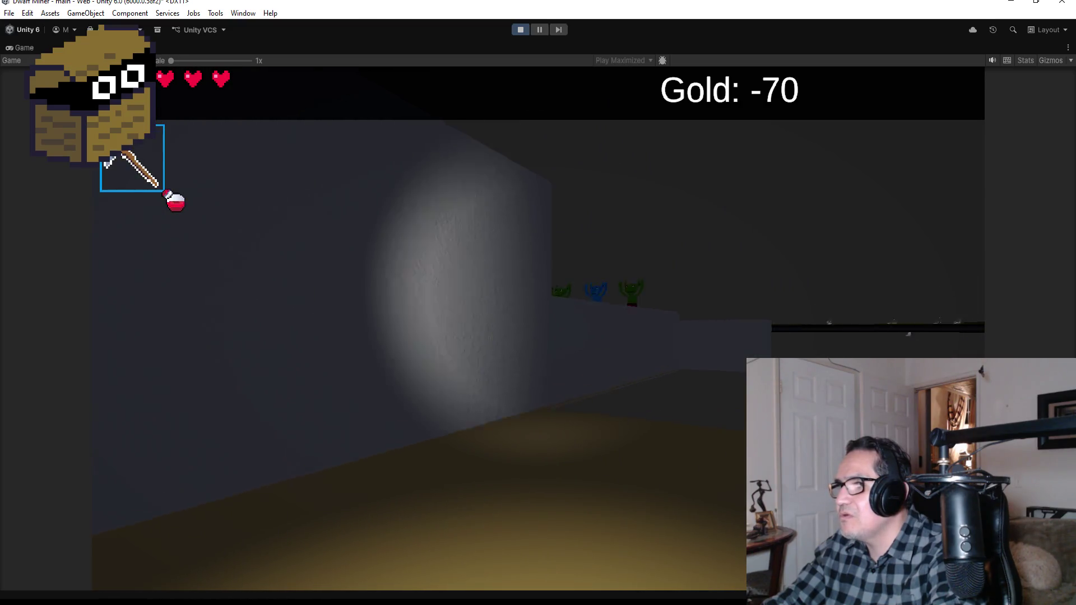
{"action": "key", "text": "d"}
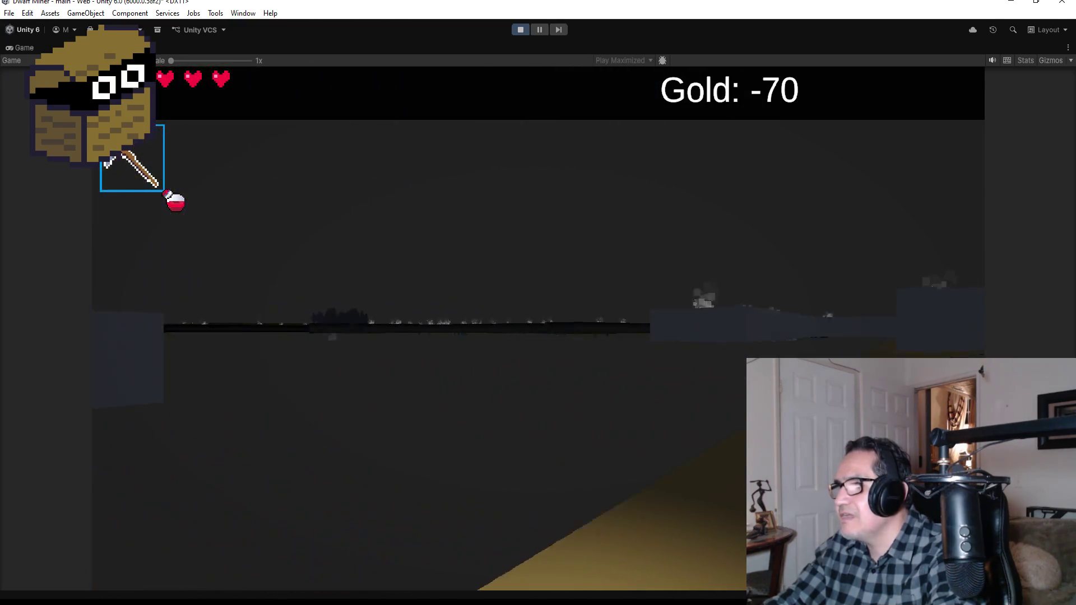
{"action": "key", "text": "a"}
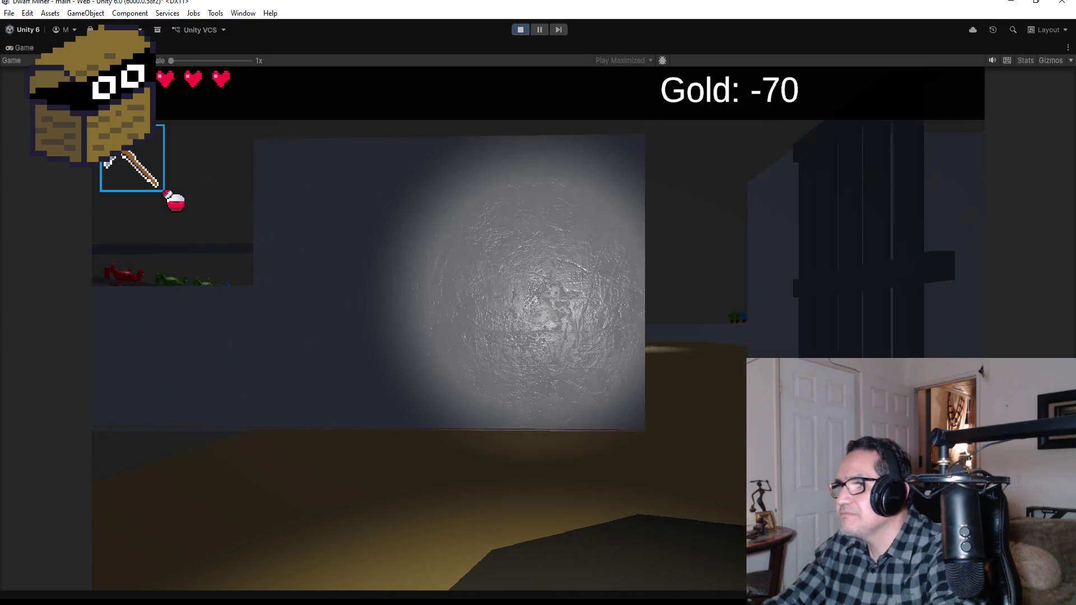
{"action": "key", "text": "Escape"}
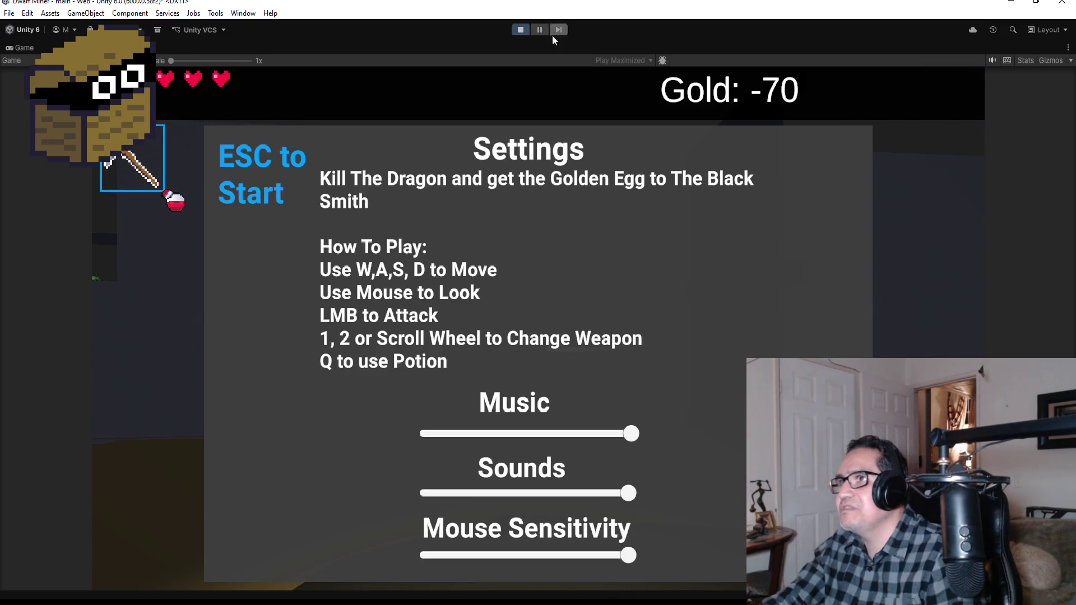
{"action": "left_click", "coordinate": [521, 30]}
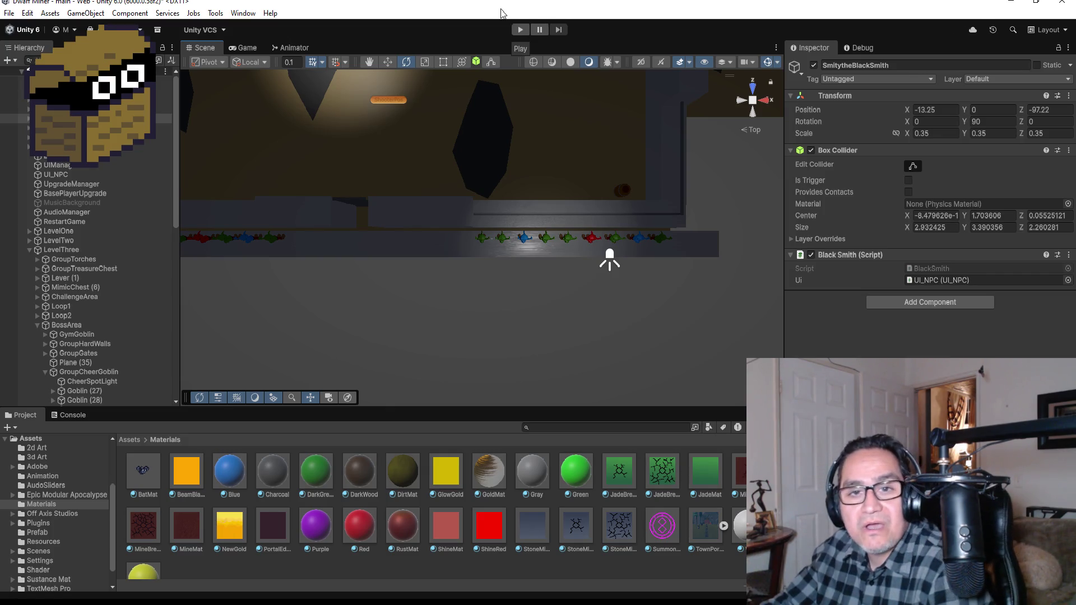
Select Global Volume to view its Tonemapping and Bloom overrides, then inspect RestartGame
{"action": "left_click", "coordinate": [11, 99]}
{"action": "key", "text": "Up"}
{"action": "key", "text": "Up"}
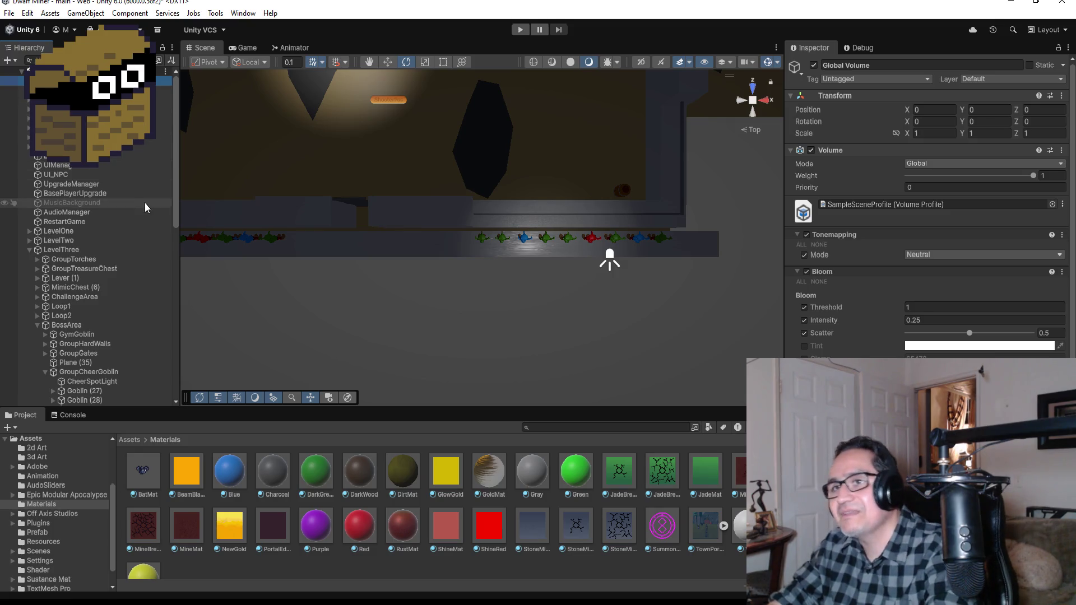
{"action": "left_click", "coordinate": [95, 223]}
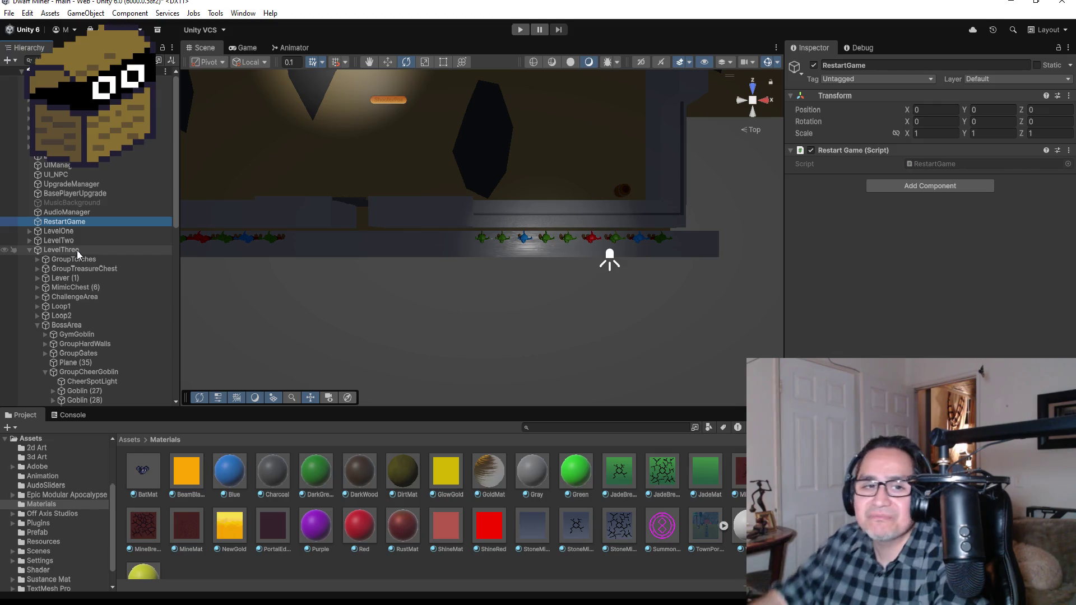
Expand LevelThree to list its groups, select BossArea, and start Play Mode
{"action": "left_click", "coordinate": [65, 260]}
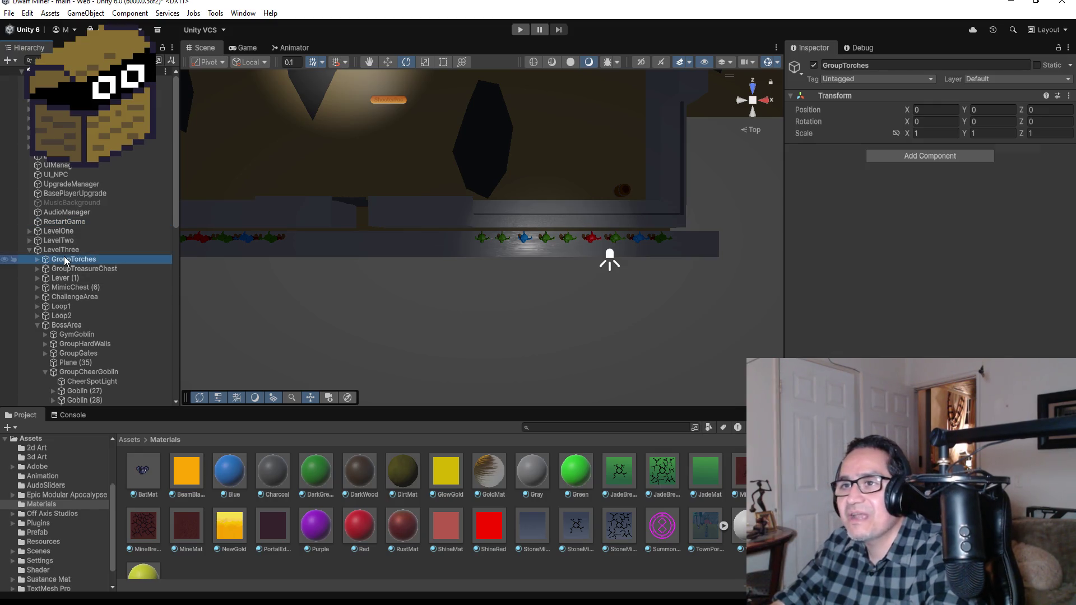
{"action": "left_click", "coordinate": [59, 249]}
{"action": "left_click", "coordinate": [29, 250]}
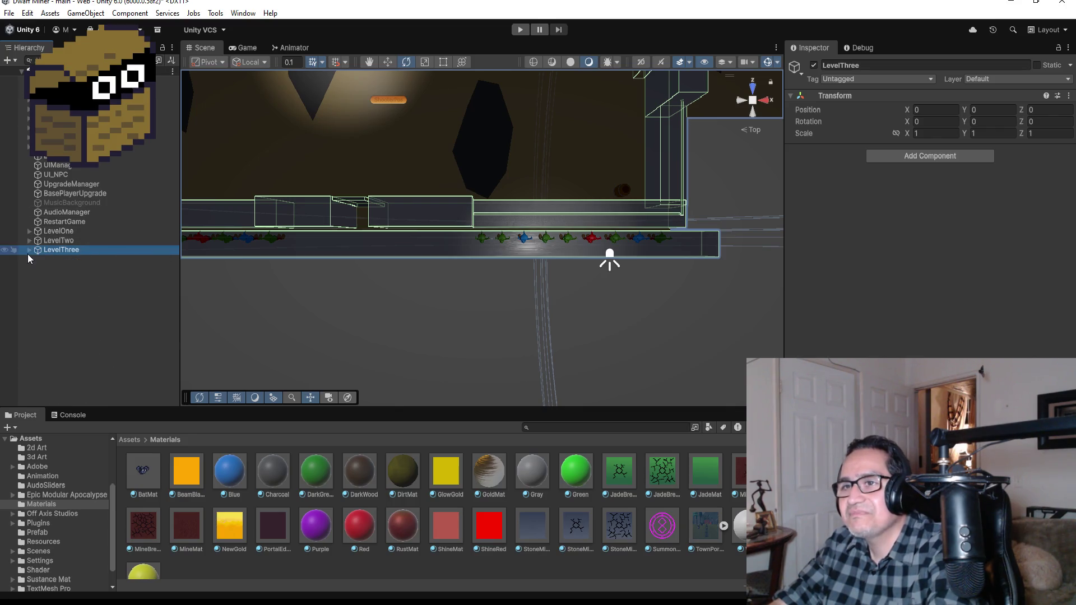
{"action": "left_click", "coordinate": [30, 254]}
{"action": "left_click", "coordinate": [67, 326]}
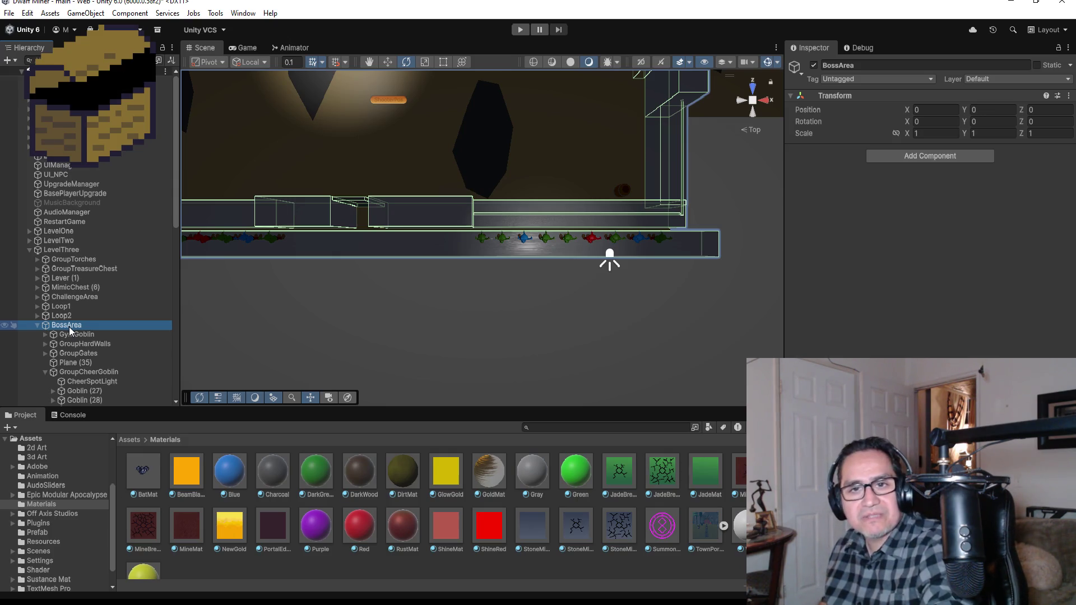
{"action": "left_click", "coordinate": [519, 30]}
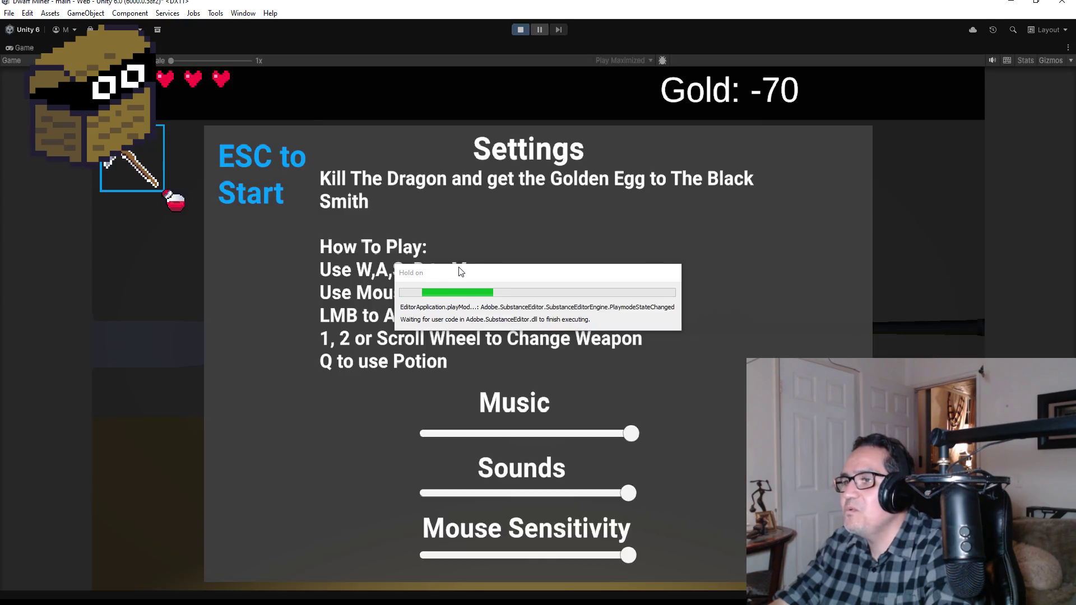
Start the game, walk forward toward the goblin doorway, open Settings, and stop Play Mode
{"action": "key", "text": "Escape"}
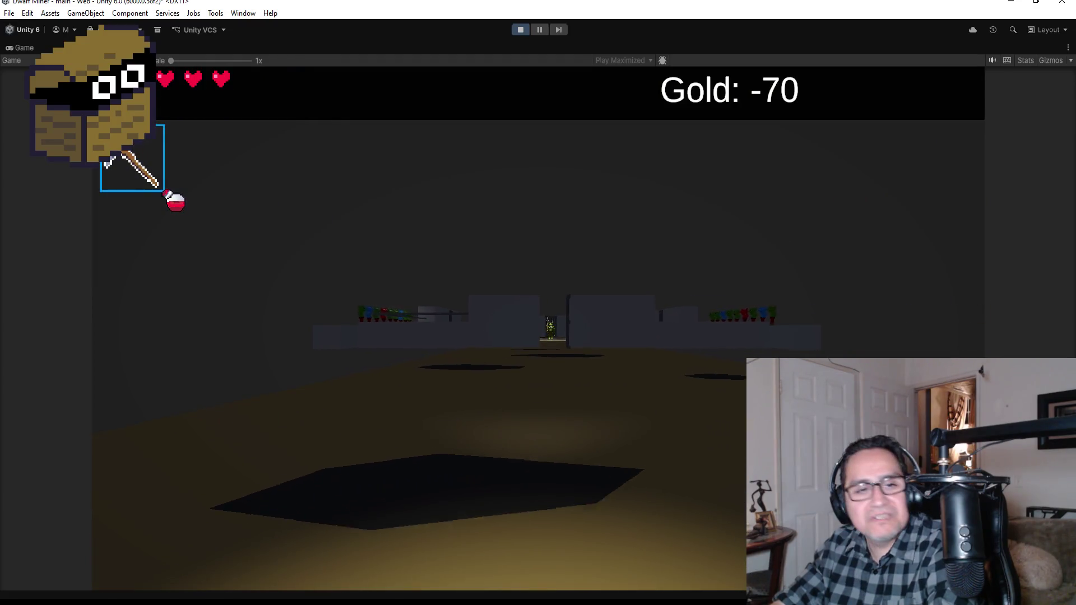
{"action": "key", "text": "w"}
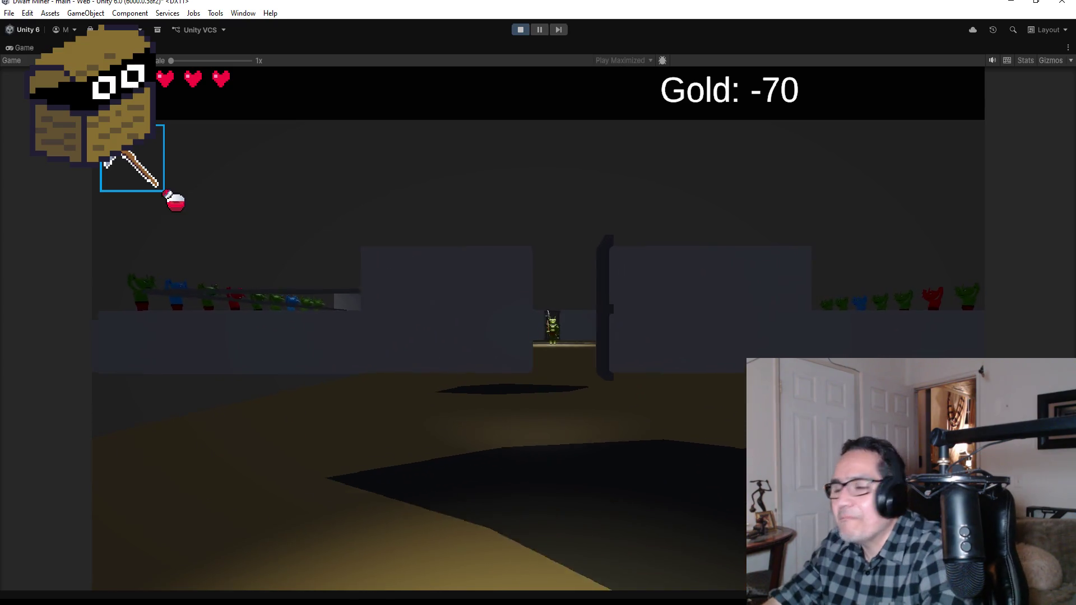
{"action": "key", "text": "Escape"}
{"action": "left_click", "coordinate": [521, 30]}
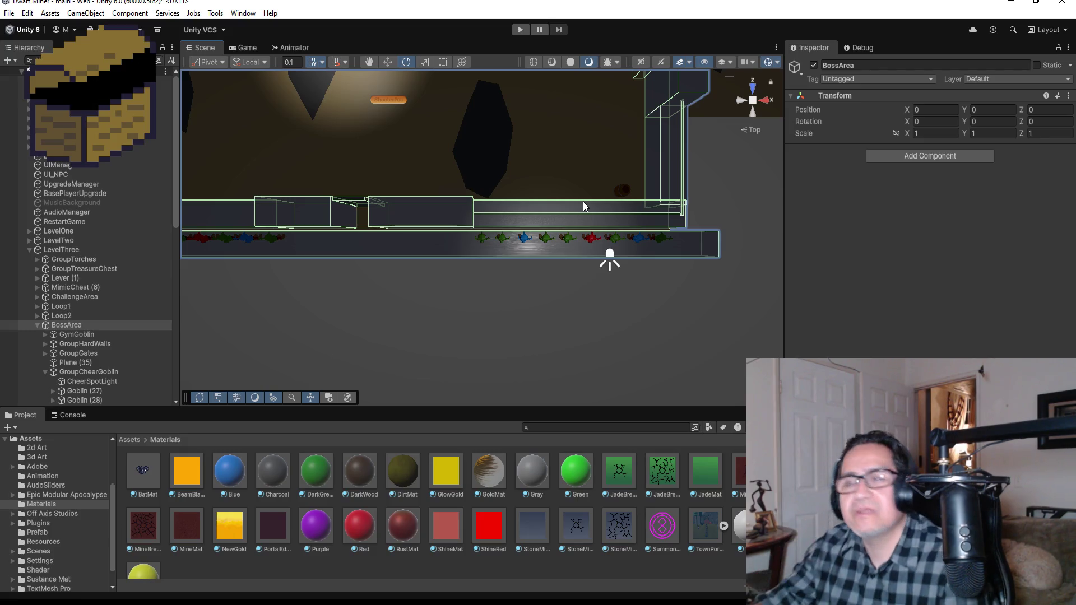
{"action": "left_click", "coordinate": [520, 29]}
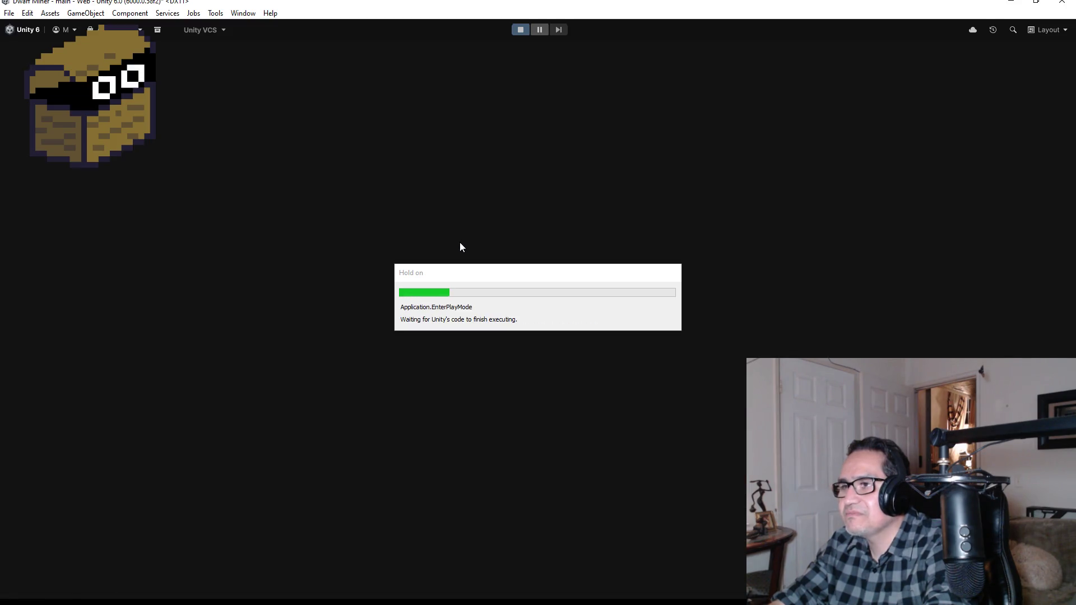
Start the game and walk the miner past the goblin doorway between the dark blocks
{"action": "key", "text": "Escape"}
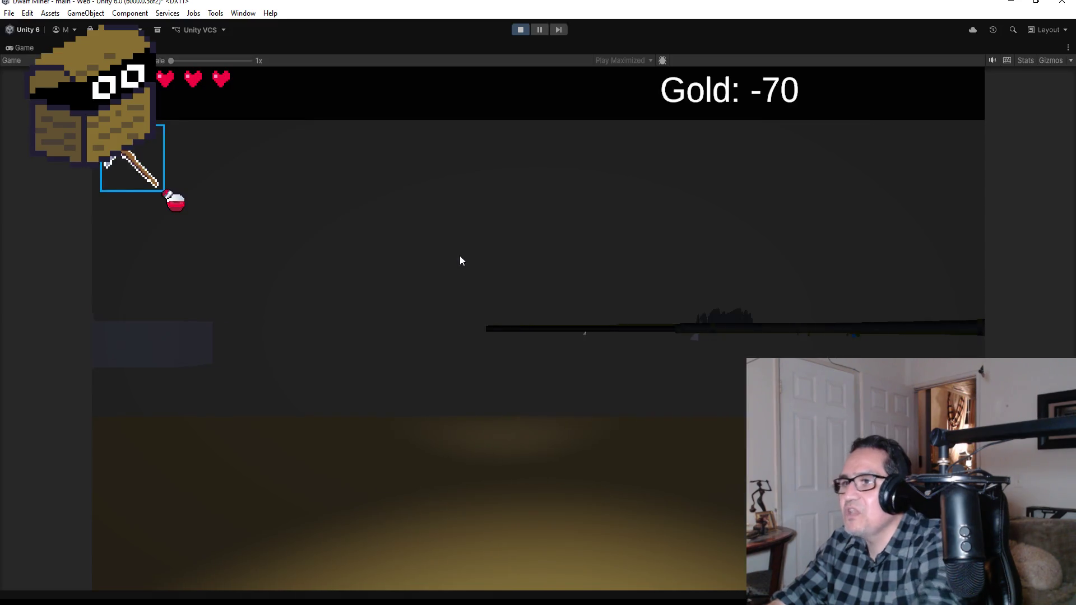
{"action": "left_click", "coordinate": [220, 295]}
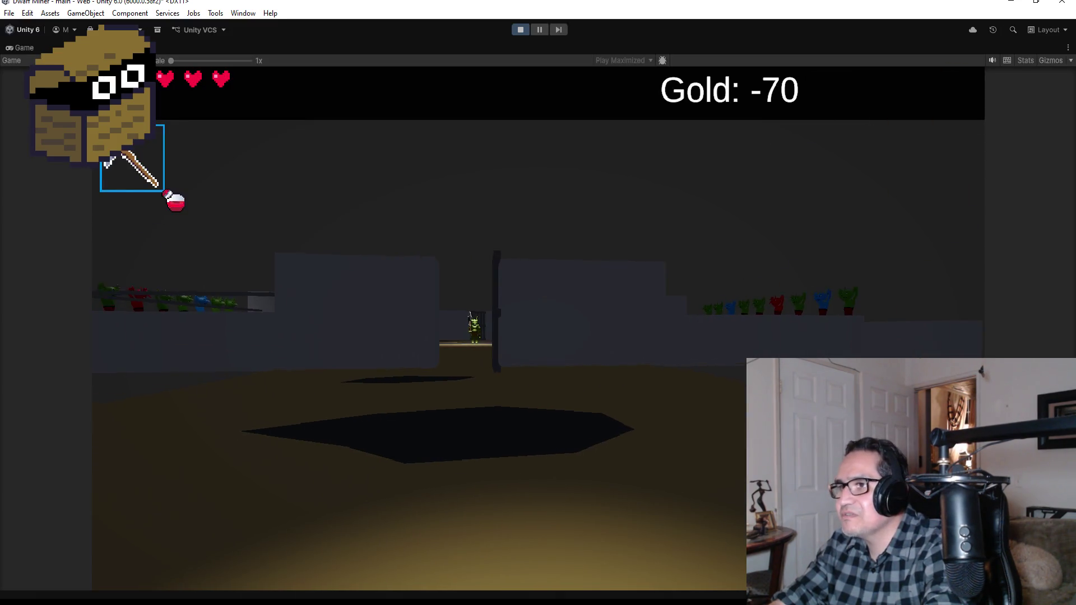
{"action": "key", "text": "w"}
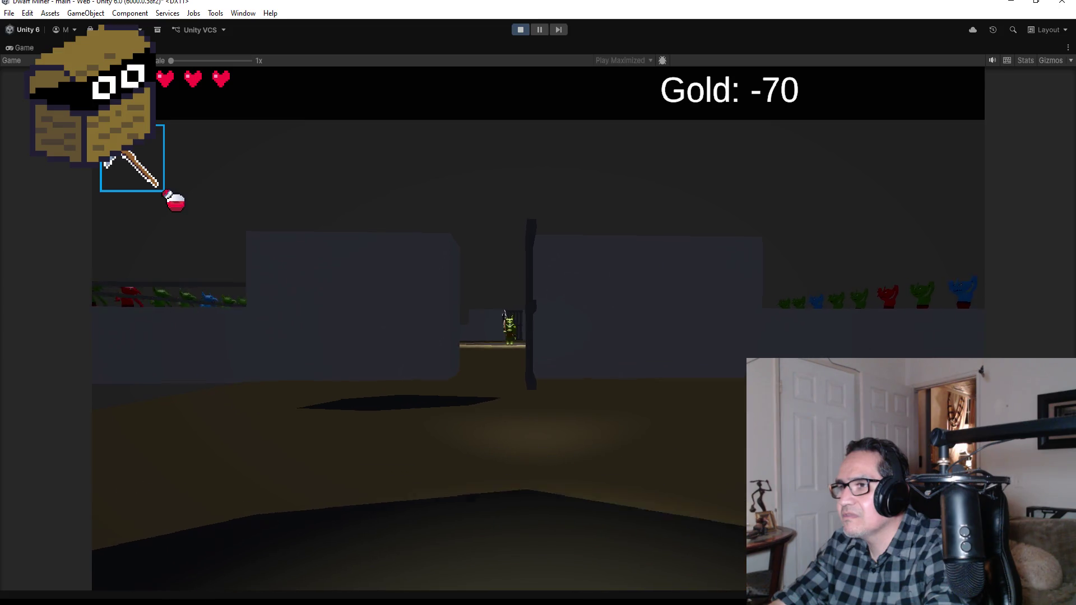
{"action": "key", "text": "d"}
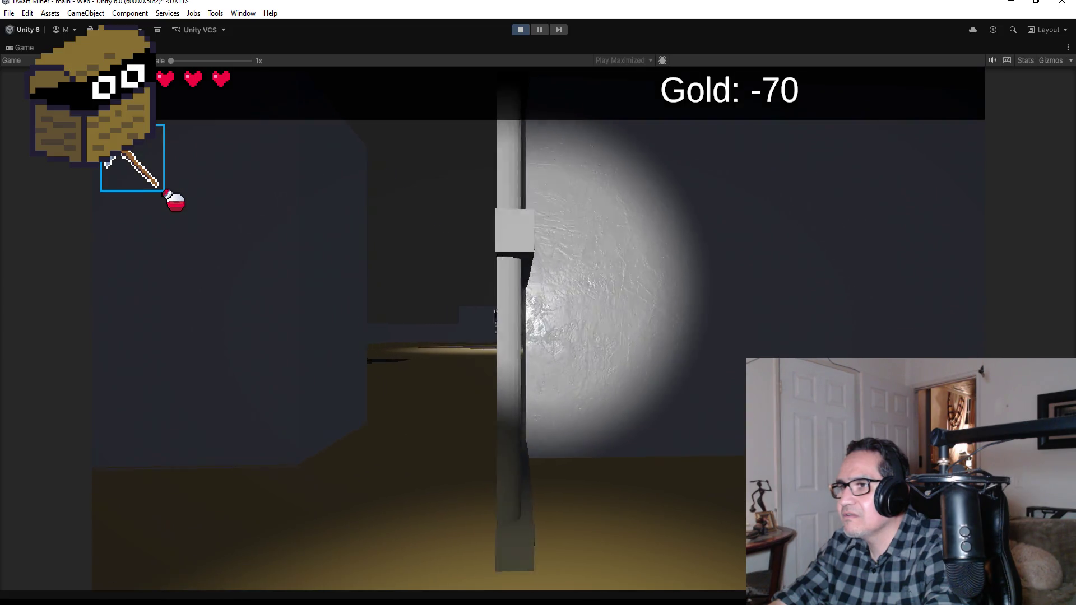
{"action": "key", "text": "d"}
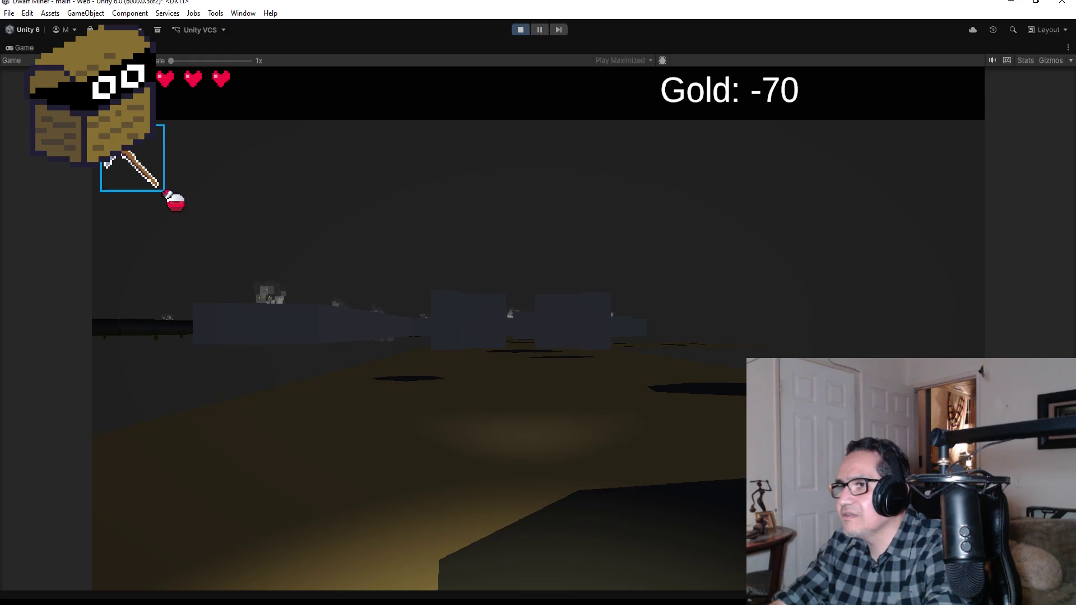
{"action": "key", "text": "w"}
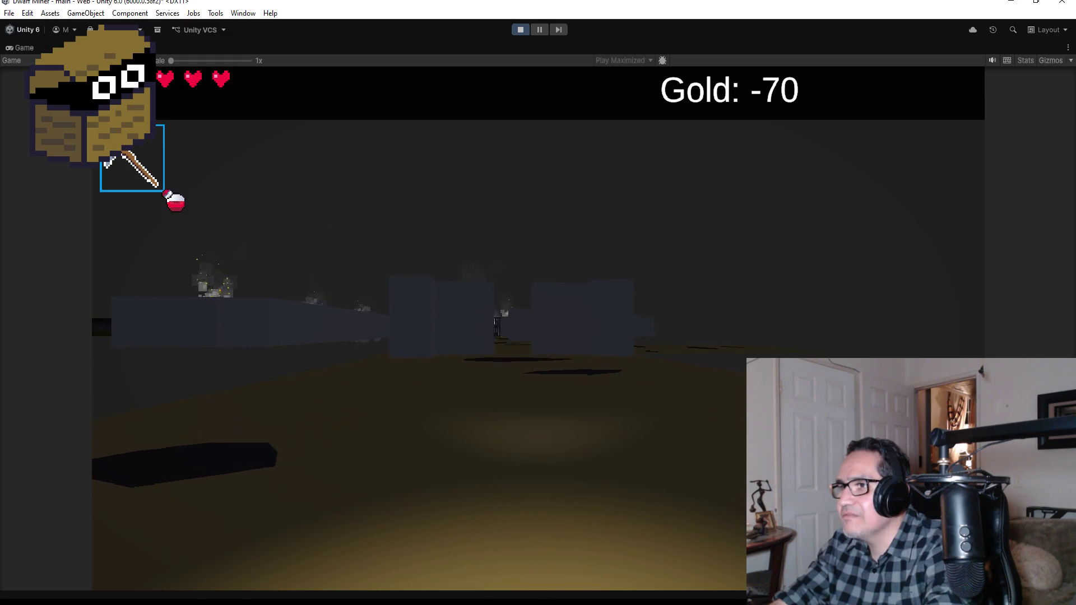
{"action": "key", "text": "w"}
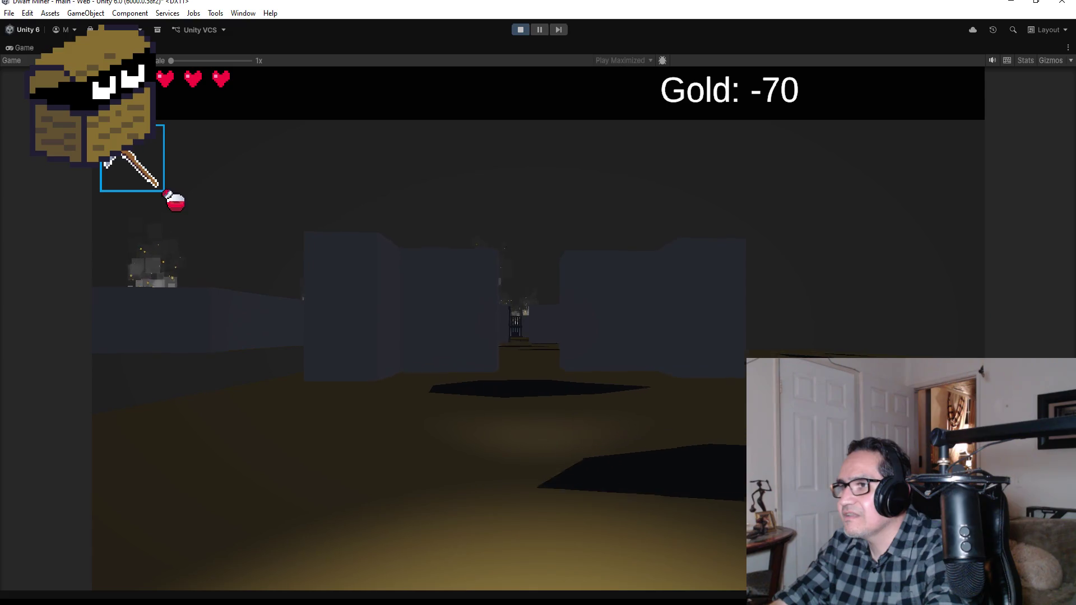
Walk the miner down the narrow torch-lit corridor toward the gate
{"action": "key", "text": "w"}
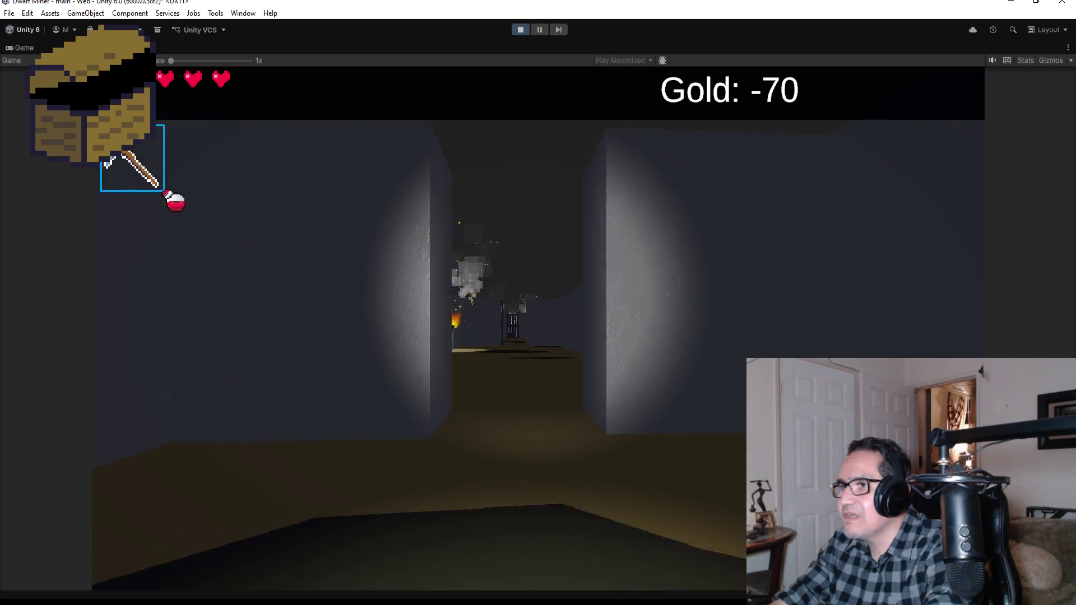
{"action": "key", "text": "w"}
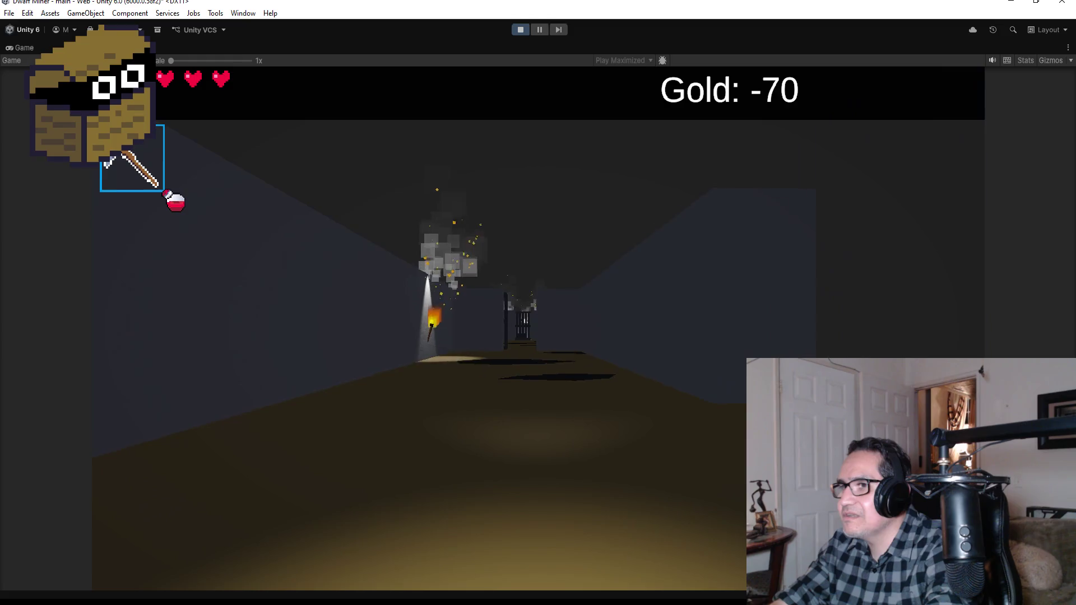
{"action": "key", "text": "w"}
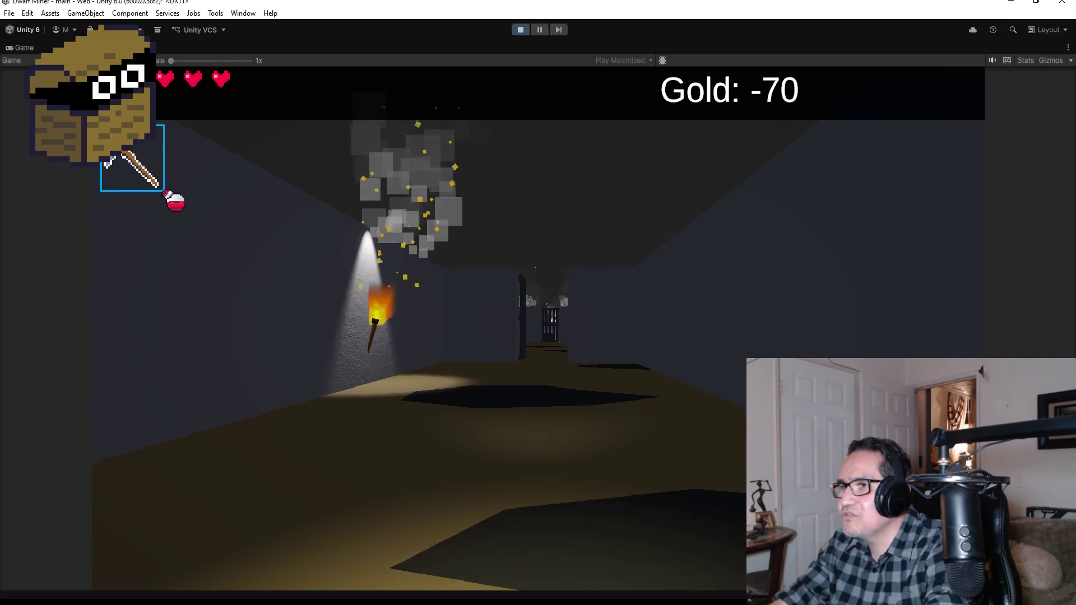
{"action": "key", "text": "w"}
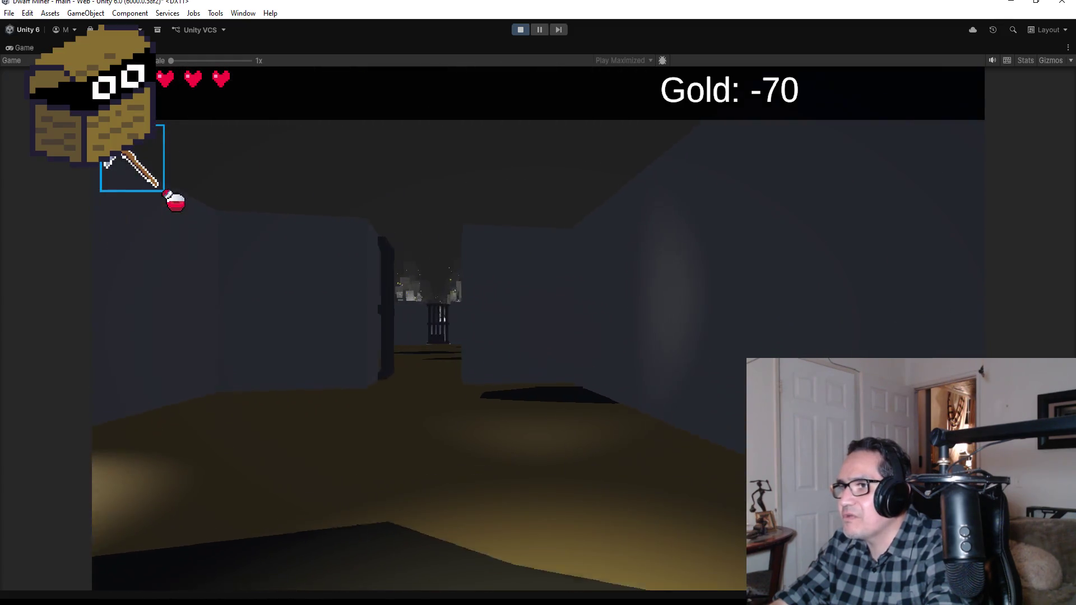
{"action": "key", "text": "w"}
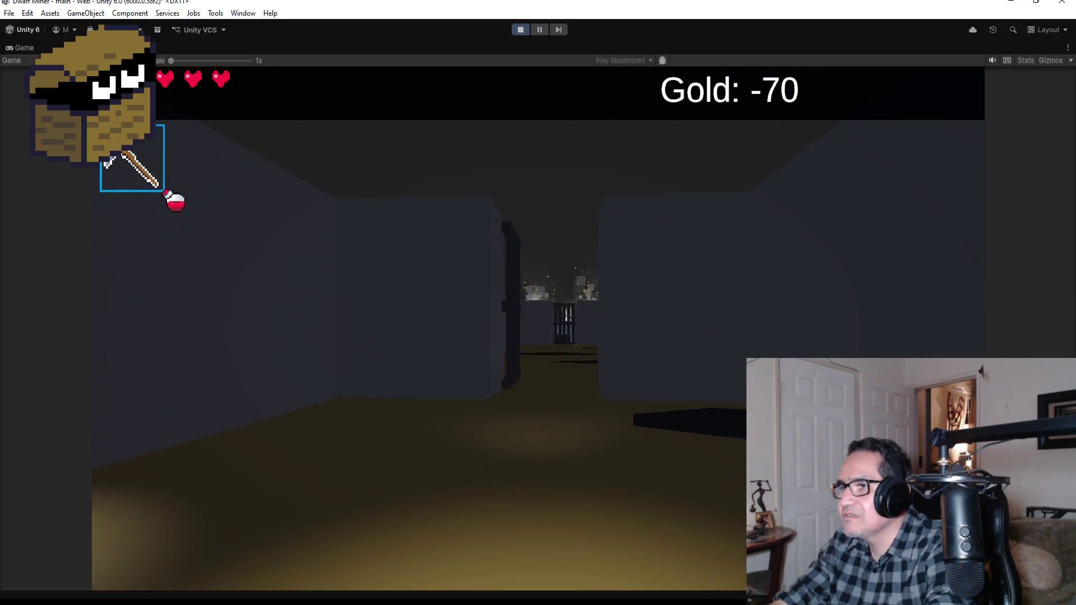
{"action": "key", "text": "w"}
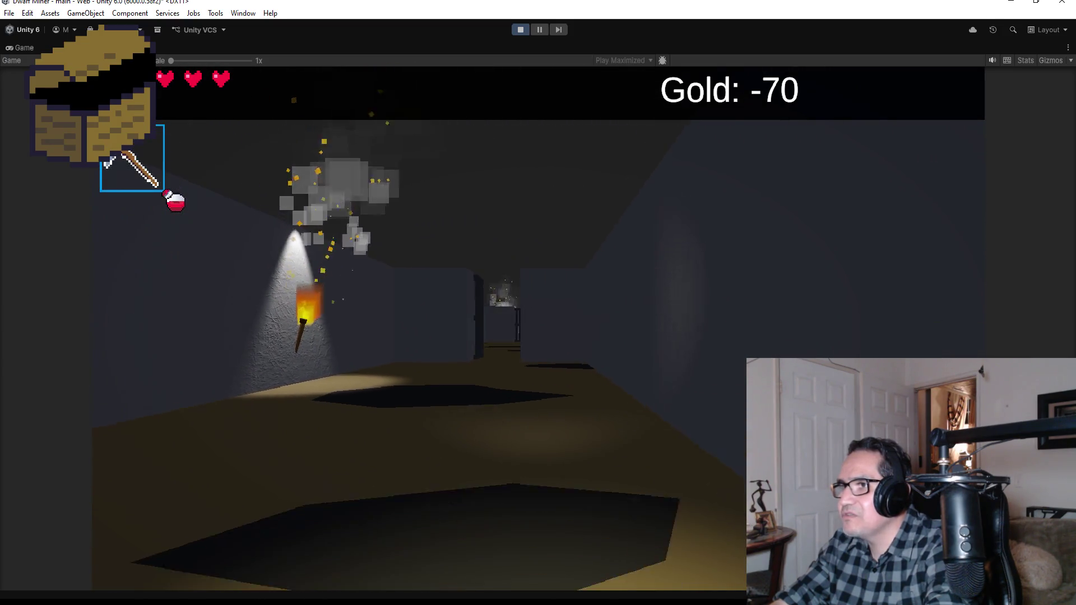
{"action": "key", "text": "w"}
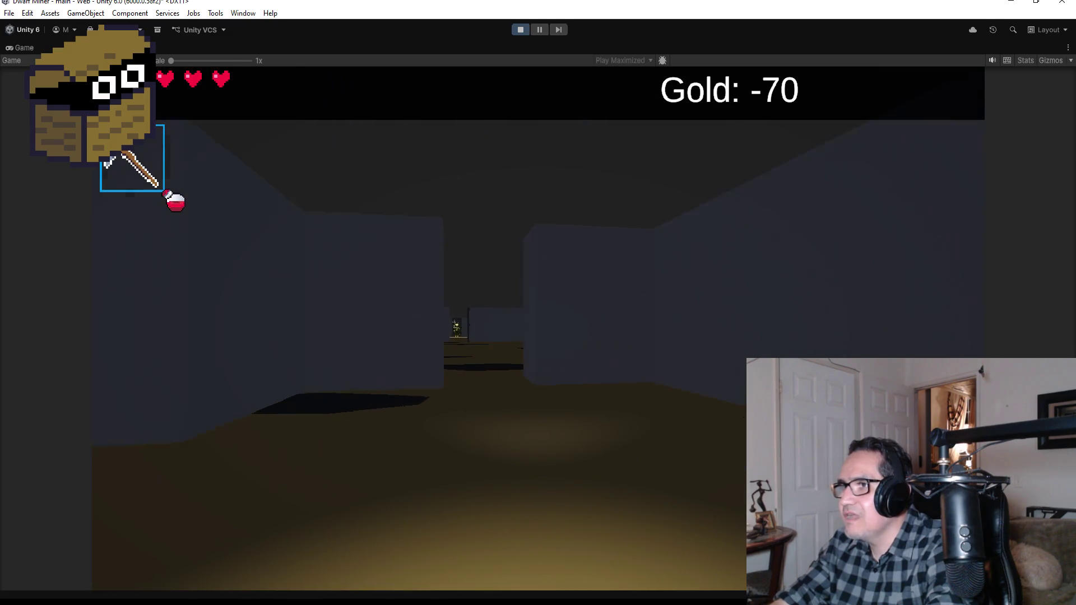
{"action": "key", "text": "w"}
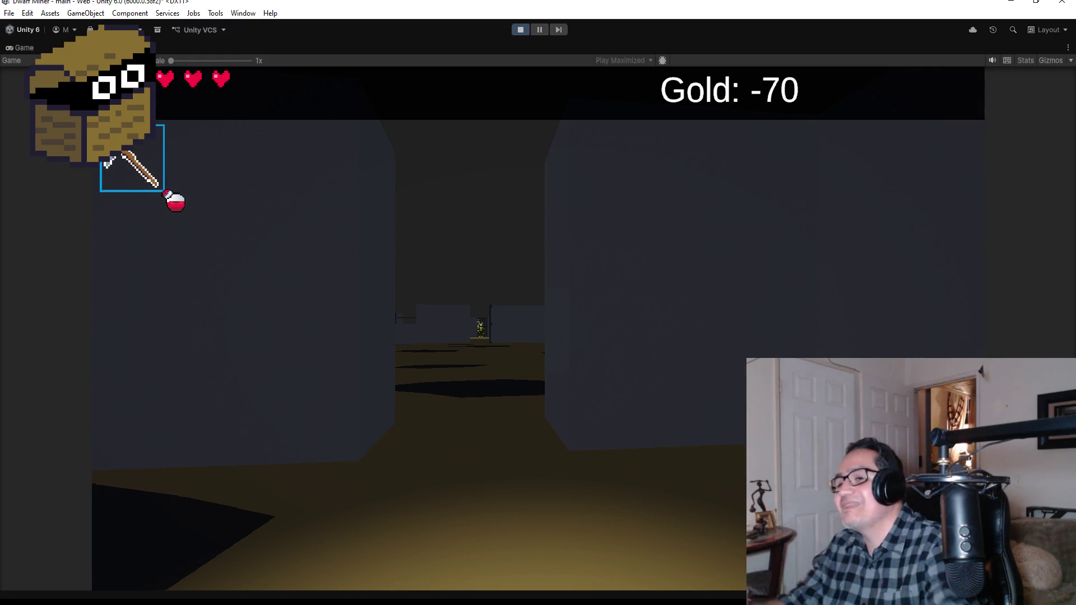
{"action": "scroll", "coordinate": [420, 328], "scroll_direction": "down", "scroll_amount": 1}
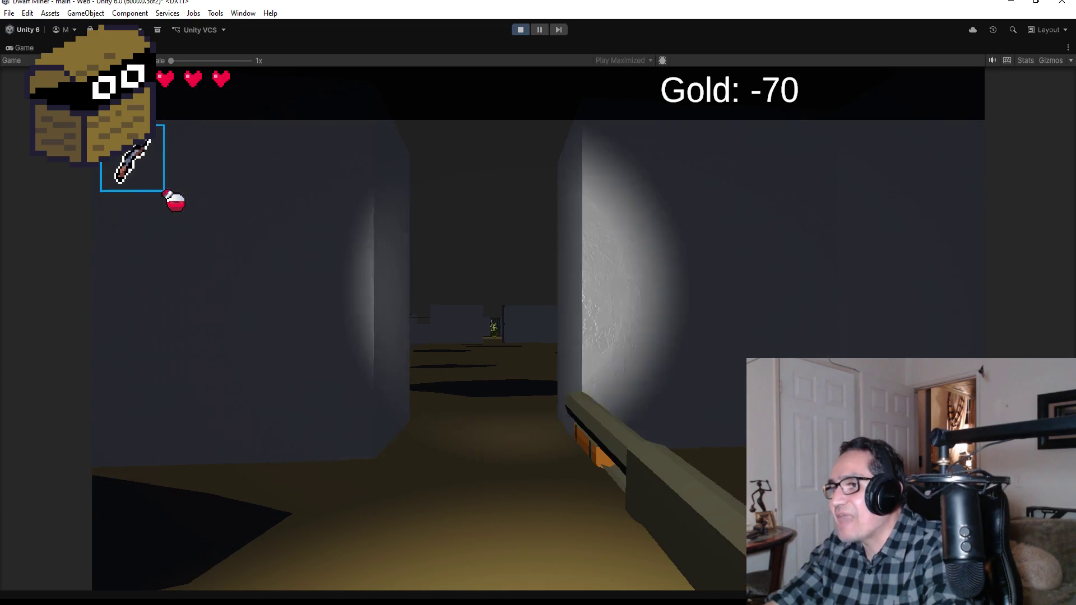
Fire the shotgun repeatedly at the lit wall and down the corridor
{"action": "left_click", "coordinate": [419, 328]}
{"action": "left_click", "coordinate": [419, 328]}
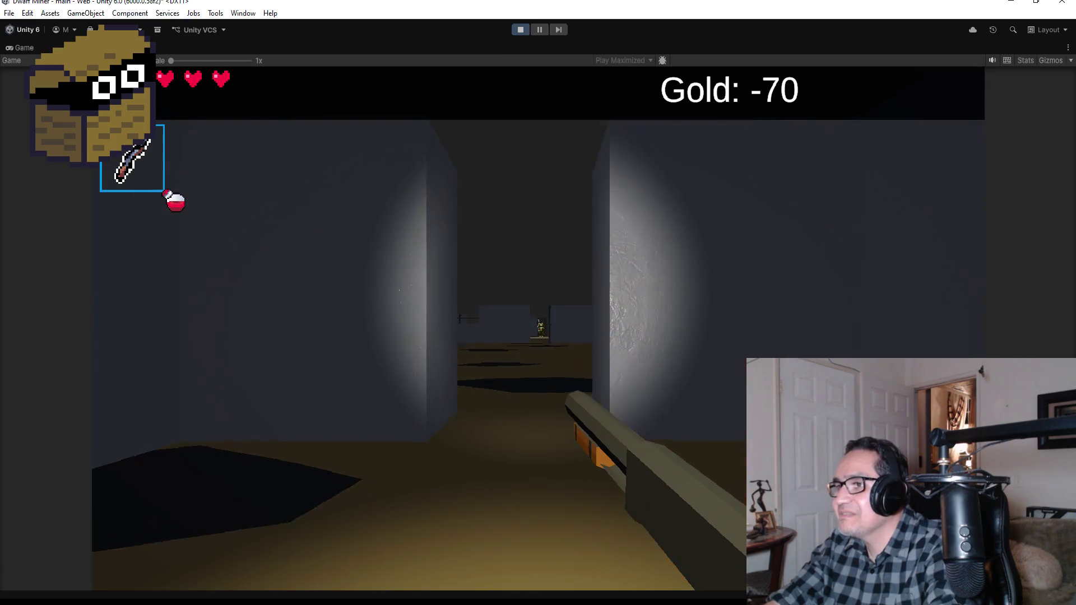
{"action": "left_click", "coordinate": [419, 328]}
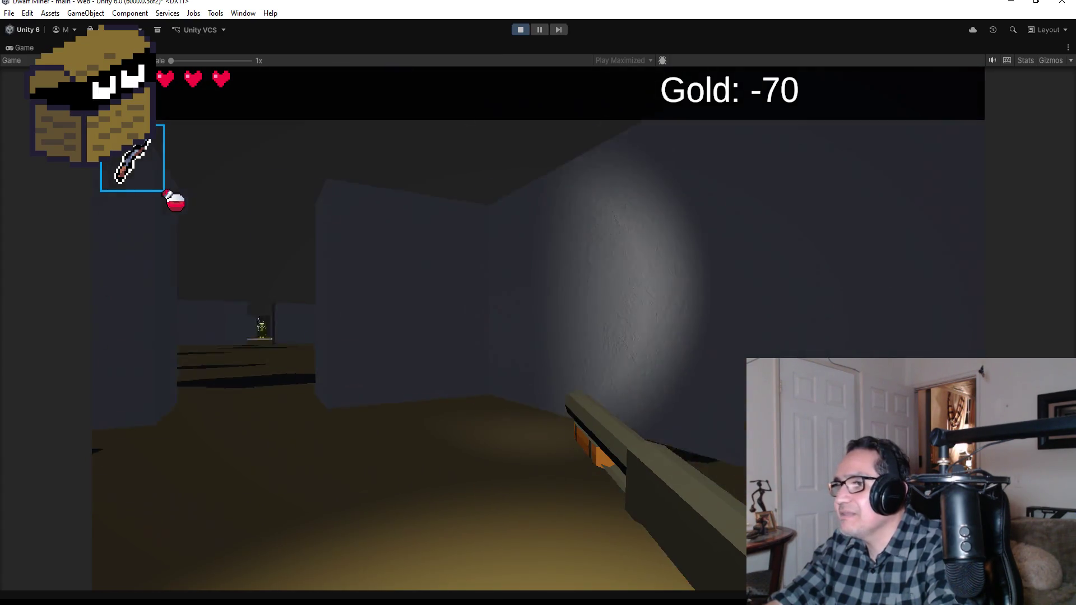
{"action": "left_click", "coordinate": [419, 328]}
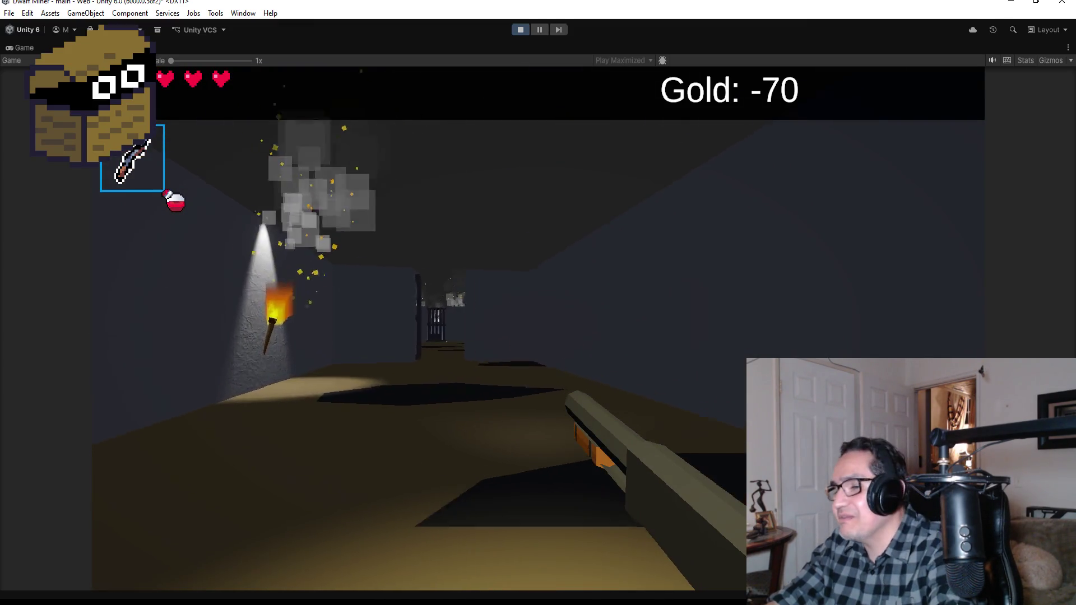
{"action": "left_click", "coordinate": [419, 328]}
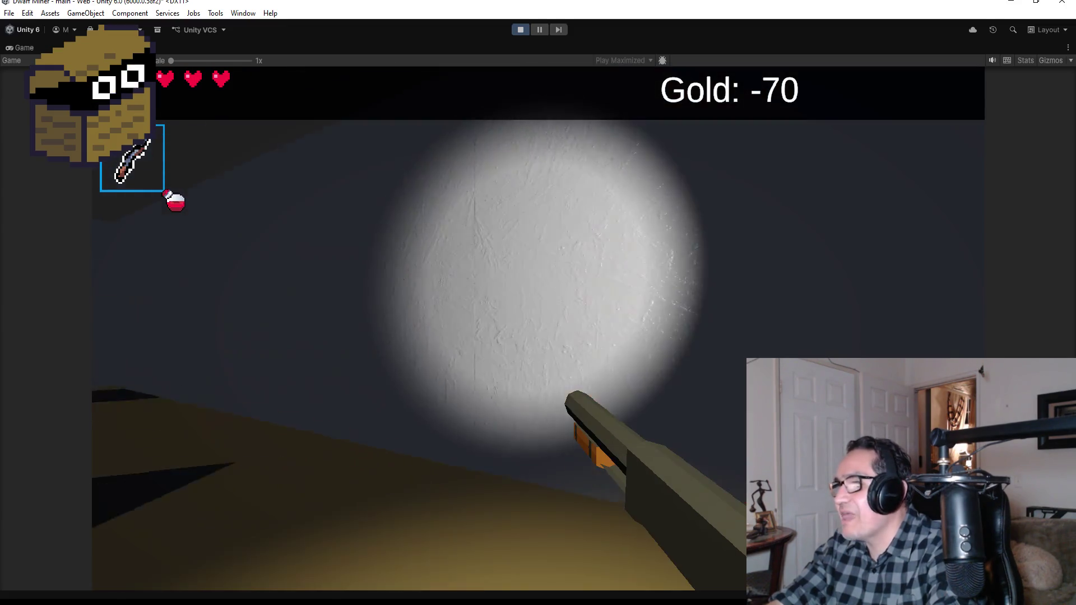
{"action": "left_click", "coordinate": [538, 328]}
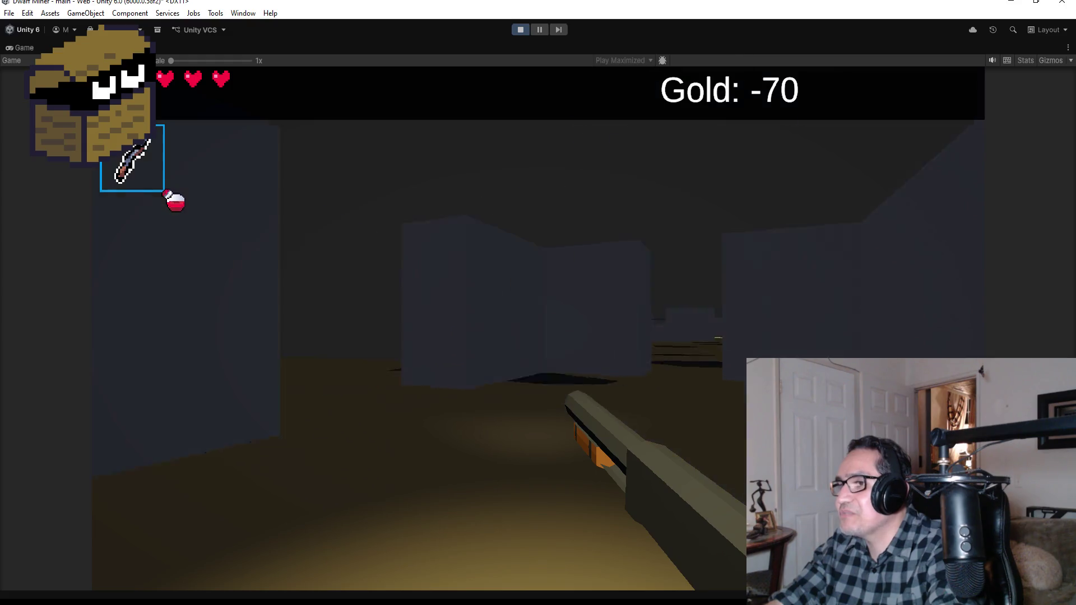
{"action": "left_click", "coordinate": [538, 328]}
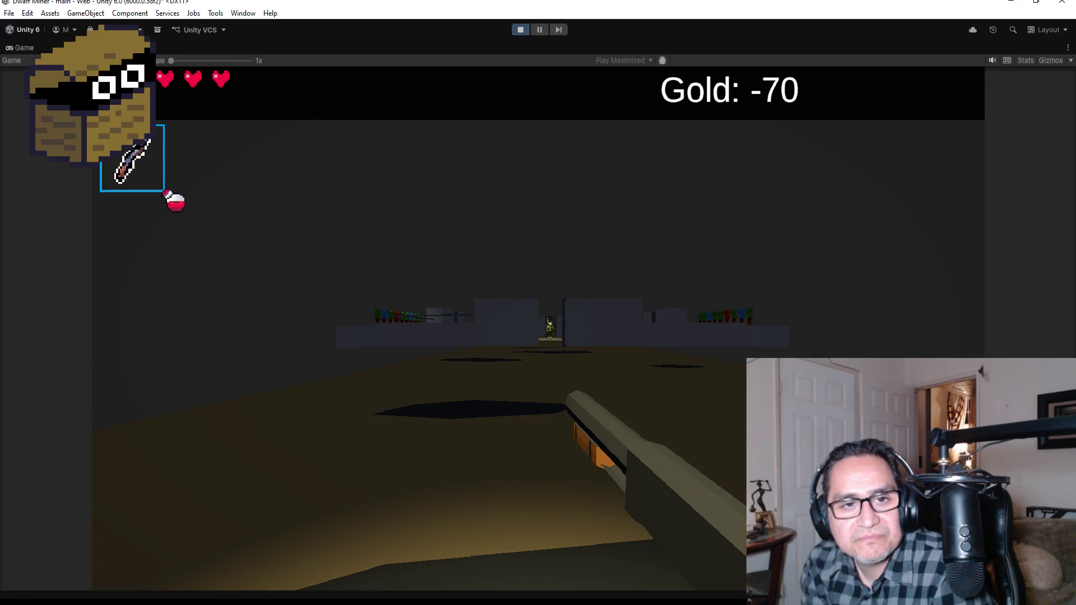
Advance through the doorway into the boss arena while firing, then pause to Settings
{"action": "key", "text": "w"}
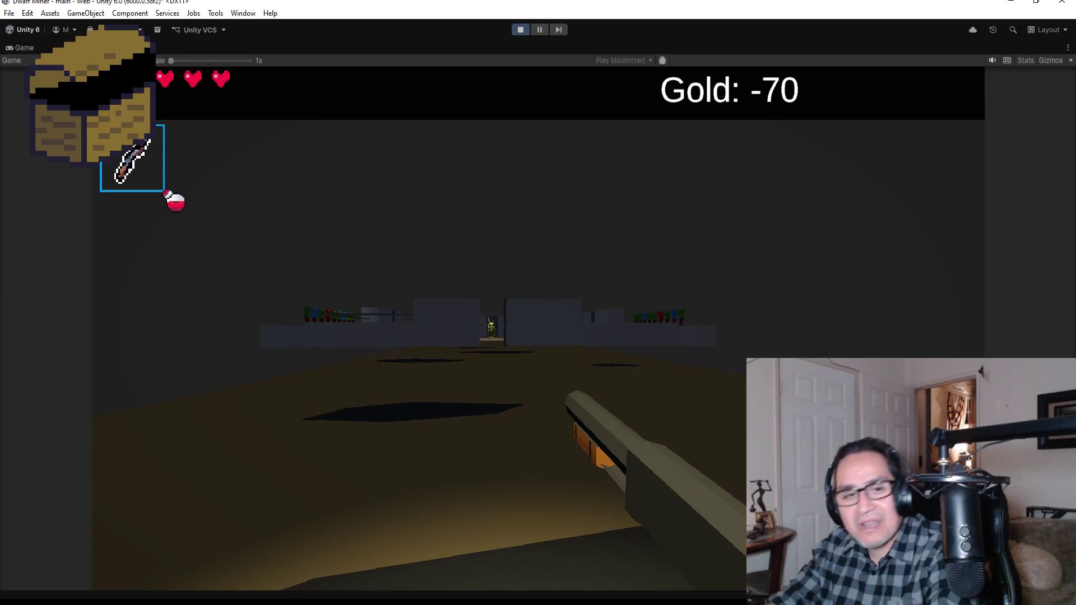
{"action": "left_click", "coordinate": [538, 329]}
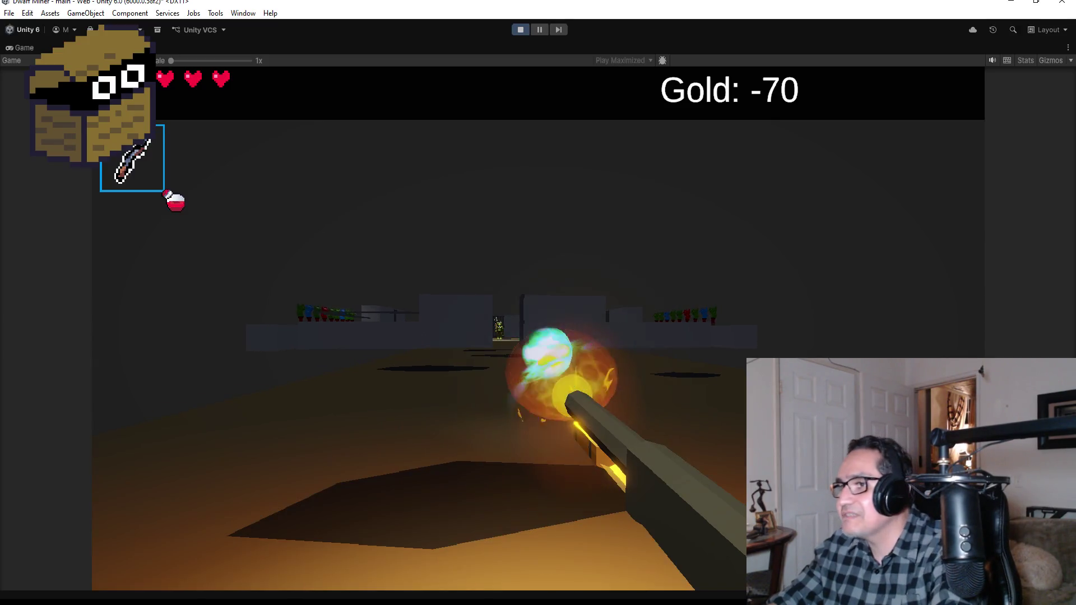
{"action": "left_click", "coordinate": [538, 329]}
{"action": "left_click", "coordinate": [538, 329]}
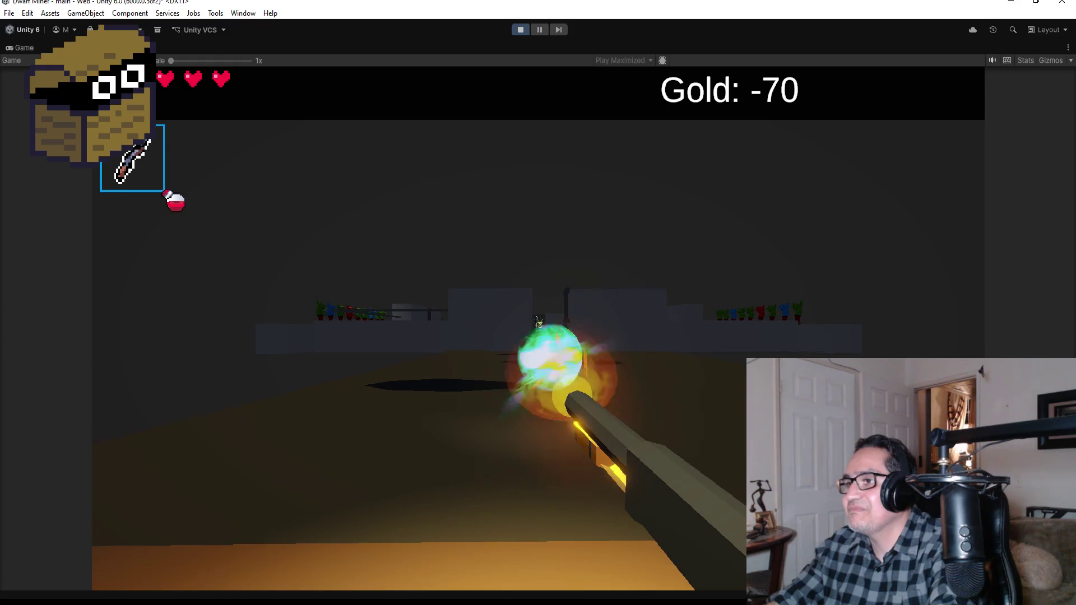
{"action": "left_click", "coordinate": [538, 329]}
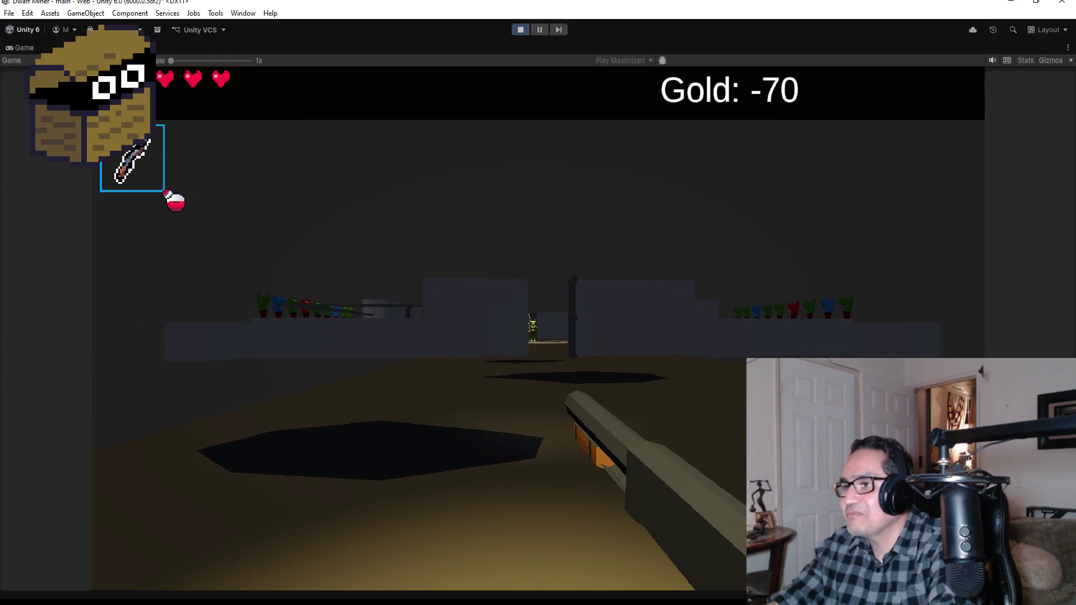
{"action": "left_click", "coordinate": [538, 329]}
{"action": "key", "text": "w"}
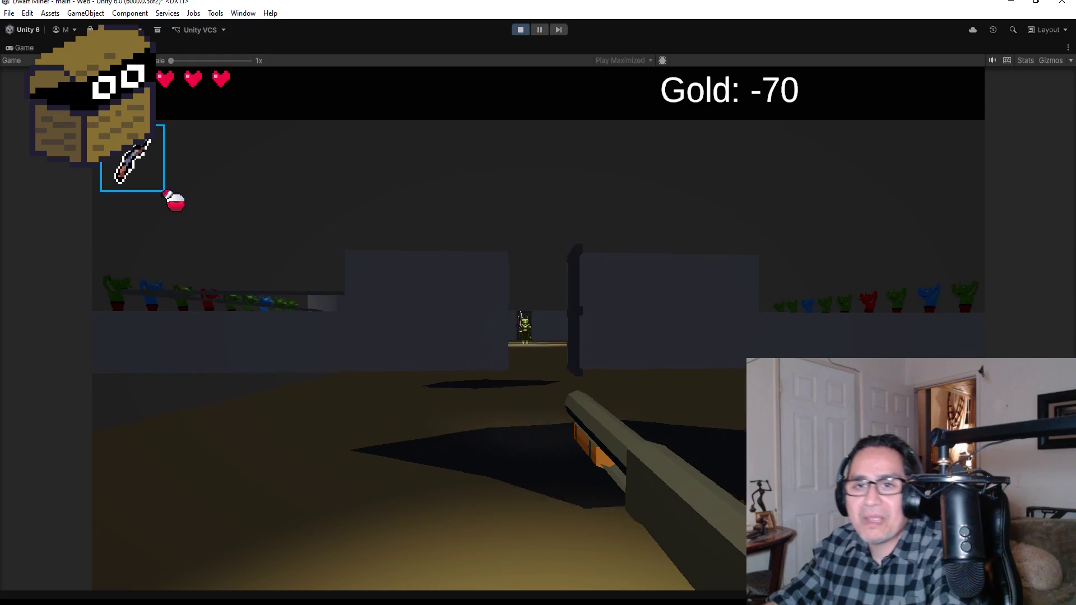
{"action": "left_click", "coordinate": [539, 329]}
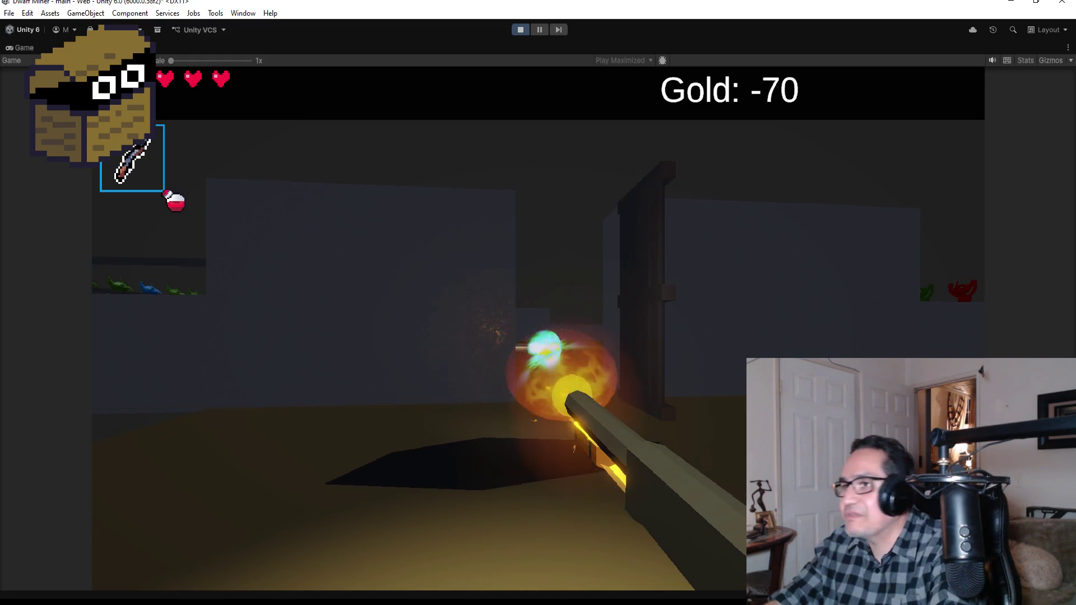
{"action": "left_click", "coordinate": [538, 329]}
{"action": "key", "text": "w"}
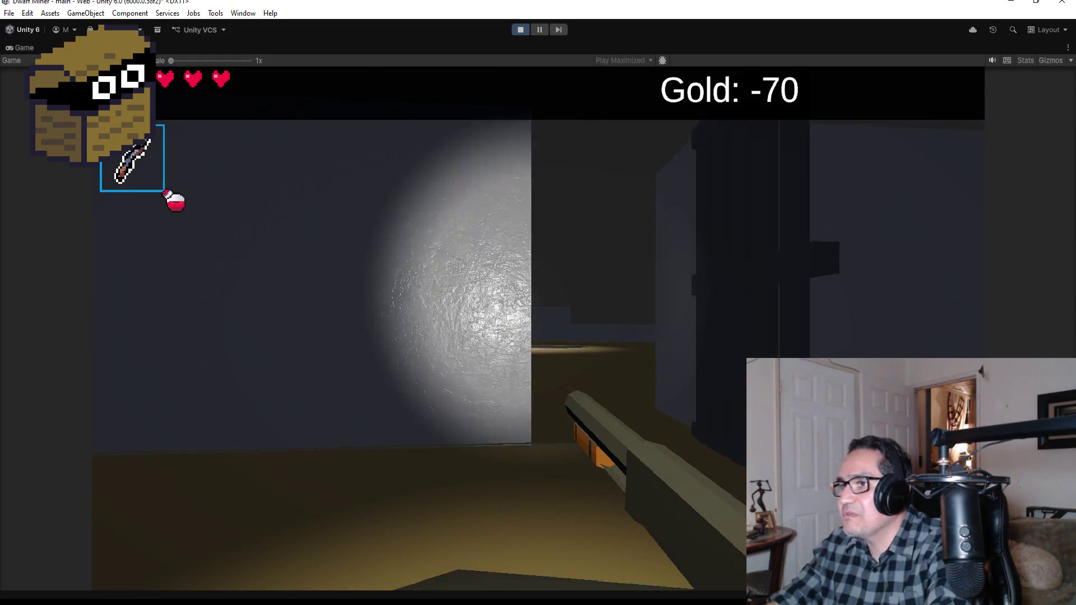
{"action": "key", "text": "Escape"}
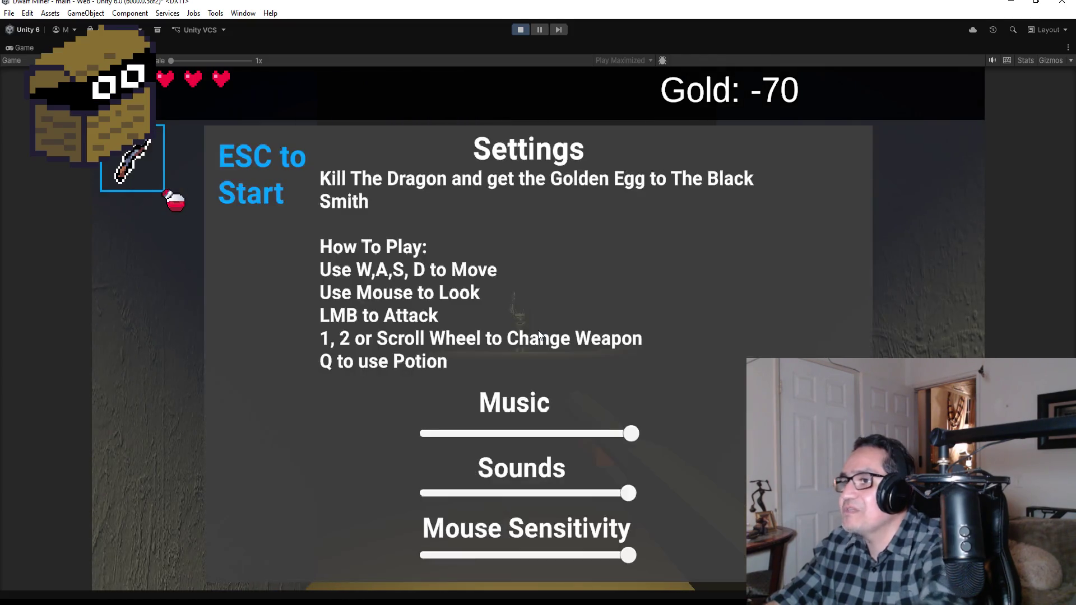
Stop Play Mode, select floor Plane (35) and HardWall (114), framing and orbiting the view
{"action": "left_click", "coordinate": [521, 29]}
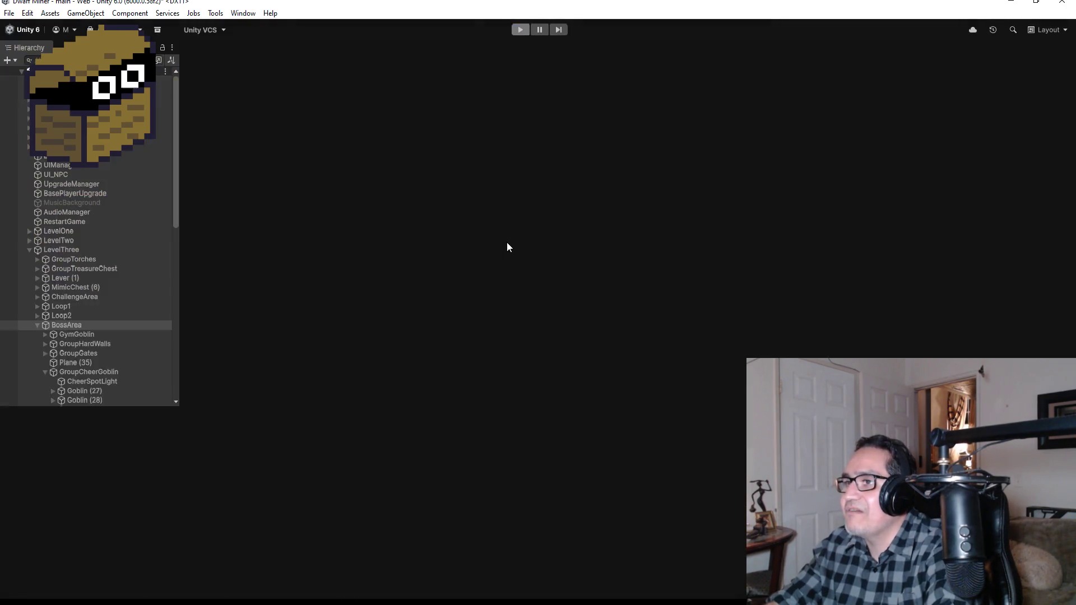
{"action": "scroll", "coordinate": [609, 146], "scroll_direction": "down", "scroll_amount": 3}
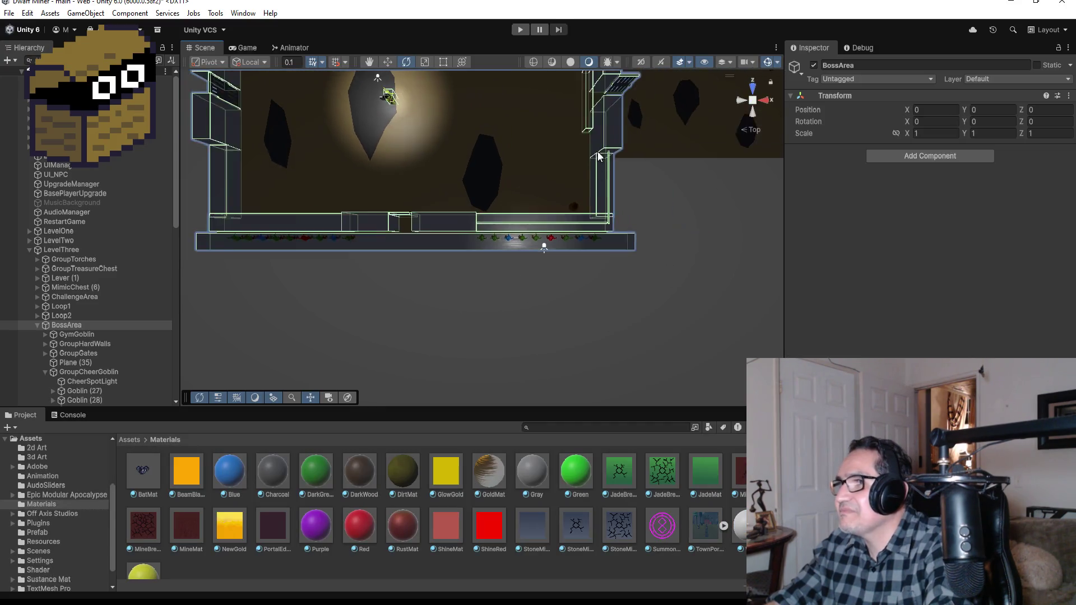
{"action": "left_click", "coordinate": [567, 134]}
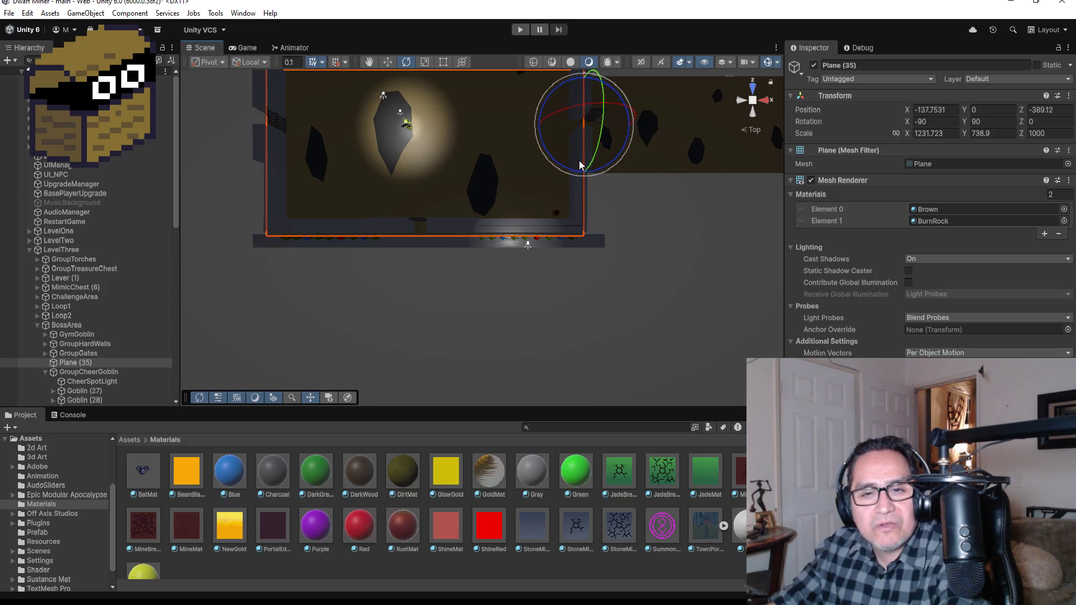
{"action": "left_click", "coordinate": [574, 194]}
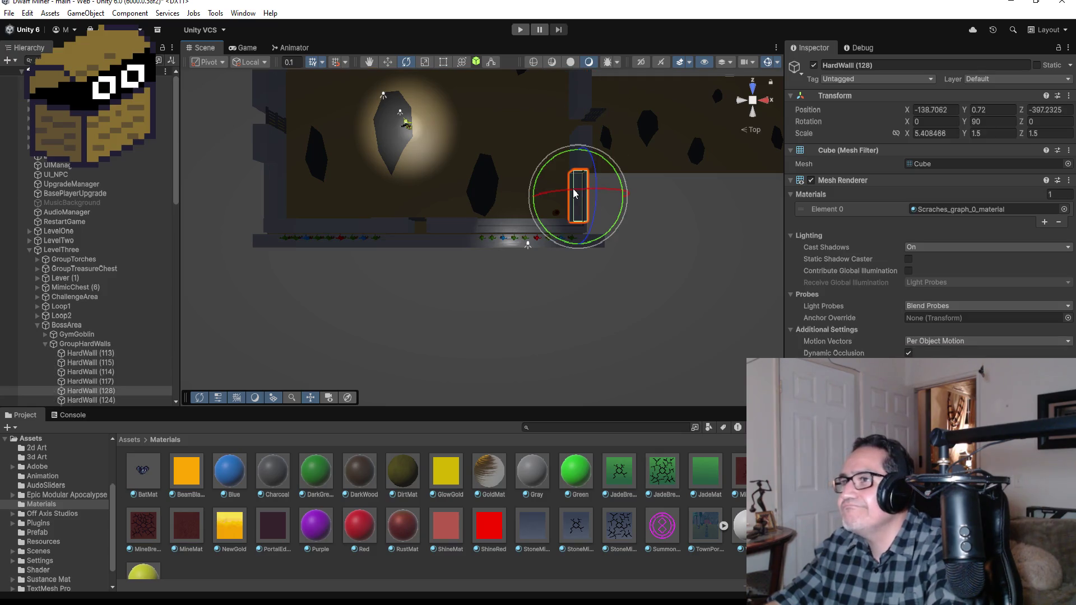
{"action": "left_click", "coordinate": [585, 114]}
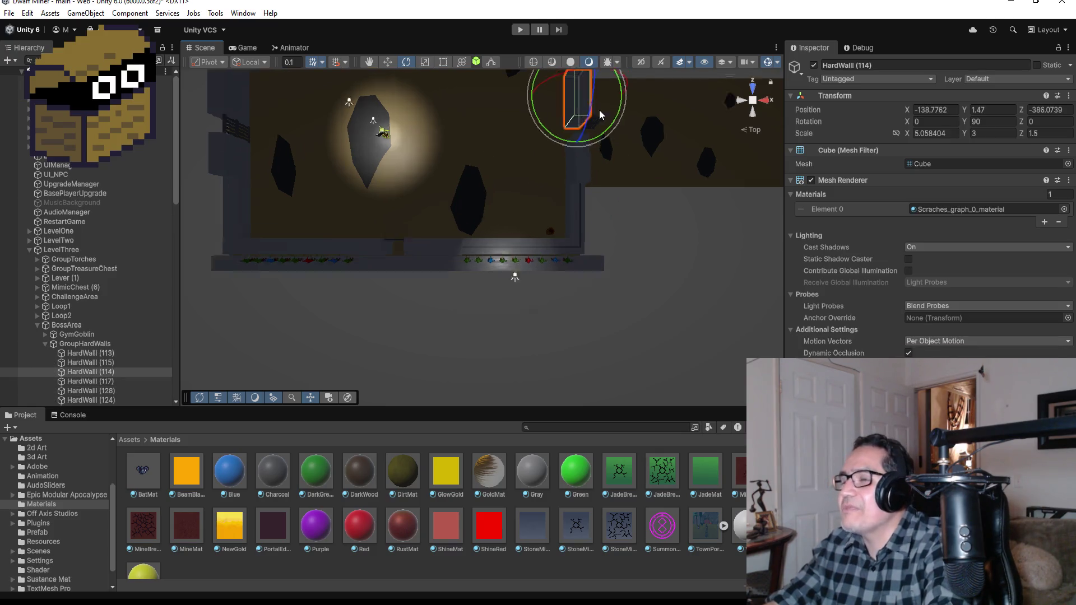
{"action": "key", "text": "f"}
{"action": "scroll", "coordinate": [590, 298], "scroll_direction": "down", "scroll_amount": 5}
{"action": "left_click_drag", "start_coordinate": [593, 328], "coordinate": [382, 222]}
Select HardWall (113), collapse GroupHardWalls and GroupCheerGoblin, and select GymGoblin
{"action": "left_click", "coordinate": [392, 288]}
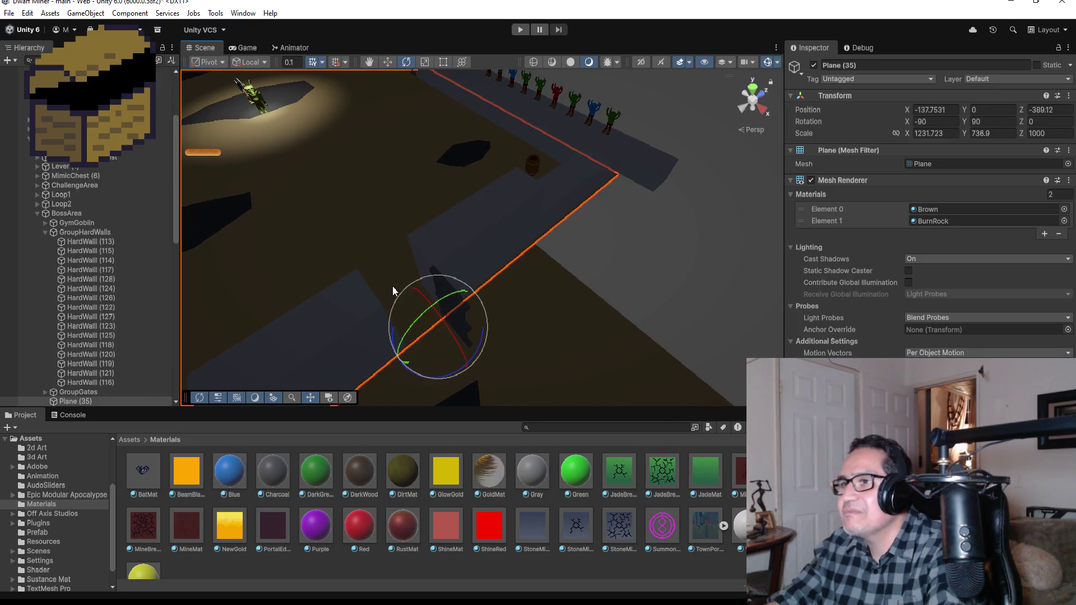
{"action": "left_click", "coordinate": [349, 300]}
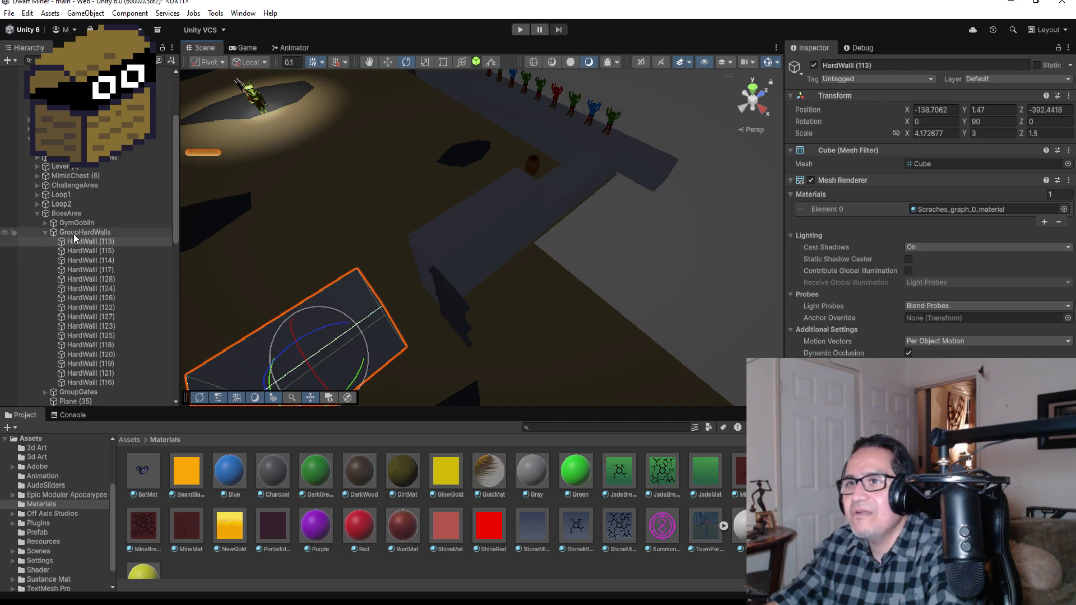
{"action": "left_click", "coordinate": [46, 233]}
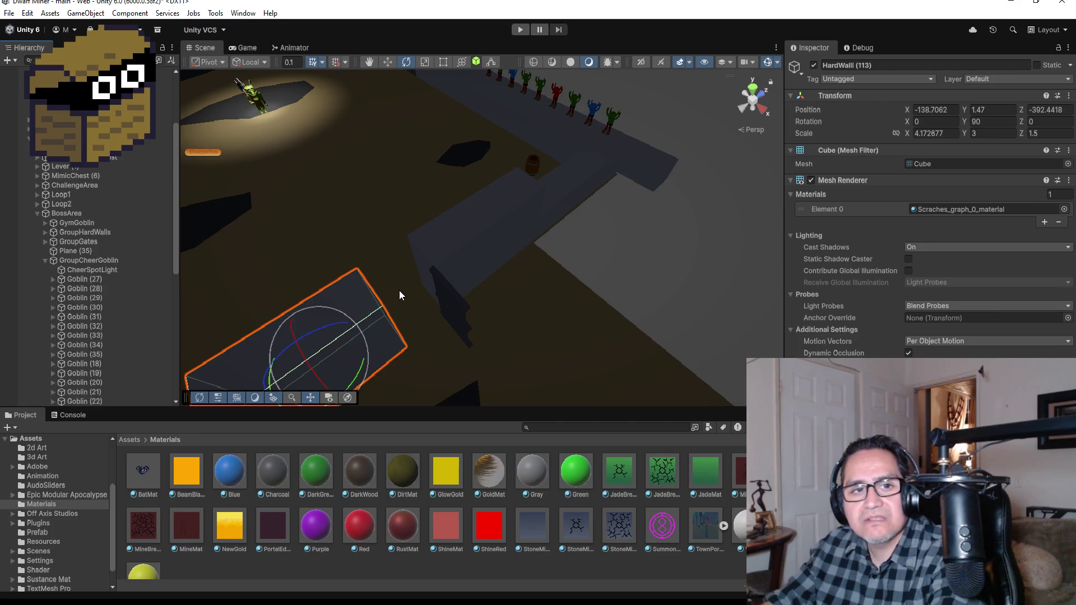
{"action": "left_click", "coordinate": [45, 260]}
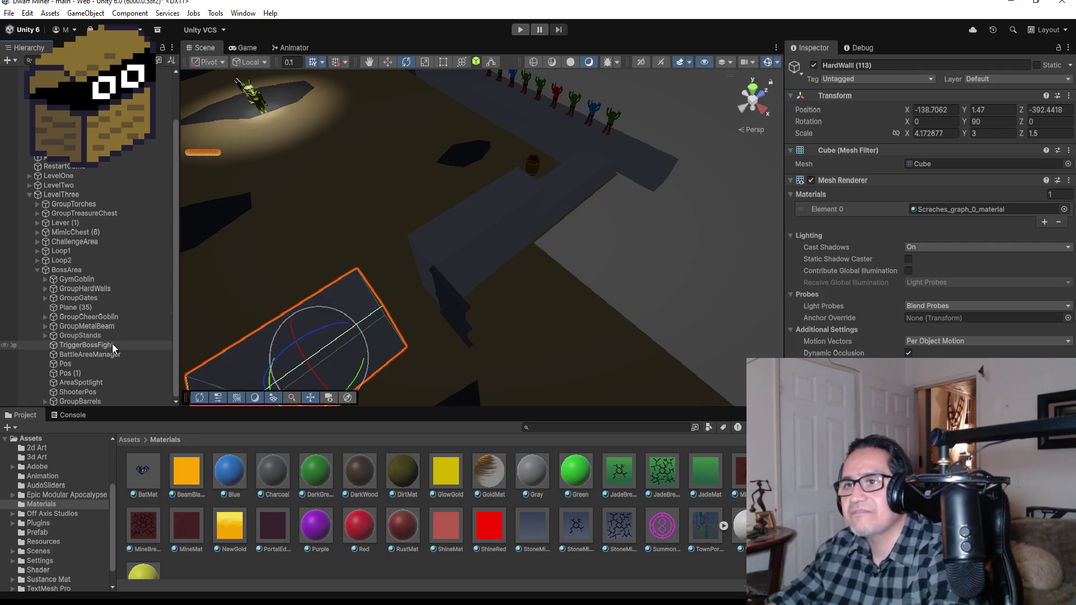
{"action": "left_click", "coordinate": [80, 280]}
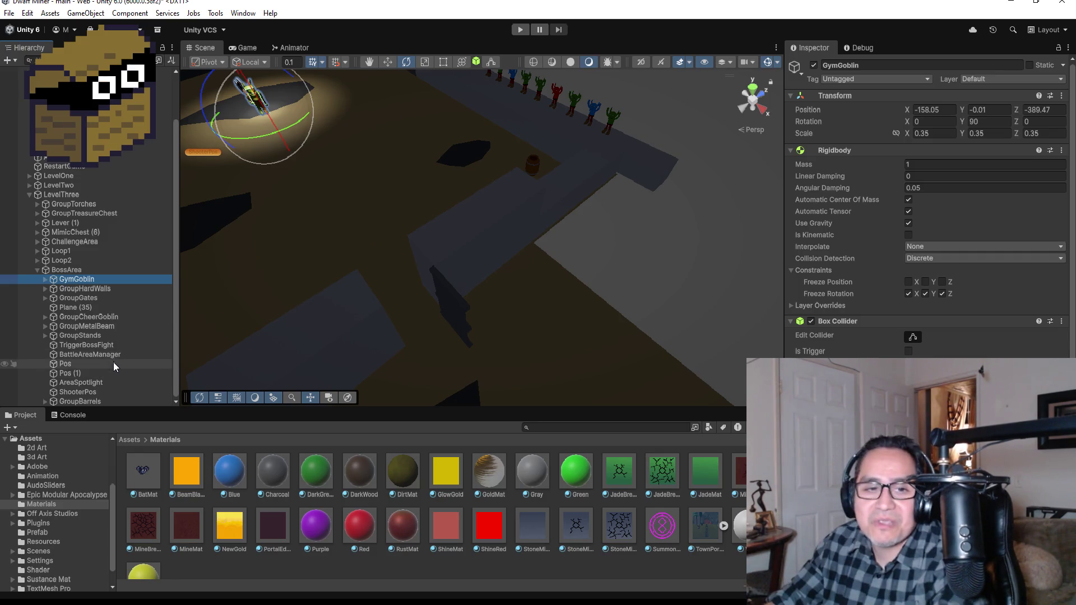
Select GroupStands and TriggerBossFight, frame and orbit over the trigger, then switch to Visual Studio
{"action": "left_click", "coordinate": [73, 336]}
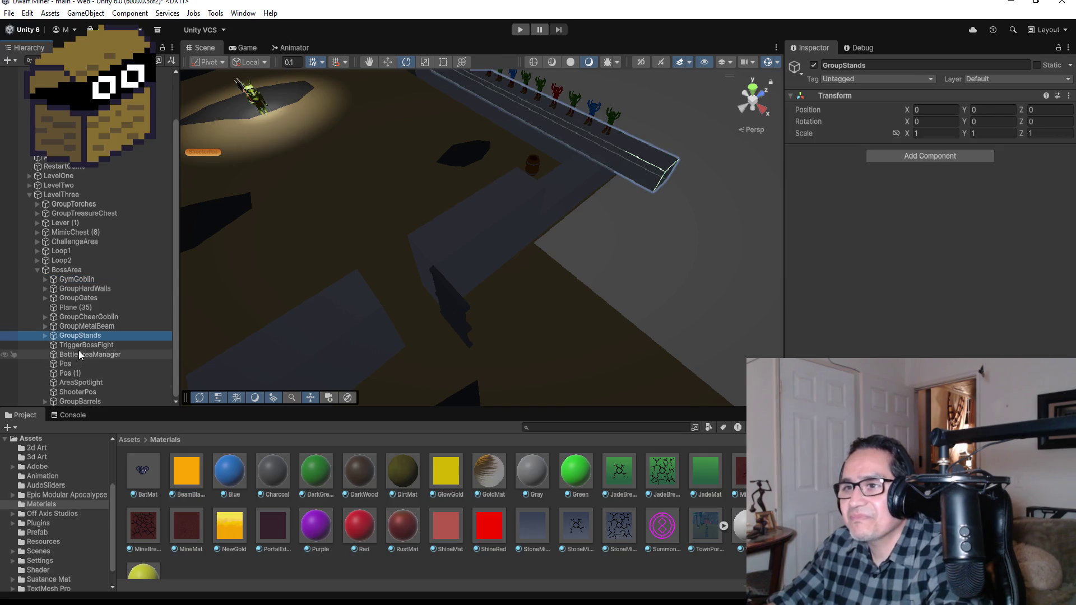
{"action": "key", "text": "Down"}
{"action": "key", "text": "f"}
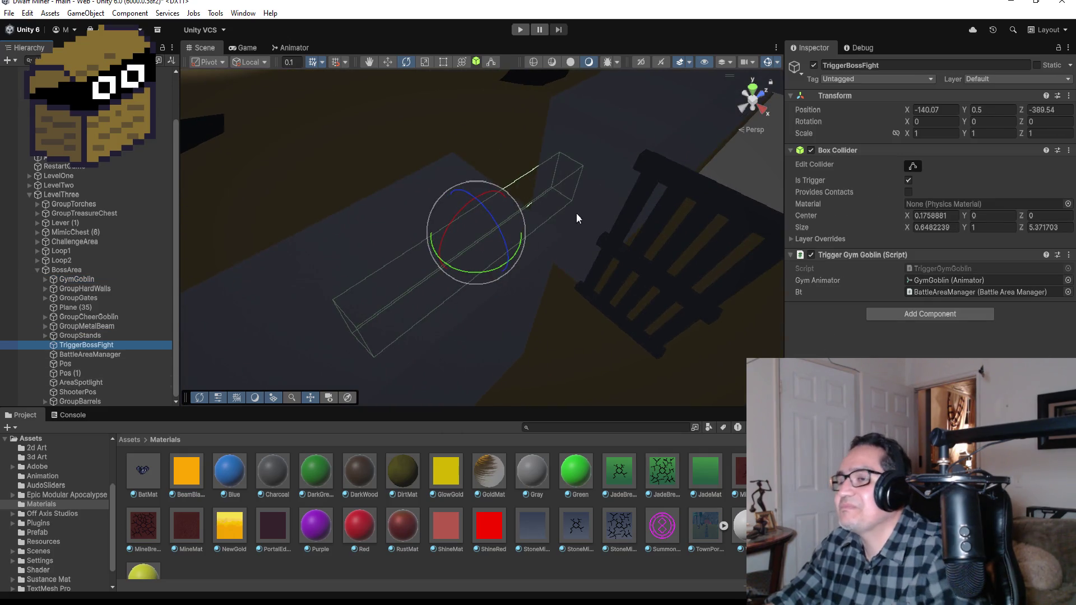
{"action": "mouse_move", "coordinate": [576, 213]}
{"action": "left_mouse_down"}
{"action": "mouse_move", "coordinate": [552, 288]}
{"action": "mouse_move", "coordinate": [426, 317]}
{"action": "left_mouse_up"}
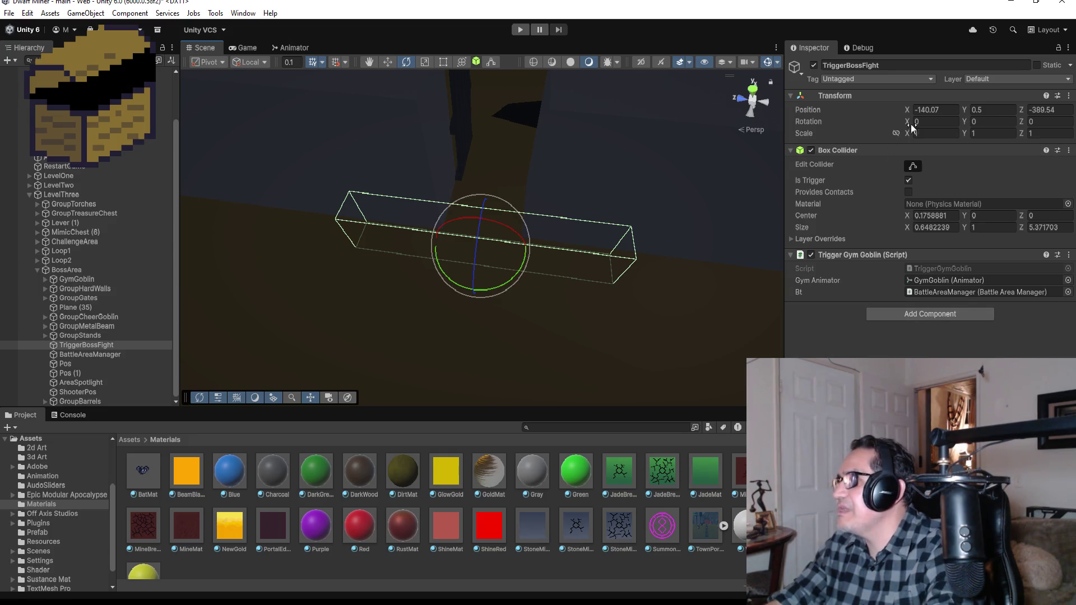
{"action": "key", "text": "alt+Tab"}
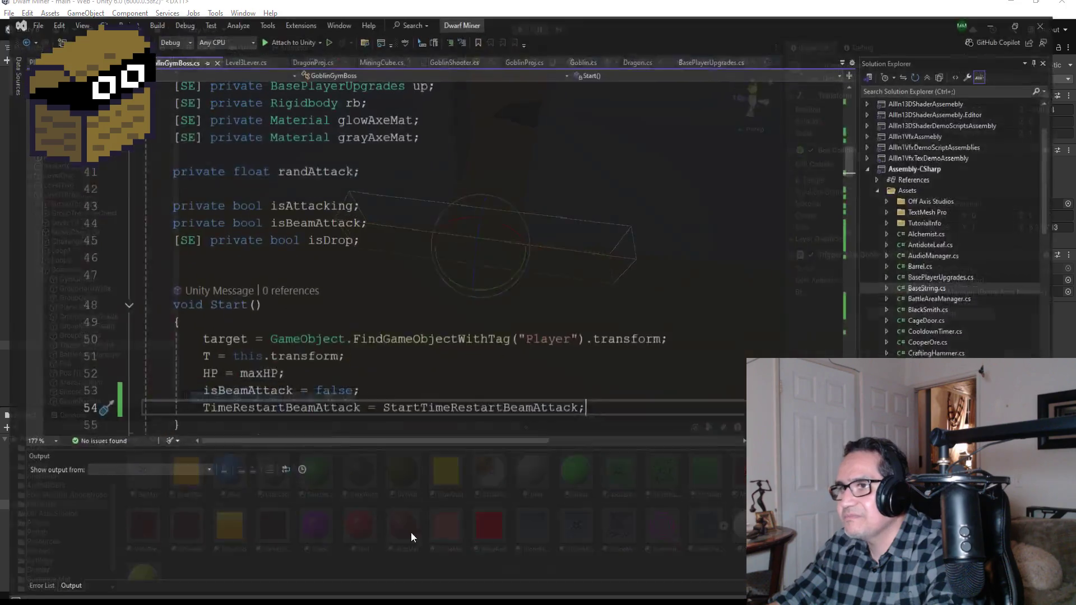
Browse the TriggerSkeleton, TrapDoor, TrapSkeleton and PlantMonster scripts, then select TriggerGymGoblin's Gym_Goblin_Intro string
{"action": "scroll", "coordinate": [959, 314], "scroll_direction": "down", "scroll_amount": 5}
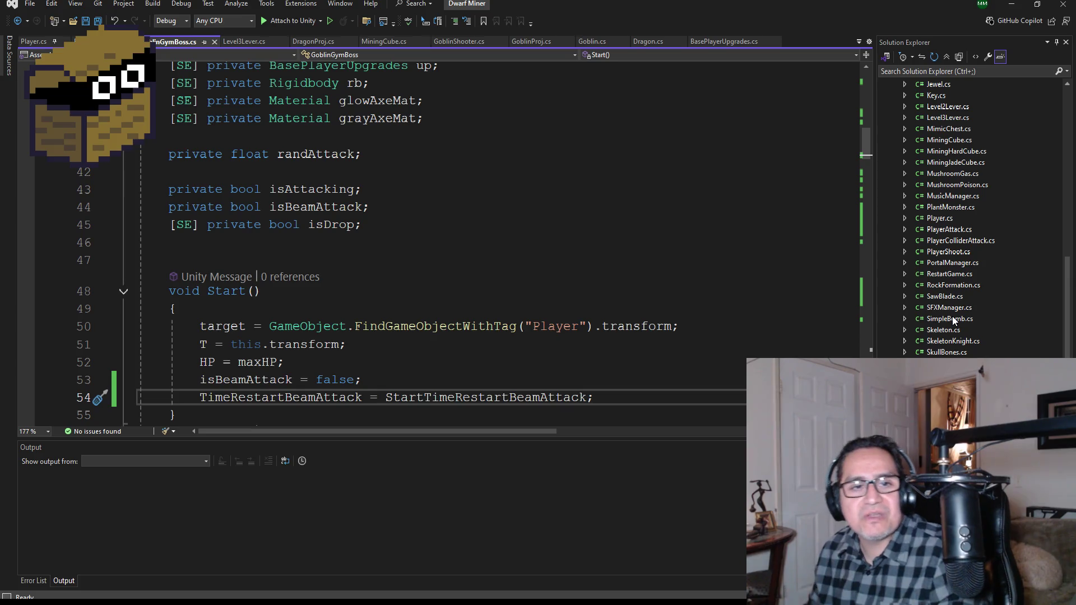
{"action": "scroll", "coordinate": [924, 342], "scroll_direction": "down", "scroll_amount": 5}
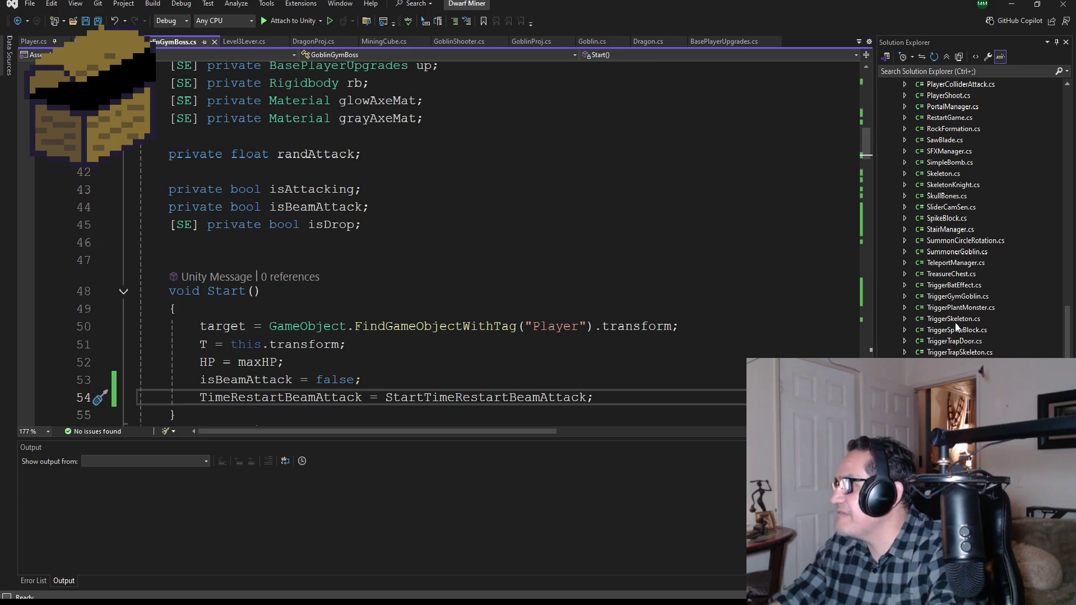
{"action": "left_click", "coordinate": [954, 319]}
{"action": "left_click", "coordinate": [982, 341]}
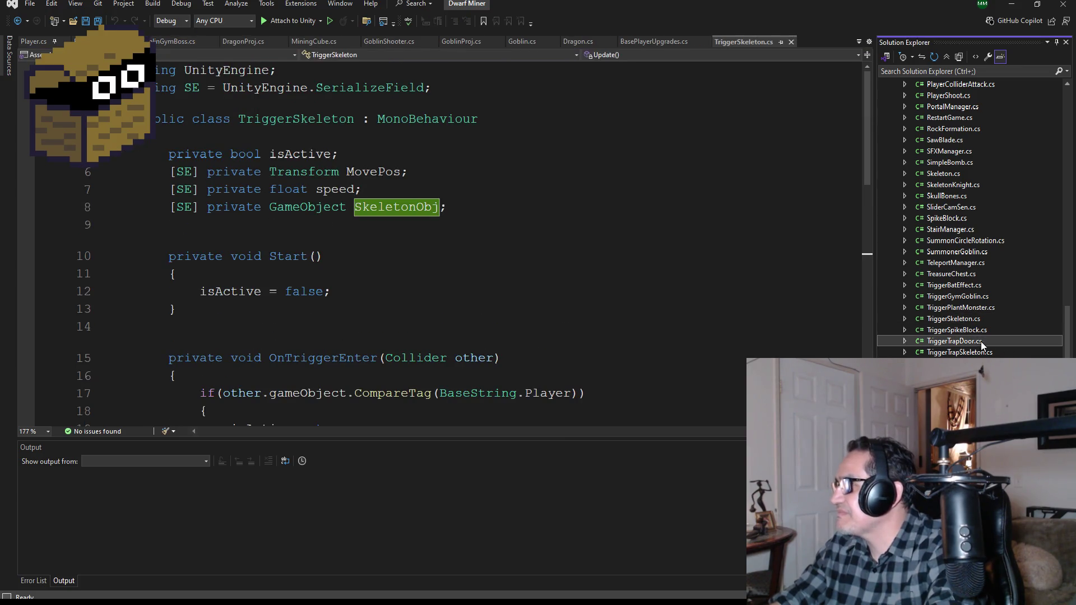
{"action": "left_click", "coordinate": [974, 352]}
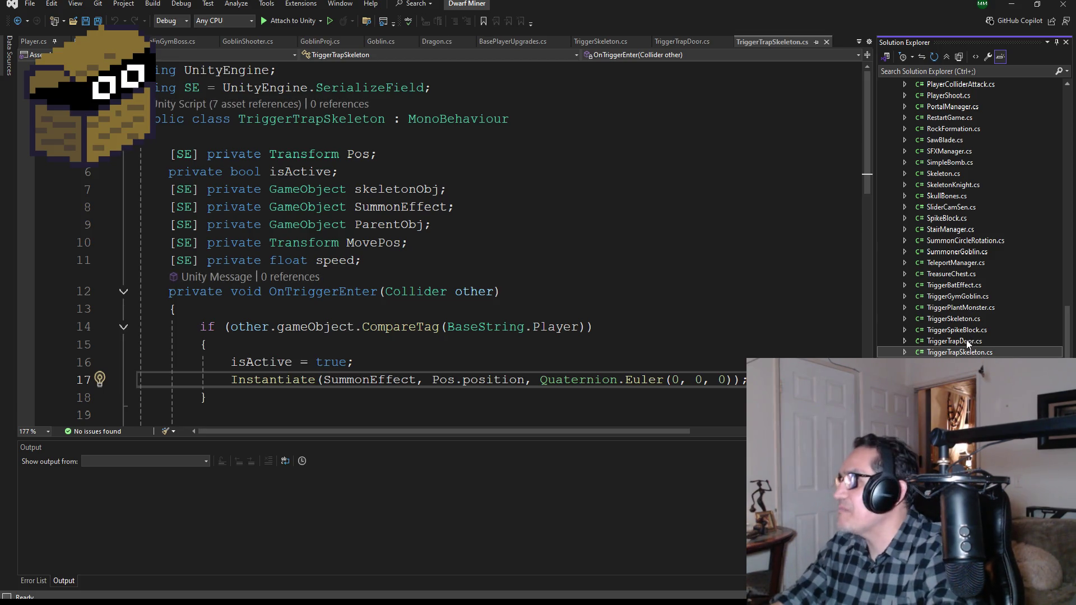
{"action": "left_click", "coordinate": [961, 296]}
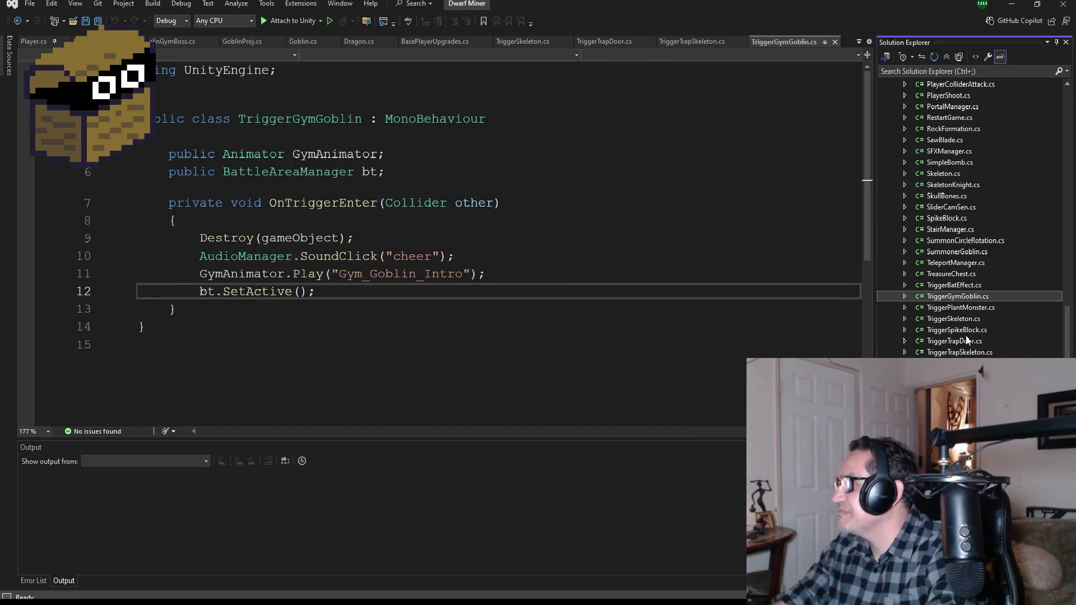
{"action": "left_click", "coordinate": [960, 319]}
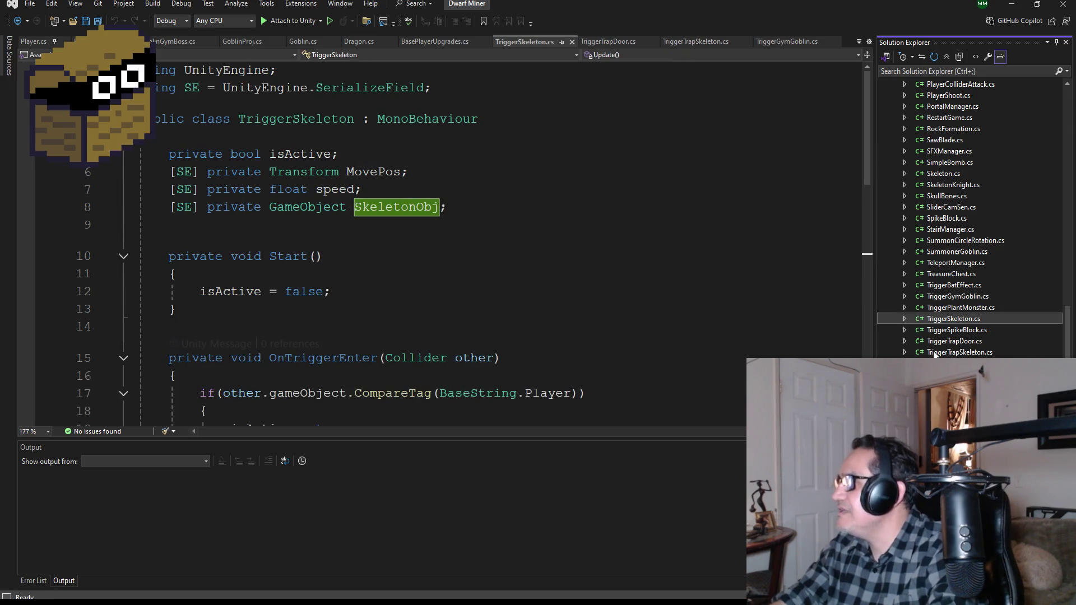
{"action": "left_click", "coordinate": [956, 307]}
{"action": "left_click", "coordinate": [957, 296]}
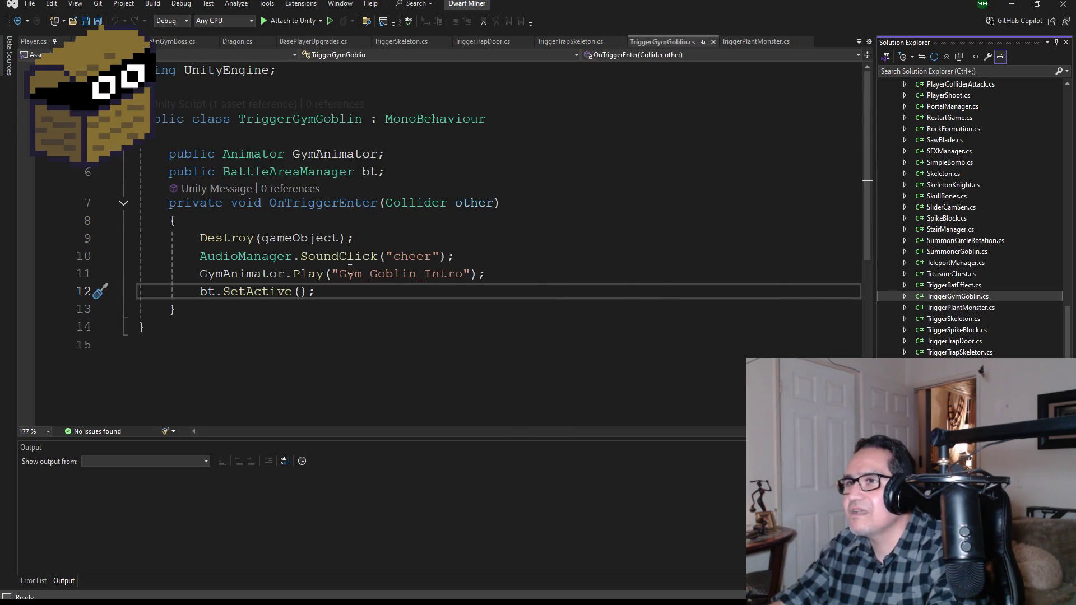
{"action": "double_click", "coordinate": [392, 278]}
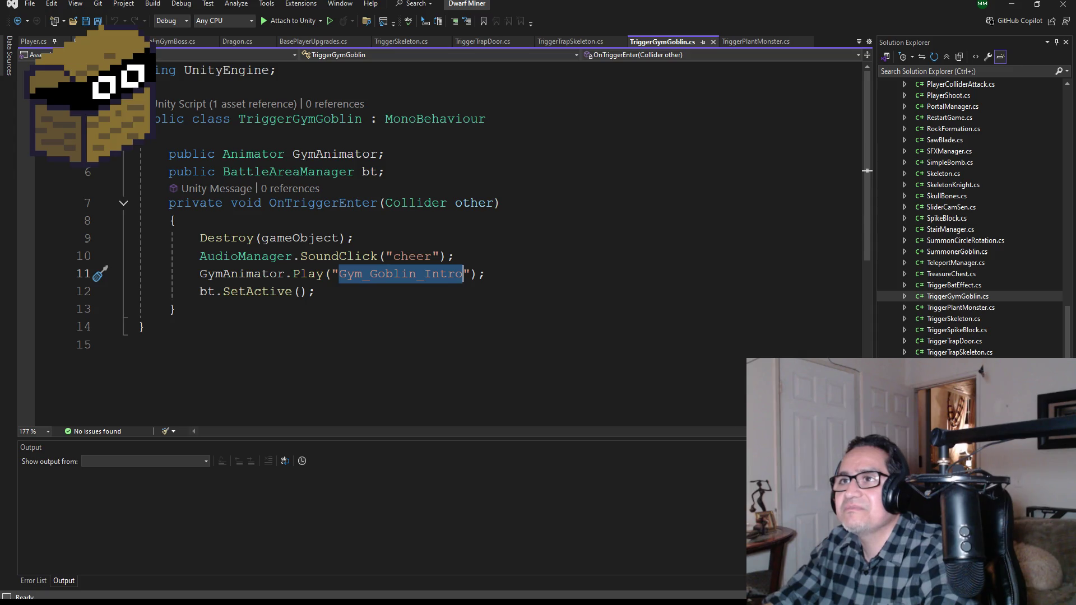
In BaseString, add Gym_Goblin_Intro under //Animator and paste an indented copy of the Gym_Goblin_Run declaration
{"action": "key", "text": "ctrl+Tab"}
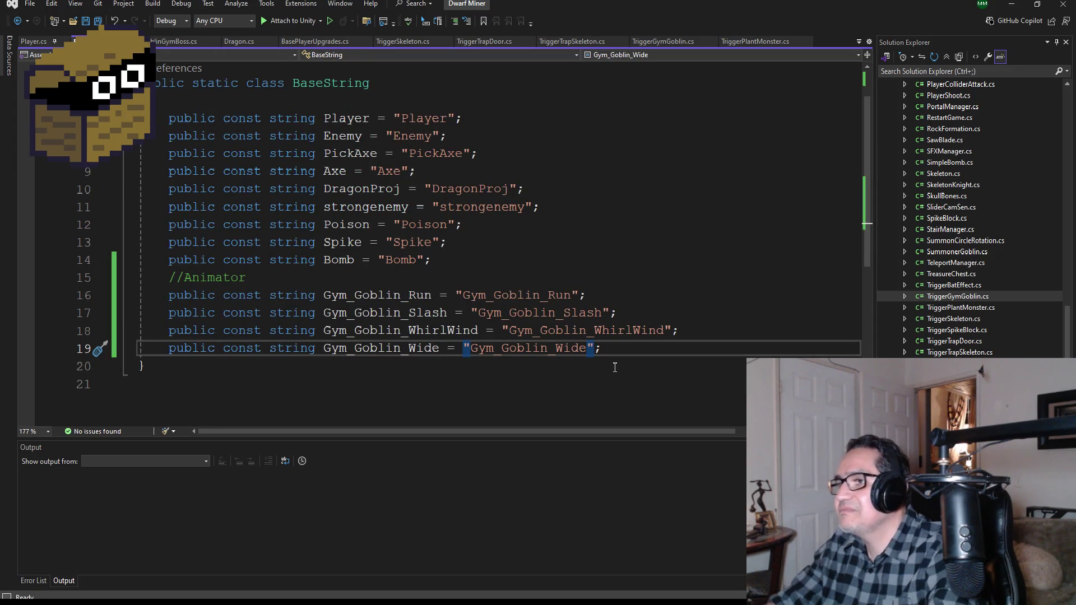
{"action": "key", "text": "Up"}
{"action": "key", "text": "Up"}
{"action": "key", "text": "Up"}
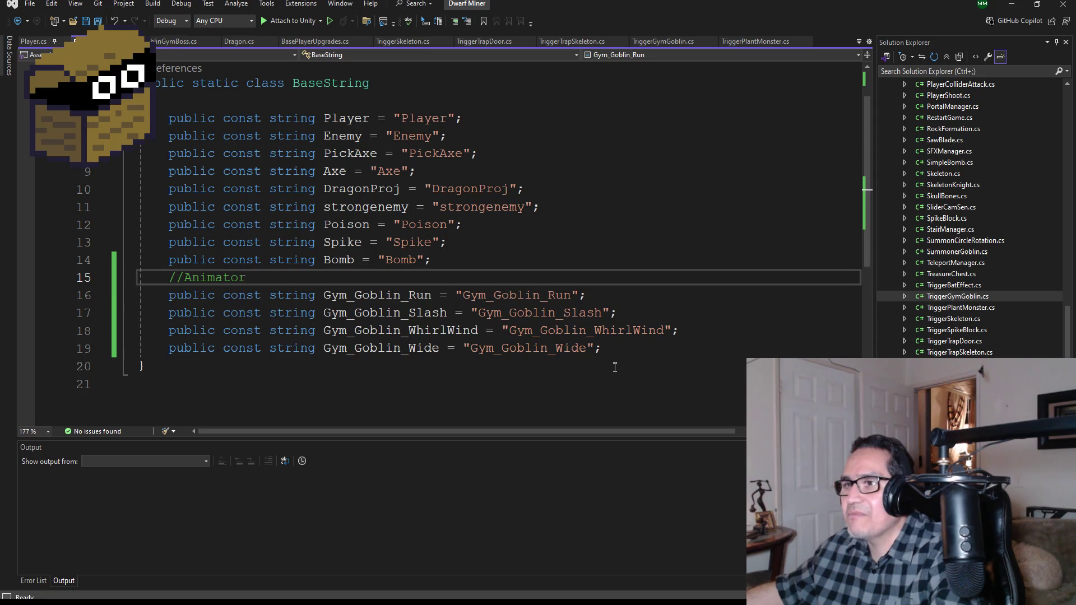
{"action": "key", "text": "Return"}
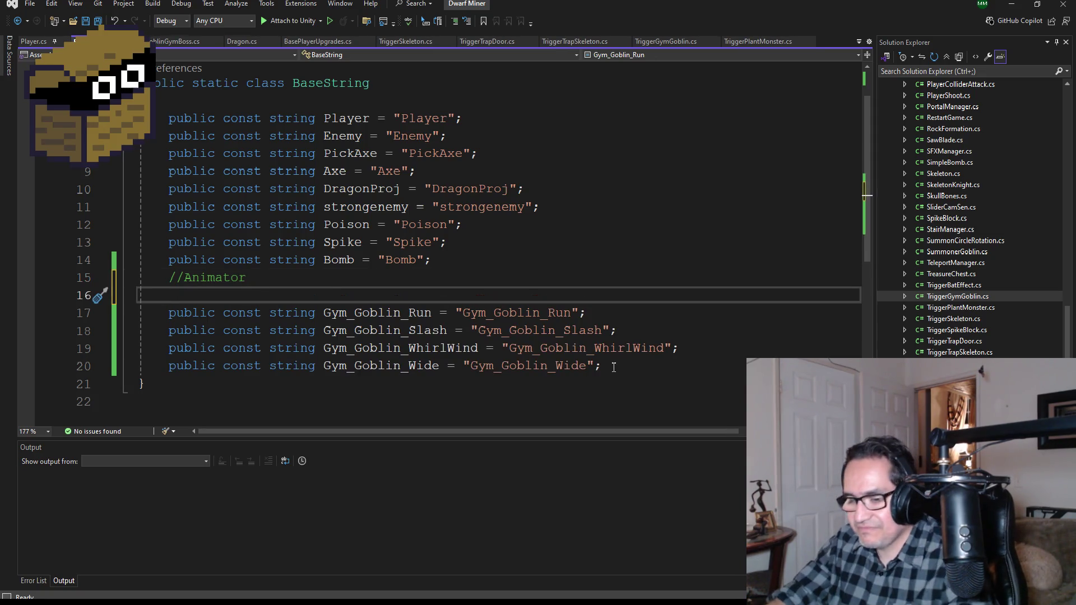
{"action": "type", "text": "Gym_Goblin_Intro"}
{"action": "key", "text": "Return"}
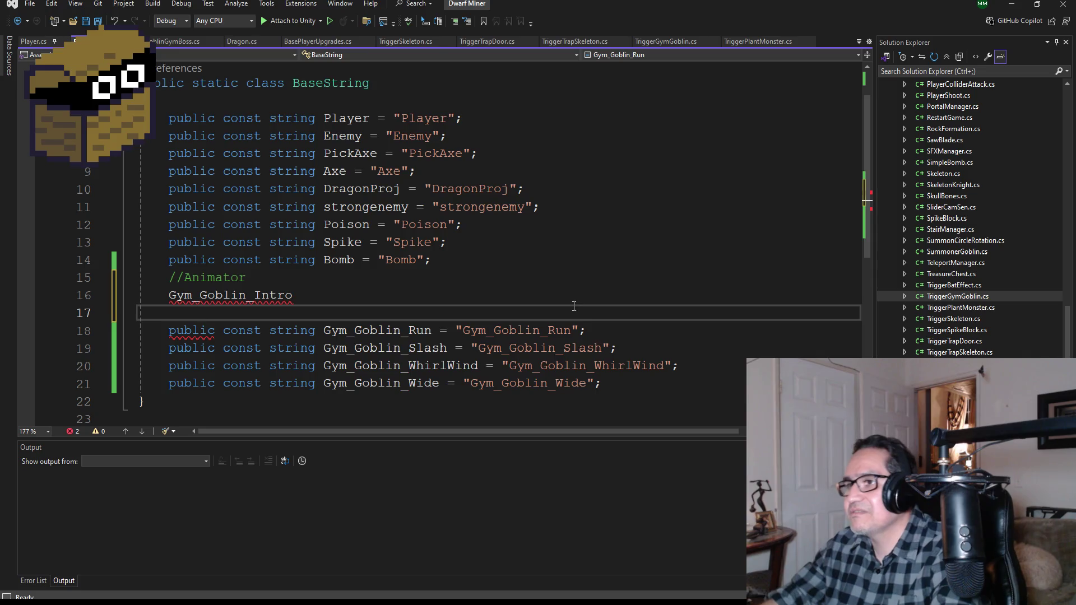
{"action": "mouse_move", "coordinate": [587, 330]}
{"action": "left_mouse_down"}
{"action": "mouse_move", "coordinate": [421, 349]}
{"action": "mouse_move", "coordinate": [170, 331]}
{"action": "left_mouse_up"}
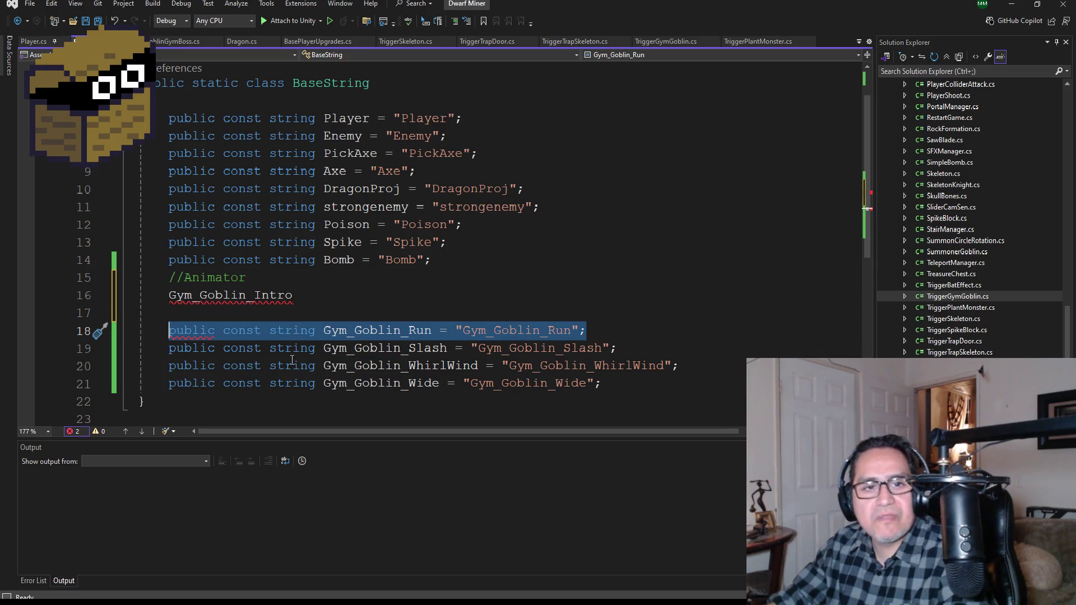
{"action": "key", "text": "ctrl+c"}
{"action": "left_click", "coordinate": [194, 314]}
{"action": "key", "text": "ctrl+v"}
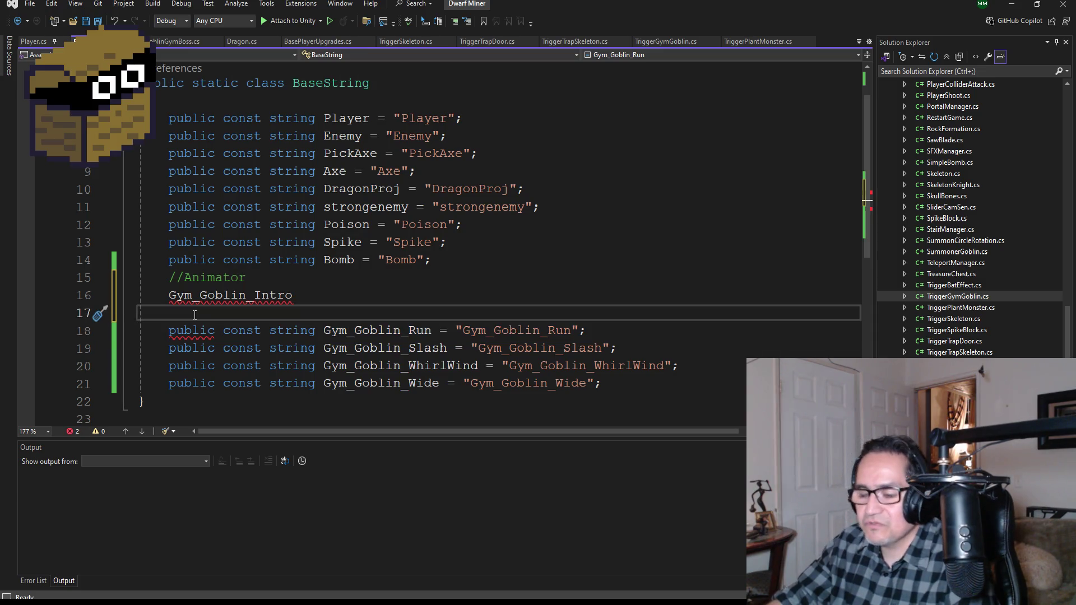
{"action": "key", "text": "Home"}
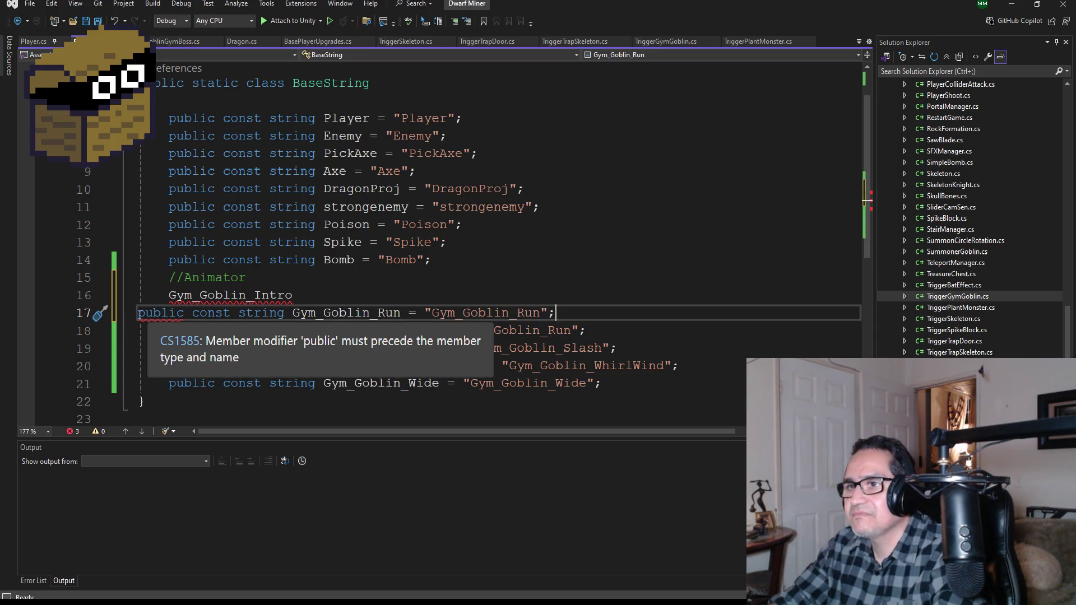
{"action": "key", "text": "Tab"}
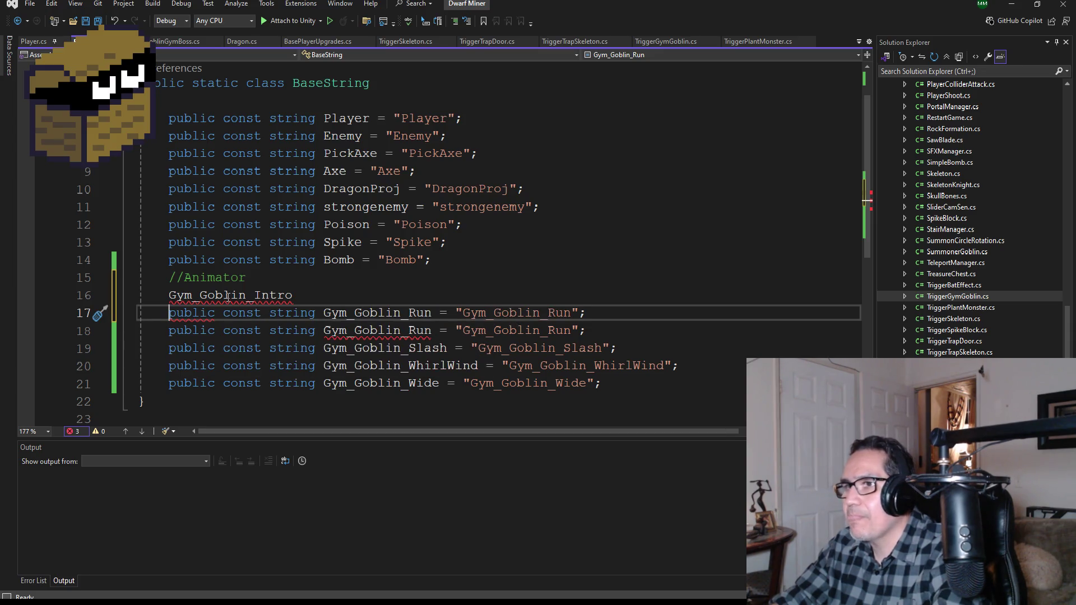
Rename the duplicated constant and its string value to Gym_Goblin_Intro
{"action": "double_click", "coordinate": [227, 297]}
{"action": "right_click", "coordinate": [242, 296]}
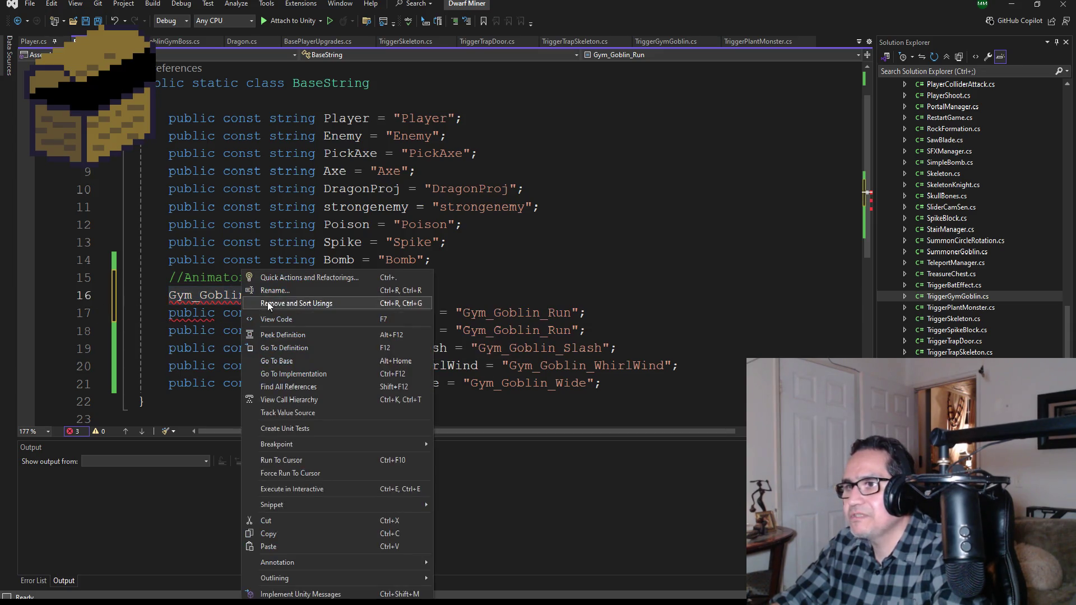
{"action": "left_click", "coordinate": [275, 520]}
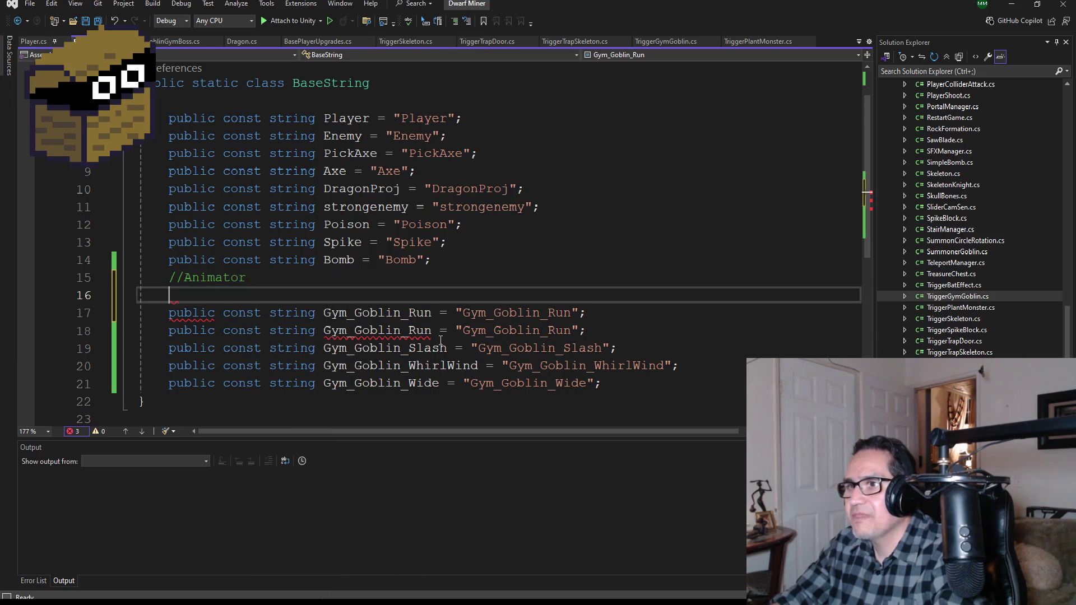
{"action": "left_click", "coordinate": [390, 315]}
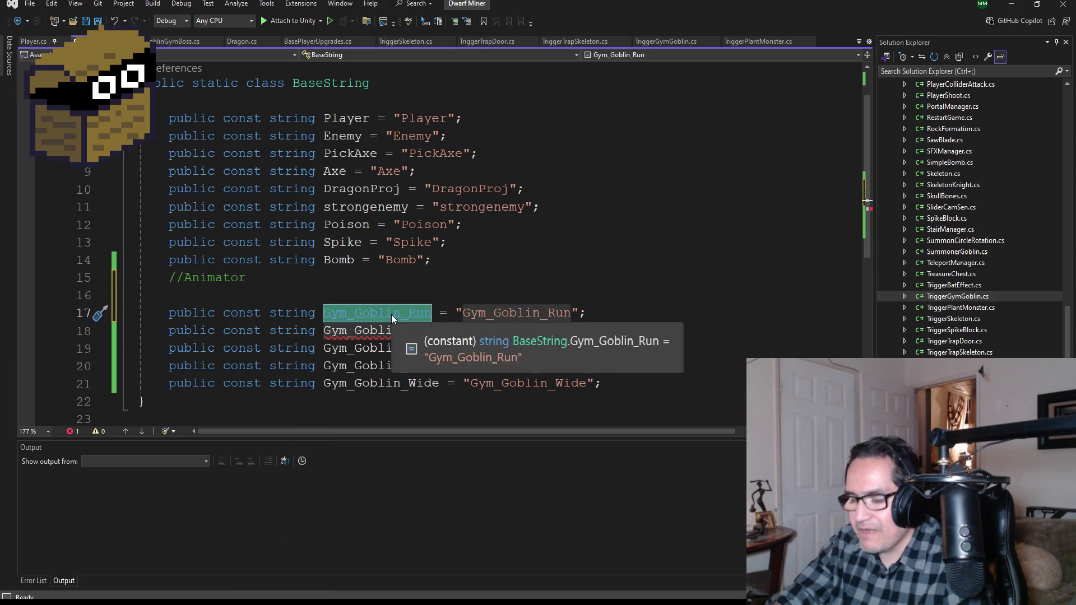
{"action": "key", "text": "ctrl+v"}
{"action": "double_click", "coordinate": [509, 315]}
{"action": "key", "text": "ctrl+v"}
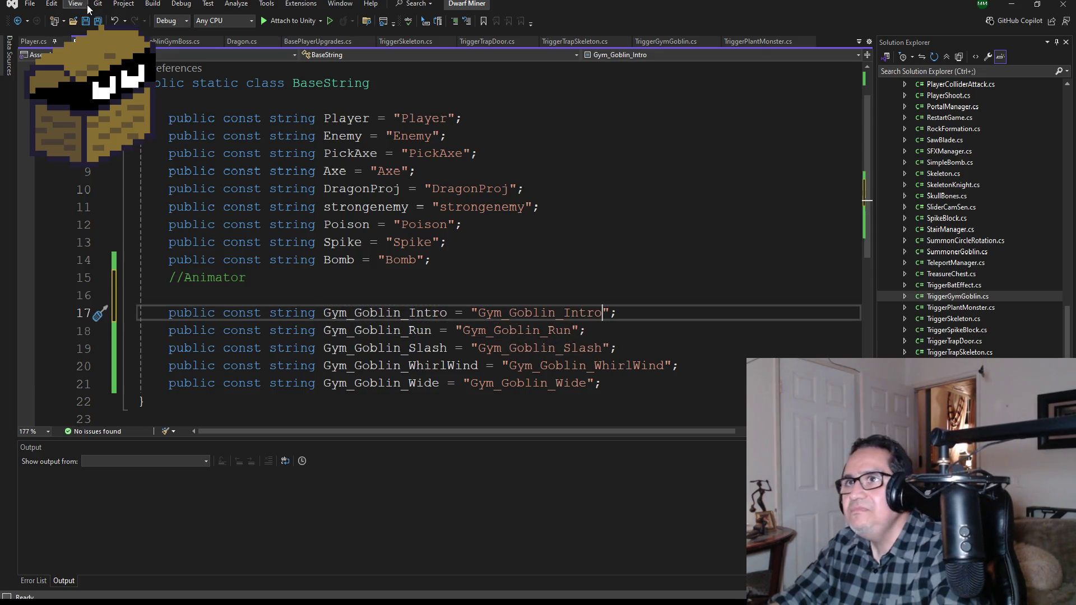
Save BaseString.cs and remove the leftover blank line
{"action": "key", "text": "ctrl+s"}
{"action": "left_click", "coordinate": [185, 292]}
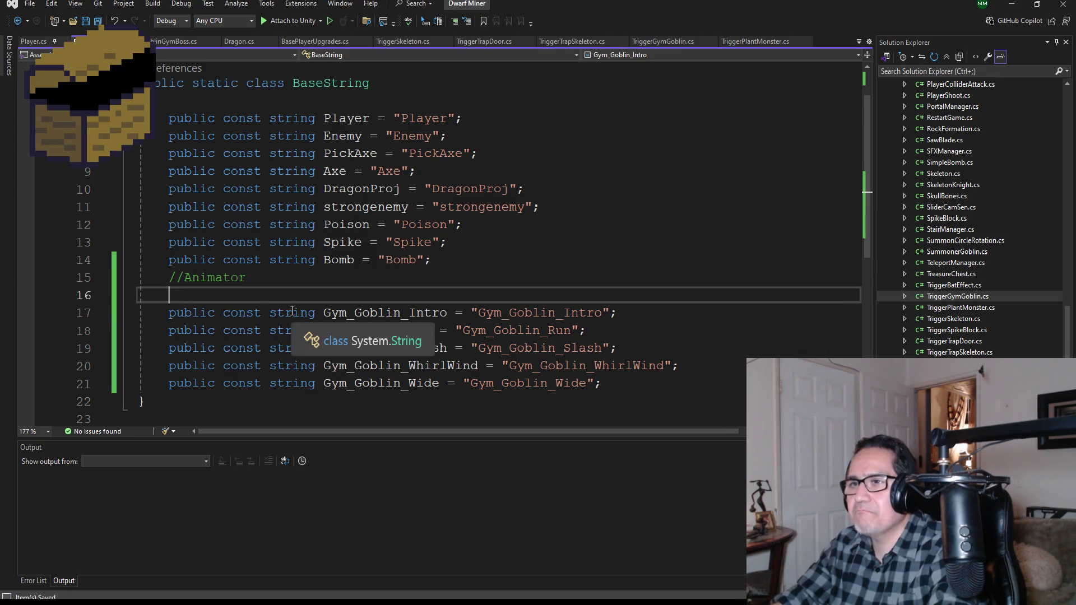
{"action": "key", "text": "BackSpace"}
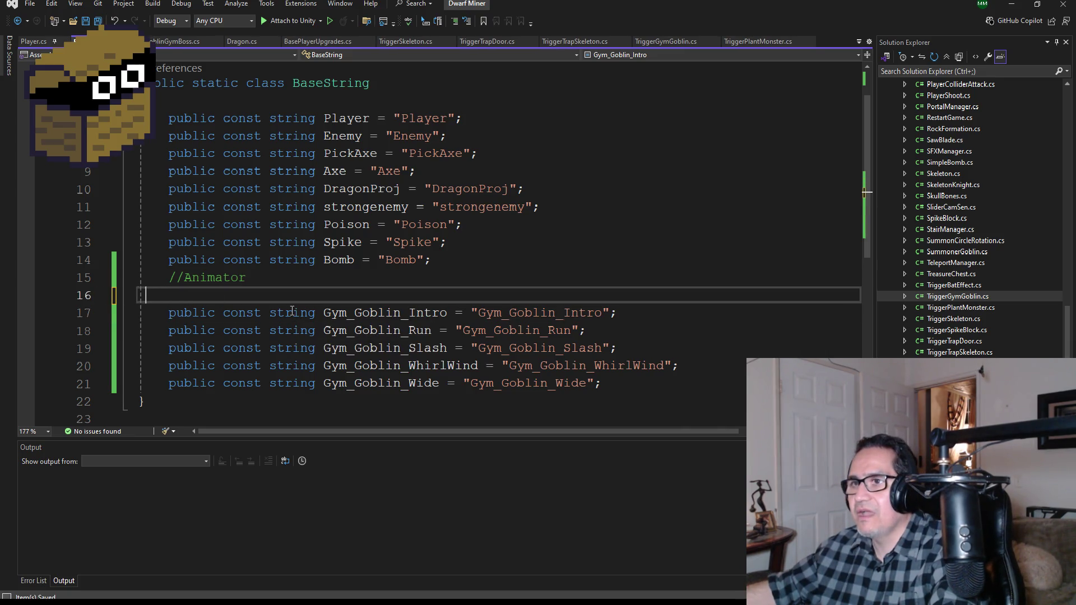
{"action": "key", "text": "BackSpace"}
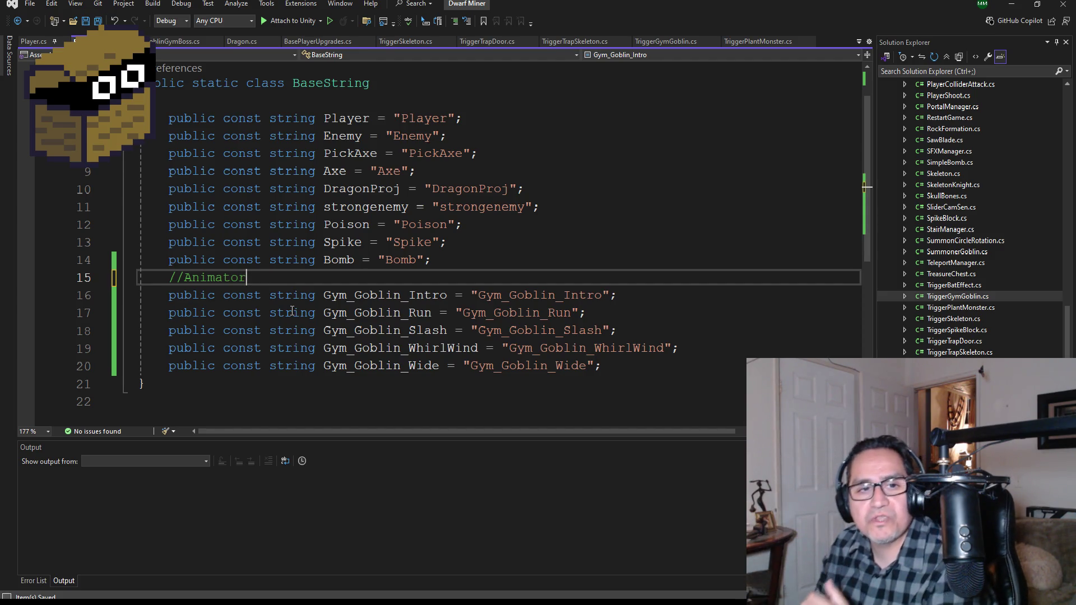
{"action": "left_click", "coordinate": [97, 21]}
Switch to the TriggerGymGoblin script
{"action": "scroll", "coordinate": [392, 309], "scroll_direction": "down", "scroll_amount": 1}
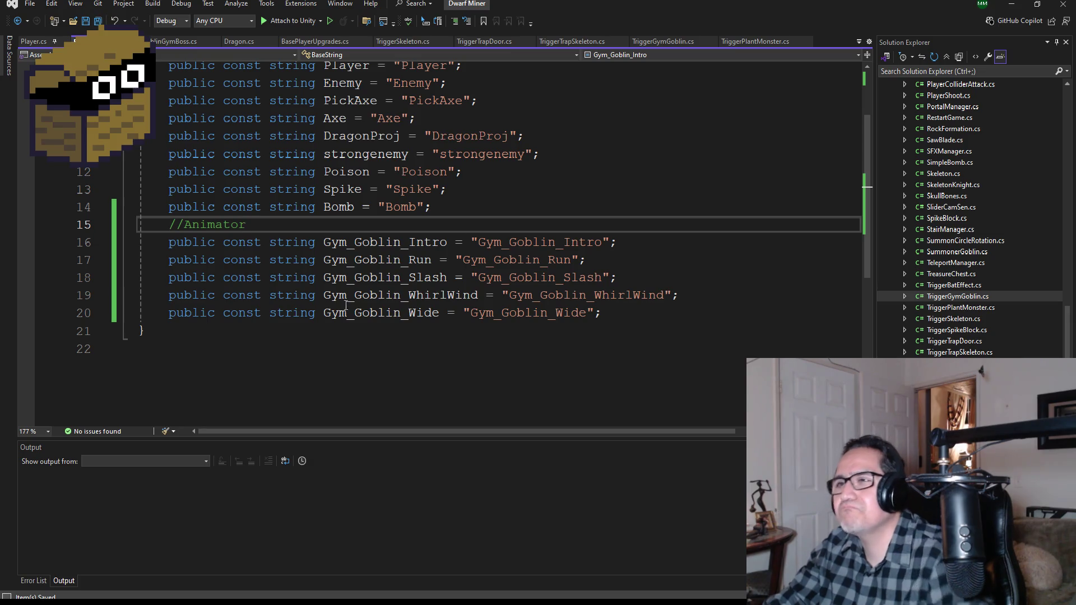
{"action": "mouse_move", "coordinate": [344, 313]}
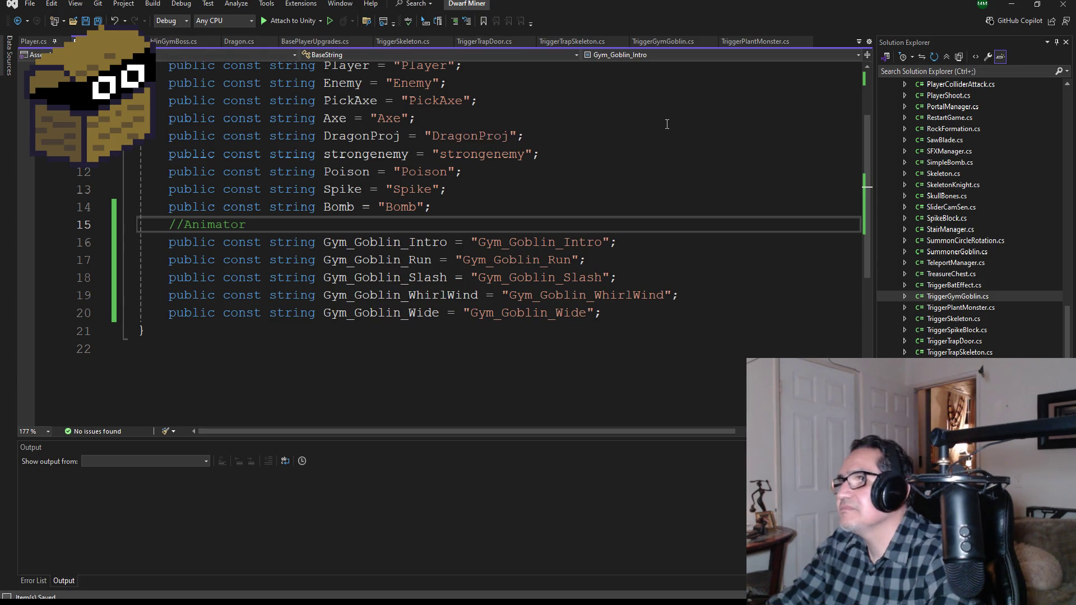
{"action": "scroll", "coordinate": [646, 134], "scroll_direction": "up", "scroll_amount": 2}
{"action": "scroll", "coordinate": [650, 118], "scroll_direction": "down", "scroll_amount": 2}
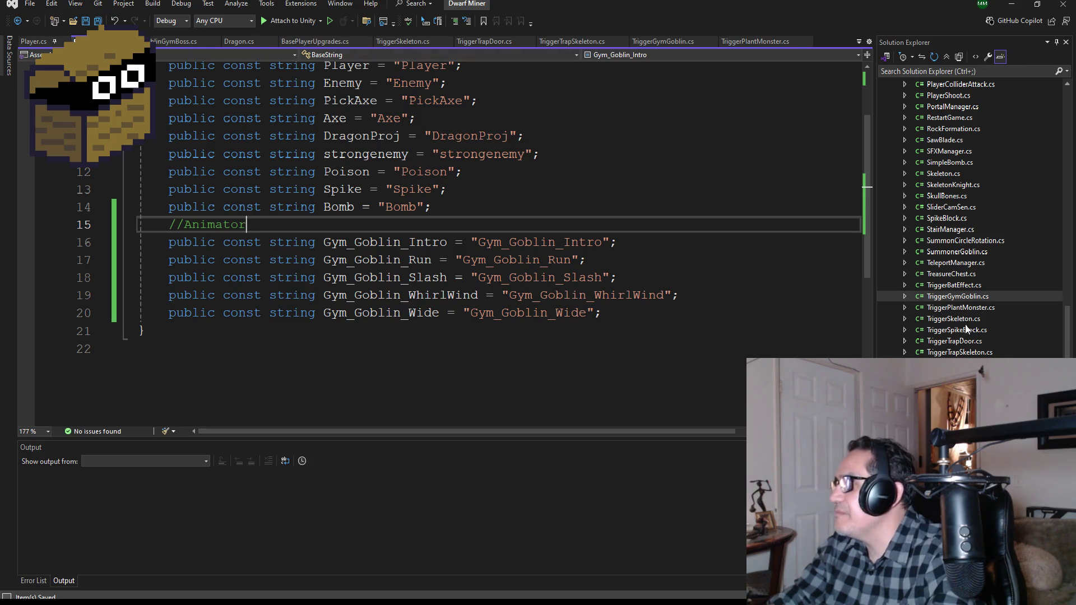
{"action": "double_click", "coordinate": [959, 296]}
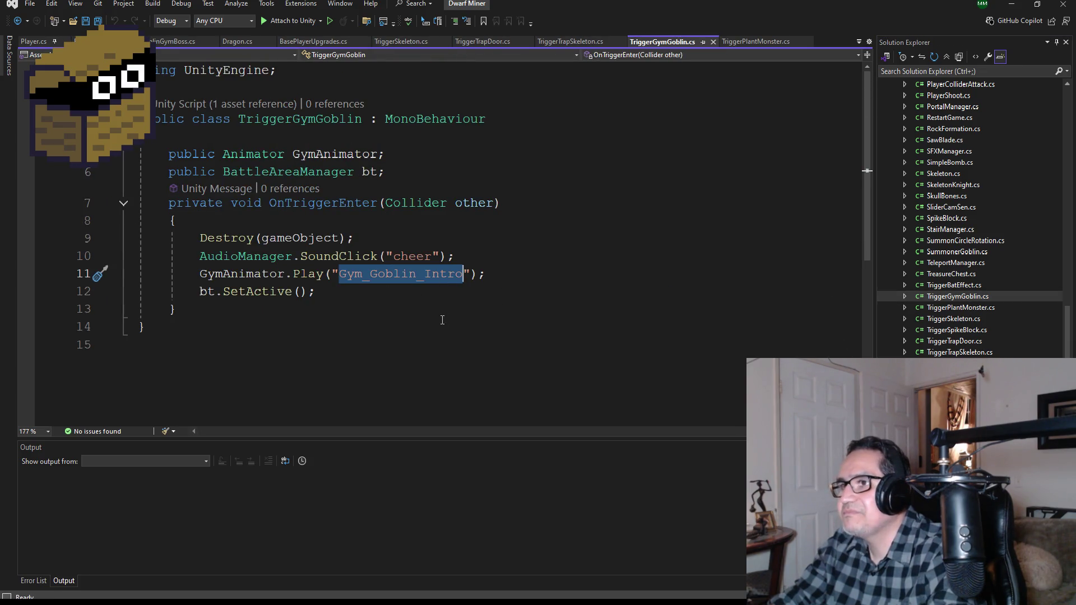
Replace the hard-coded animation name in the Play call with BaseString.Gym_Goblin_Intro and save
{"action": "key", "text": "BackSpace"}
{"action": "key", "text": "BackSpace"}
{"action": "type", "text": "b"}
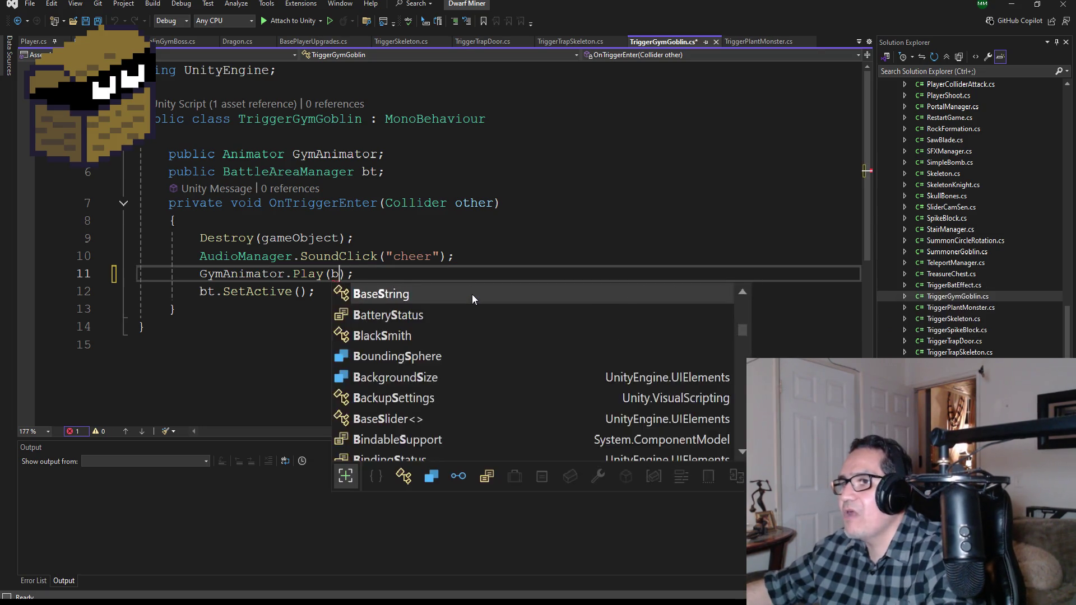
{"action": "type", "text": "ases"}
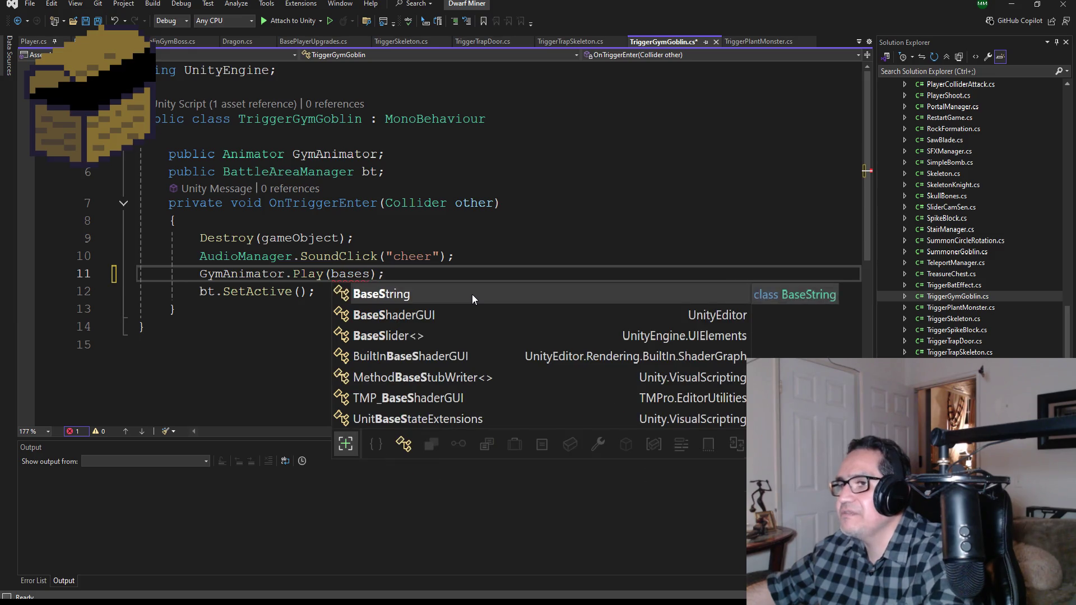
{"action": "type", "text": "."}
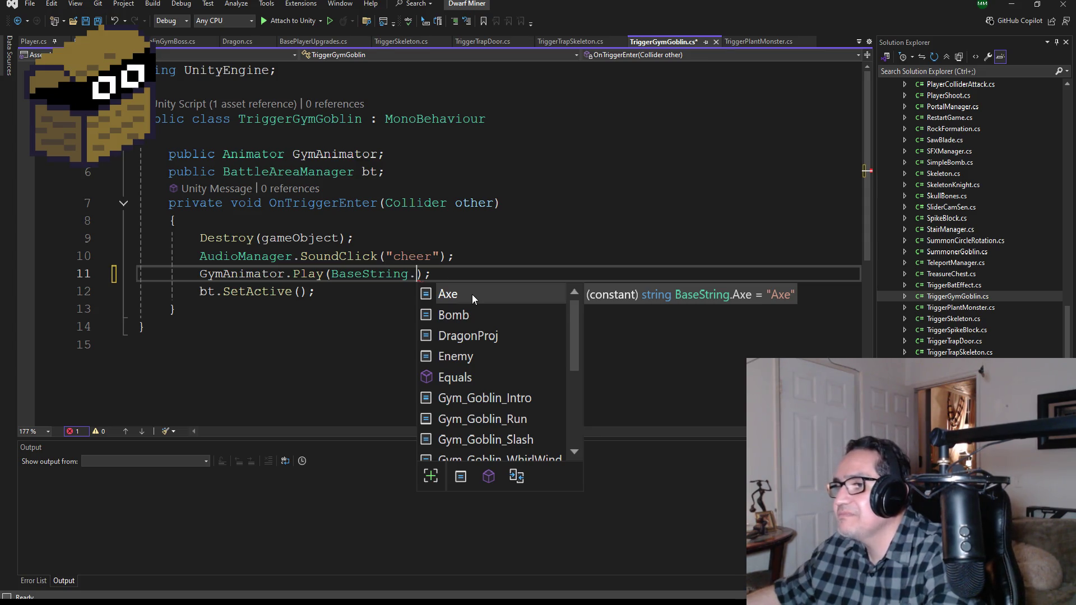
{"action": "key", "text": "Down"}
{"action": "key", "text": "Down"}
{"action": "key", "text": "Down"}
{"action": "key", "text": "Tab"}
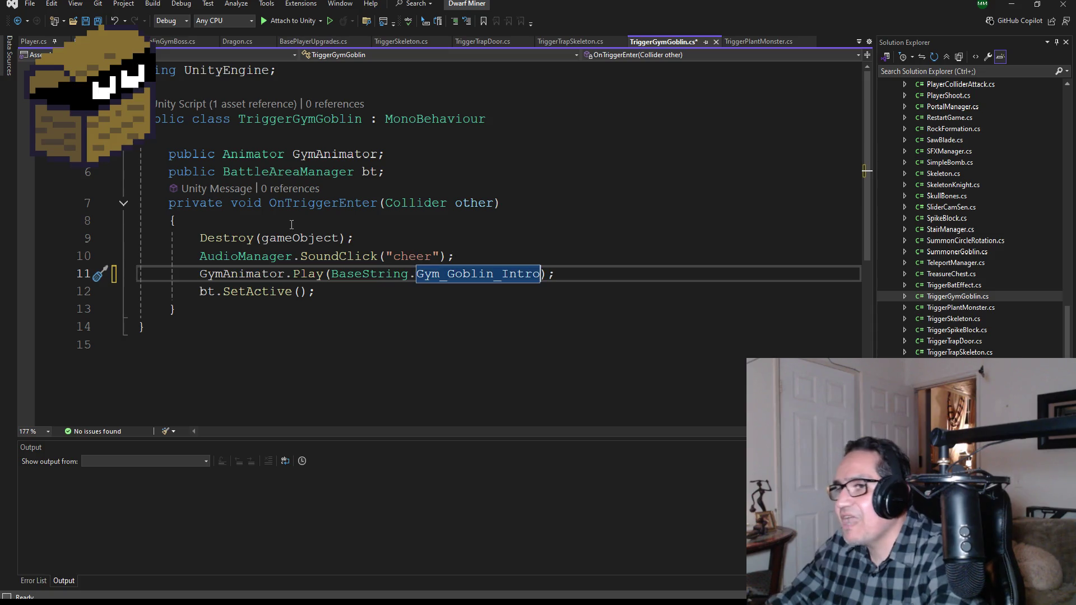
{"action": "key", "text": "ctrl+s"}
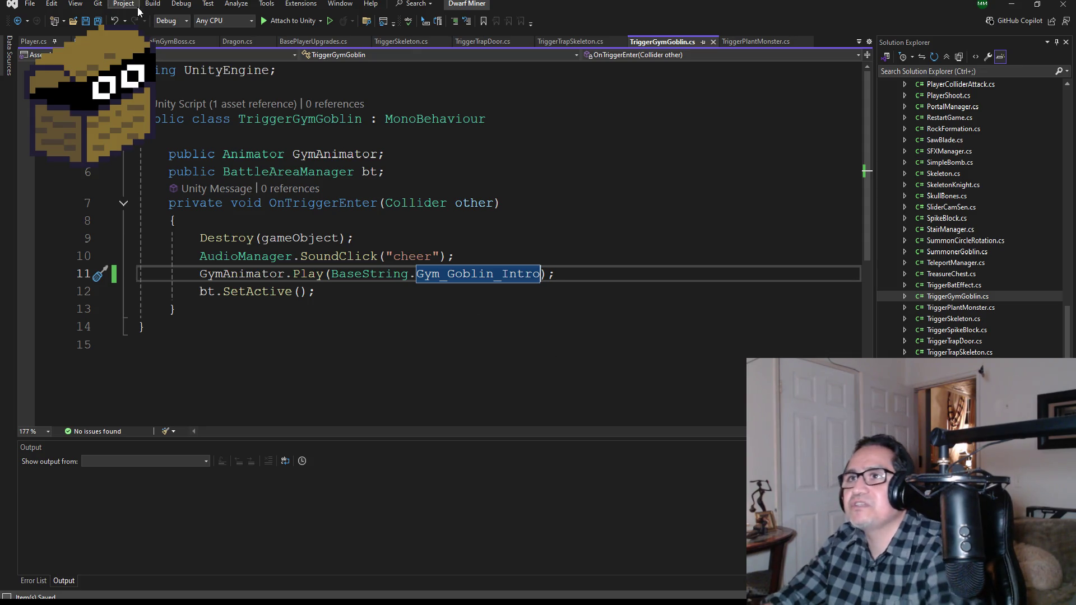
{"action": "left_click", "coordinate": [210, 219]}
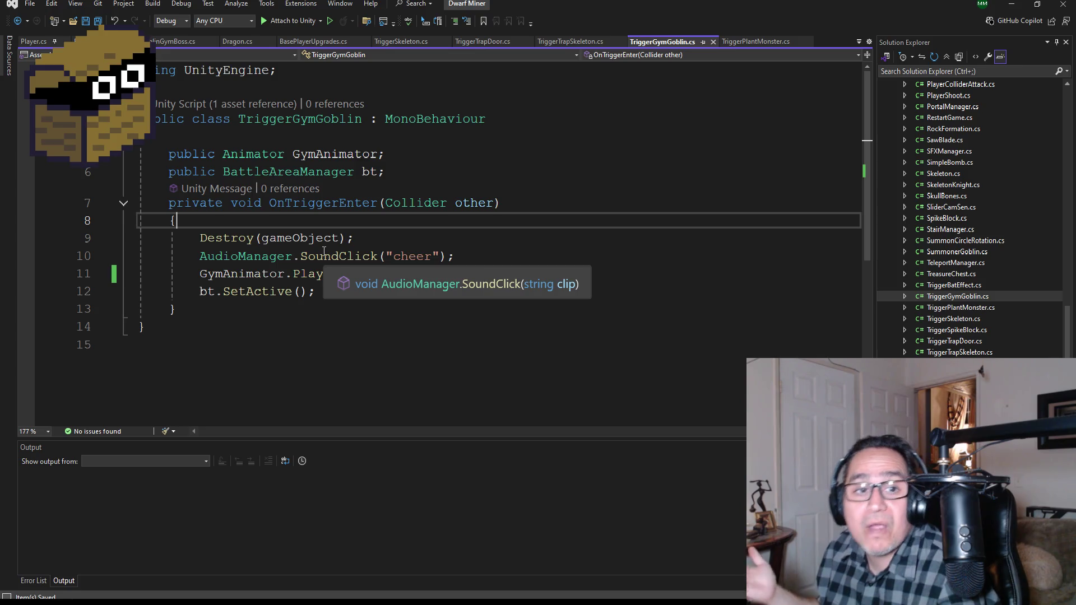
Start an if statement testing other.gameObject.CompareTag at the top of OnTriggerEnter
{"action": "key", "text": "Return"}
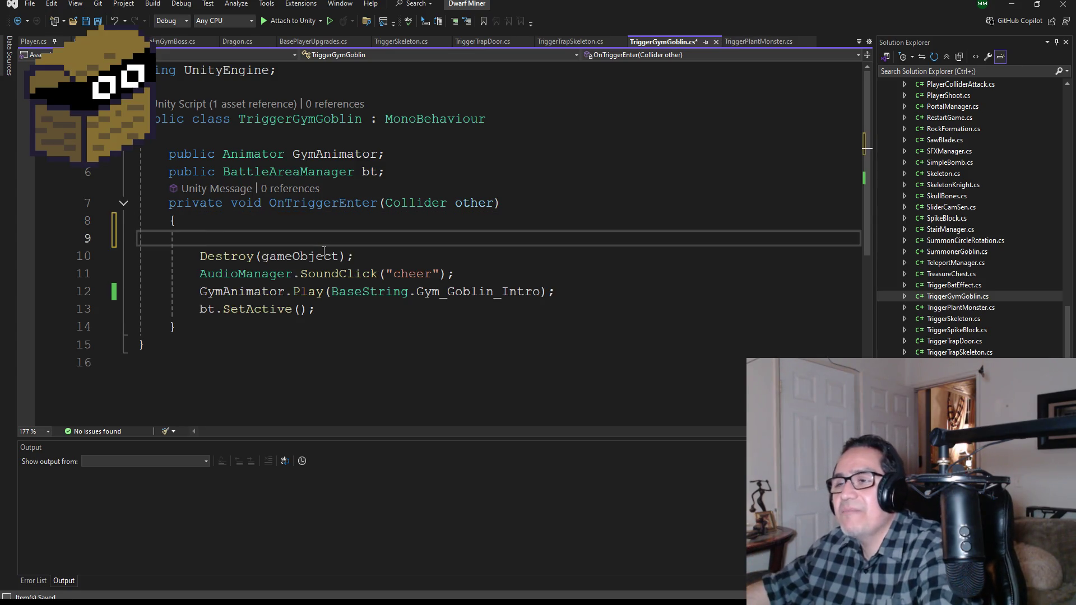
{"action": "type", "text": "if ("}
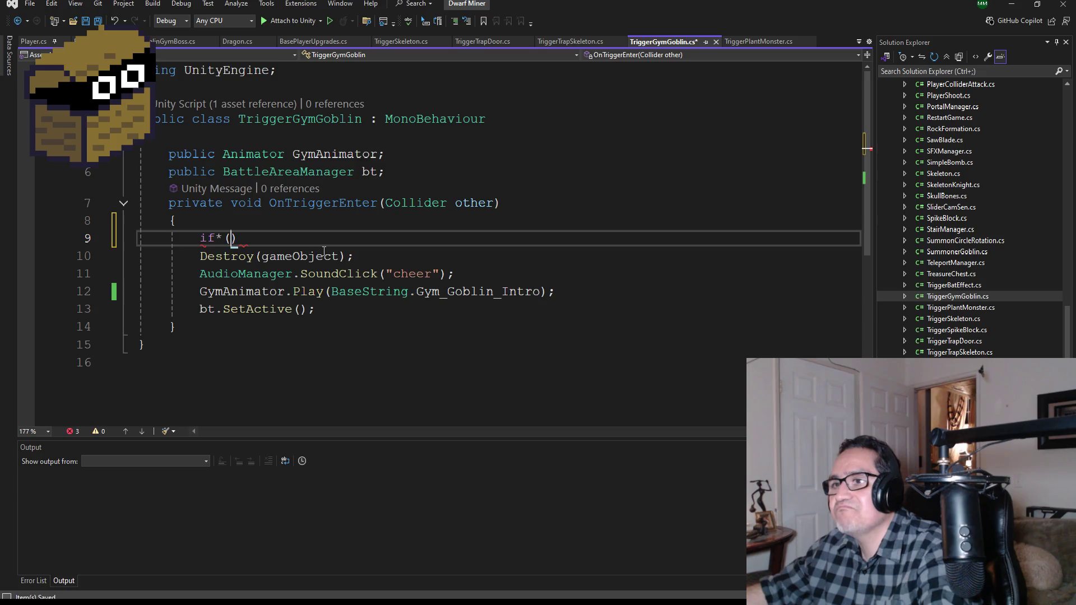
{"action": "key", "text": "BackSpace"}
{"action": "key", "text": "BackSpace"}
{"action": "key", "text": "BackSpace"}
{"action": "type", "text": "(other."}
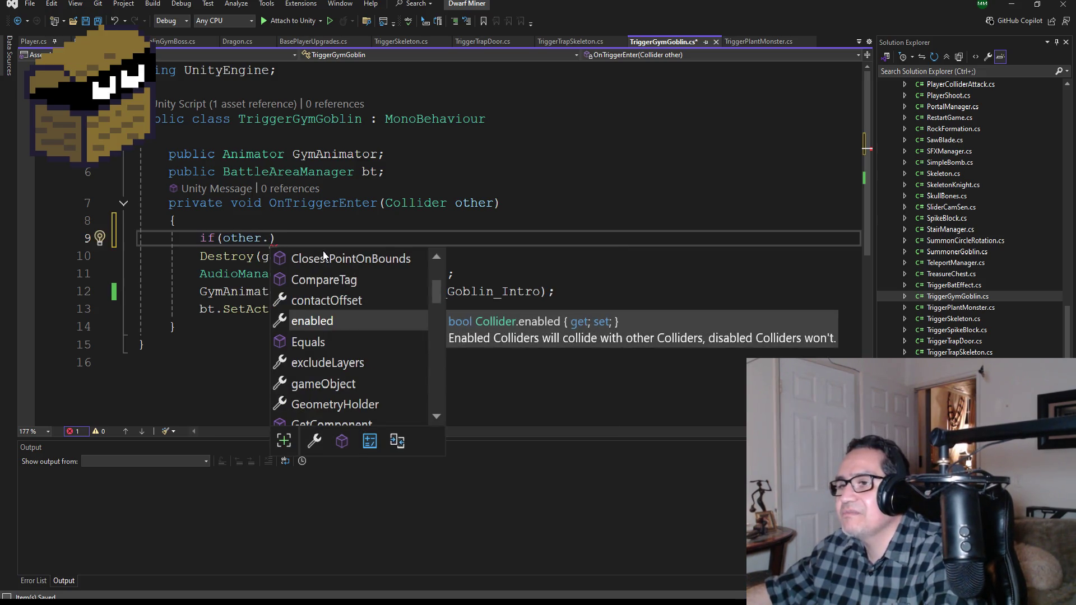
{"action": "type", "text": "ga"}
{"action": "key", "text": "Tab"}
{"action": "type", "text": "."}
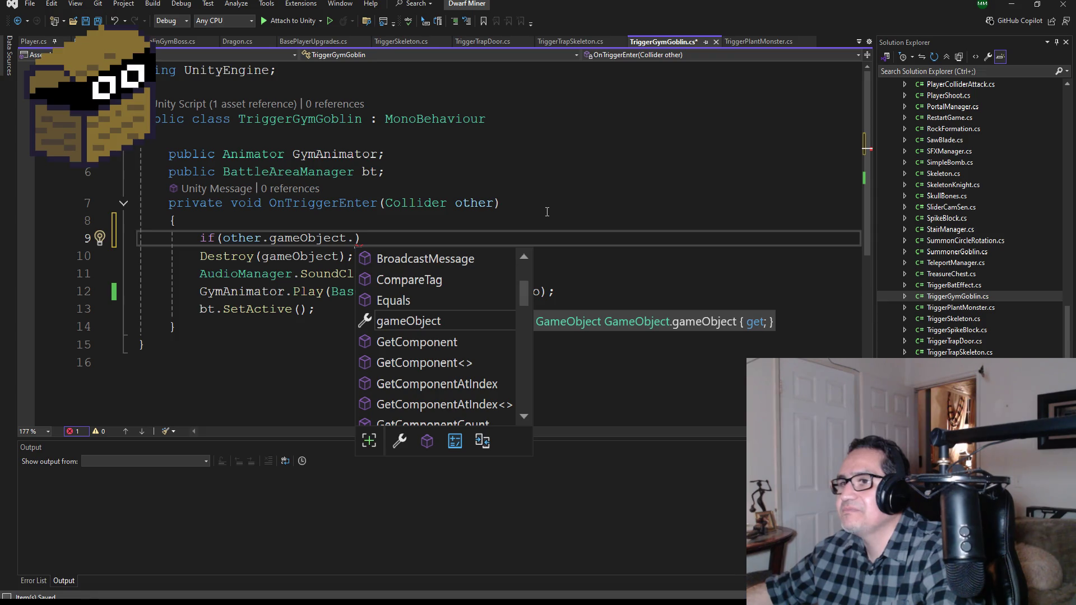
{"action": "type", "text": "Par"}
{"action": "key", "text": "BackSpace"}
{"action": "key", "text": "BackSpace"}
{"action": "key", "text": "BackSpace"}
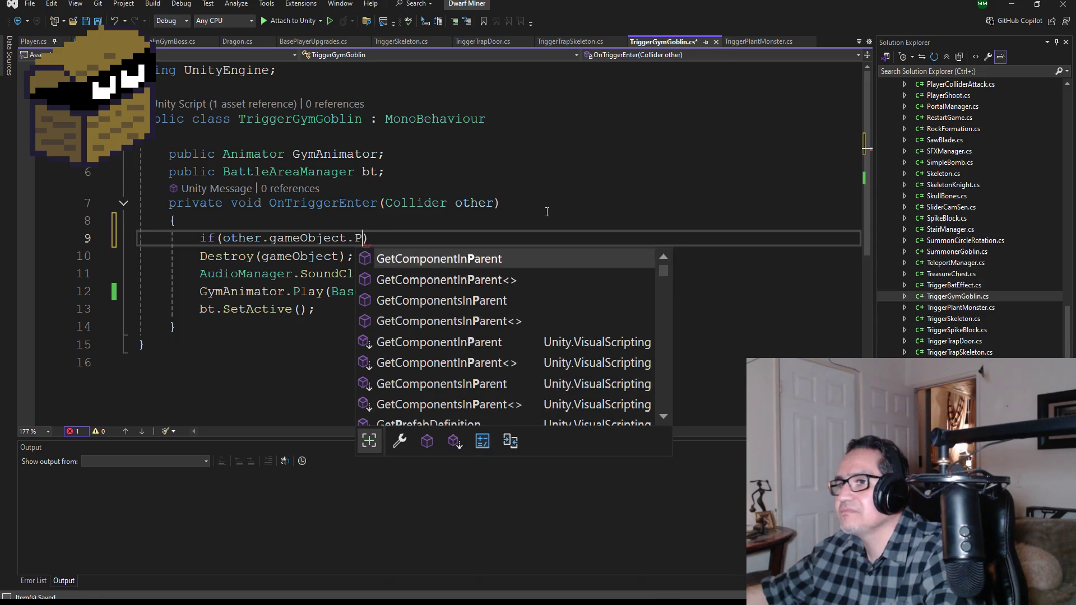
{"action": "type", "text": "ga"}
{"action": "key", "text": "BackSpace"}
{"action": "key", "text": "BackSpace"}
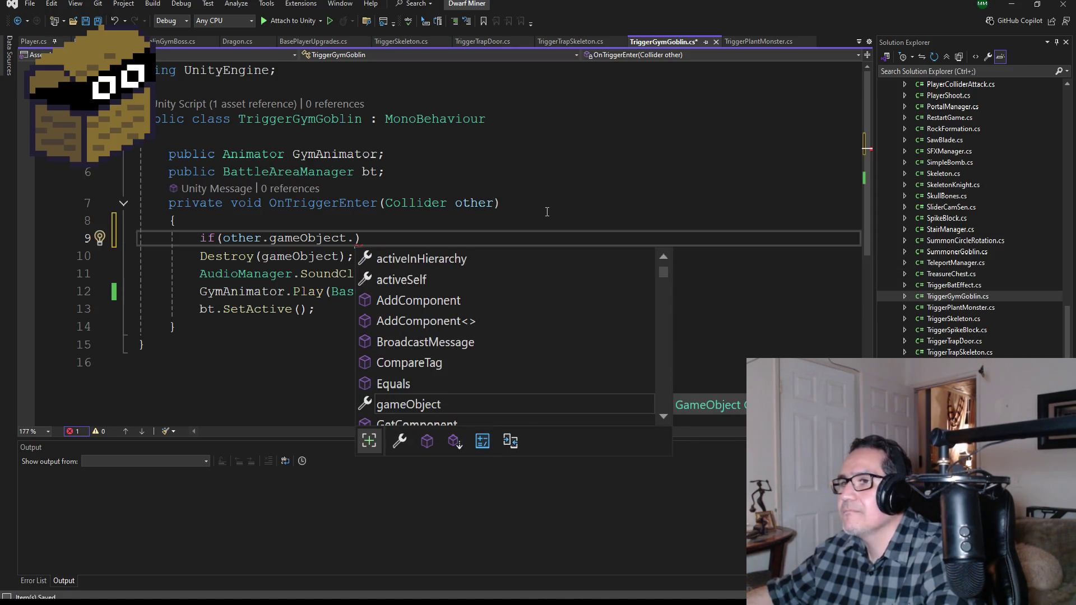
{"action": "type", "text": "ta"}
{"action": "key", "text": "BackSpace"}
{"action": "key", "text": "BackSpace"}
{"action": "type", "text": "CompareTag"}
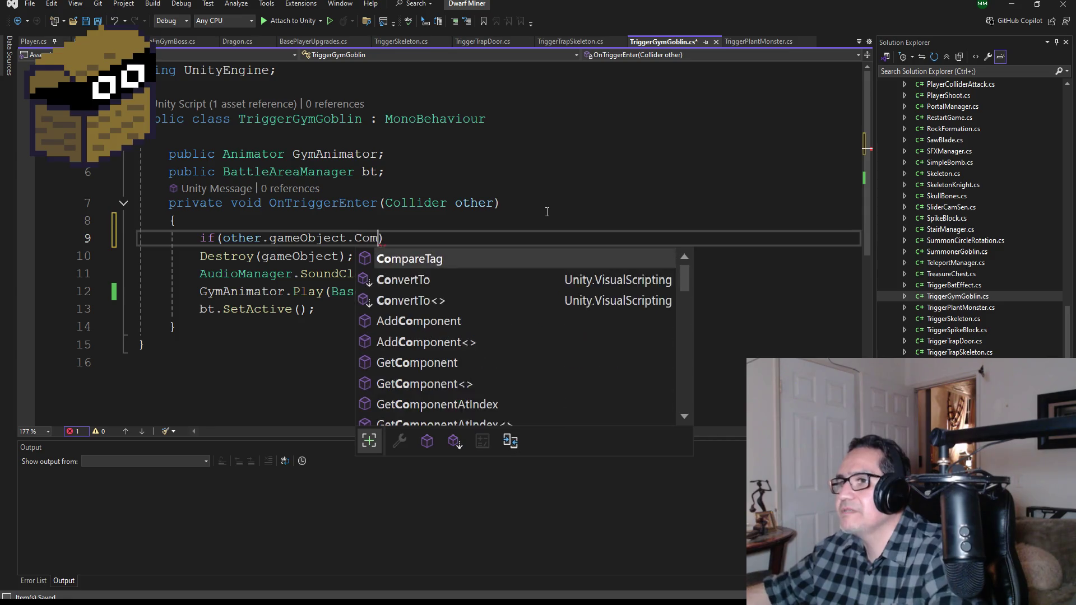
{"action": "key", "text": "Tab"}
Pass BaseString.Player as the tag and open the if block's braces
{"action": "type", "text": "(base"}
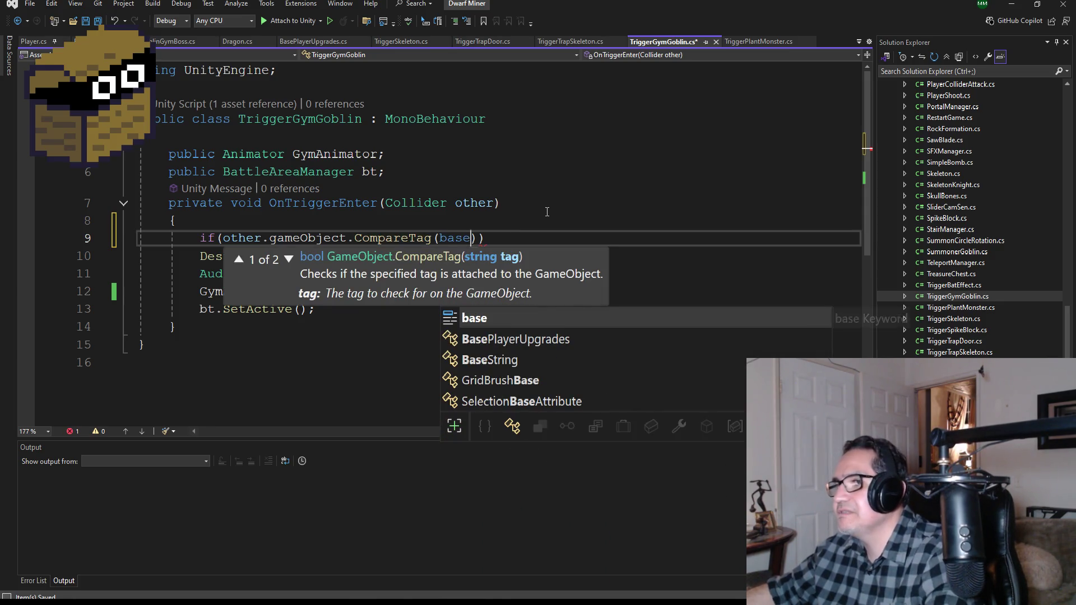
{"action": "key", "text": "Down"}
{"action": "key", "text": "Down"}
{"action": "key", "text": "Tab"}
{"action": "type", "text": "."}
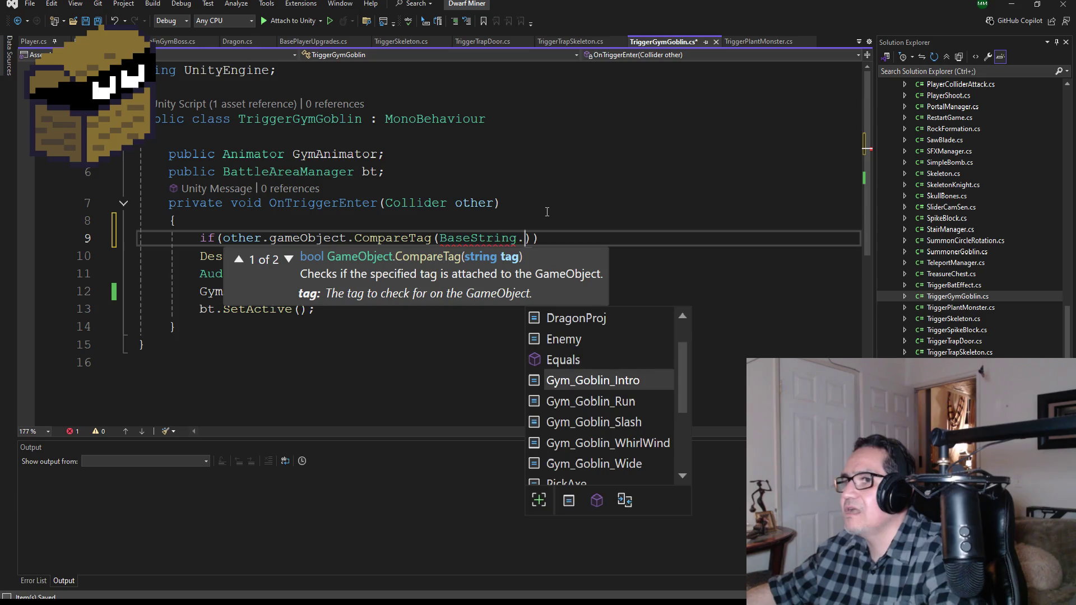
{"action": "type", "text": "Pl"}
{"action": "key", "text": "Tab"}
{"action": "type", "text": "))"}
{"action": "key", "text": "Return"}
{"action": "type", "text": "{"}
{"action": "key", "text": "Return"}
Move the four action lines inside the if block and save the script
{"action": "mouse_move", "coordinate": [348, 359]}
{"action": "left_mouse_down"}
{"action": "mouse_move", "coordinate": [300, 361]}
{"action": "mouse_move", "coordinate": [139, 305]}
{"action": "left_mouse_up"}
{"action": "key", "text": "ctrl+c"}
{"action": "key", "text": "ctrl+z"}
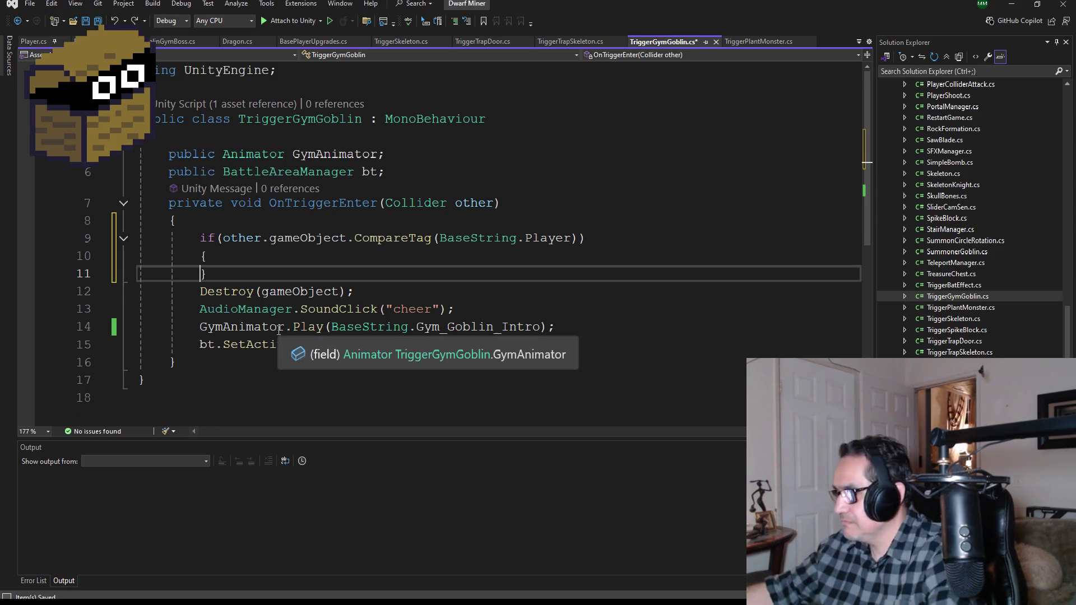
{"action": "left_click", "coordinate": [258, 263]}
{"action": "key", "text": "Return"}
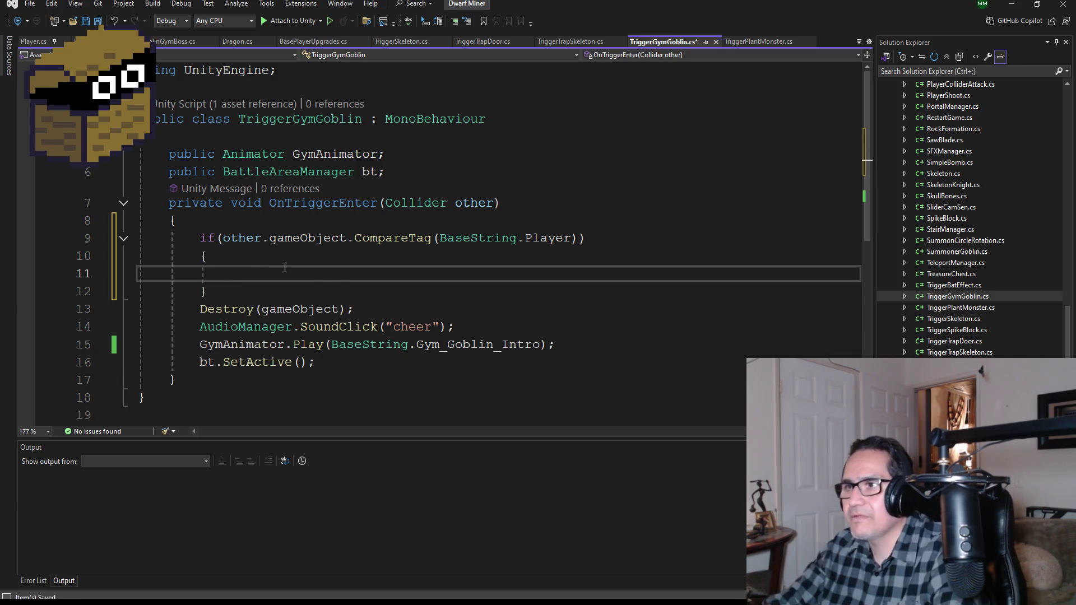
{"action": "mouse_move", "coordinate": [332, 366]}
{"action": "left_mouse_down"}
{"action": "mouse_move", "coordinate": [140, 342]}
{"action": "mouse_move", "coordinate": [79, 314]}
{"action": "left_mouse_up"}
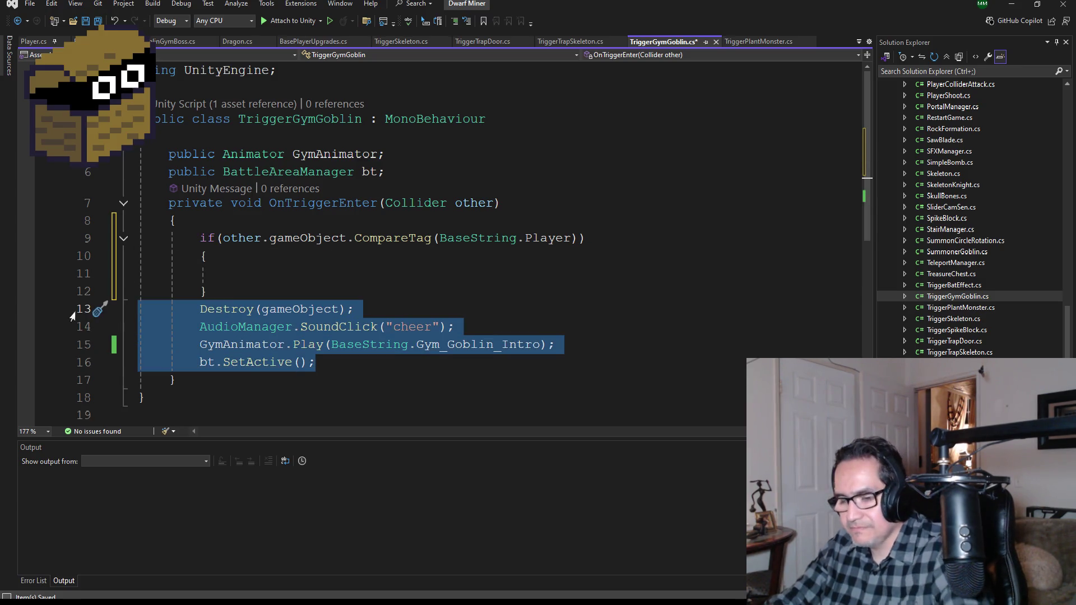
{"action": "key", "text": "Delete"}
{"action": "left_click", "coordinate": [228, 269]}
{"action": "key", "text": "ctrl+v"}
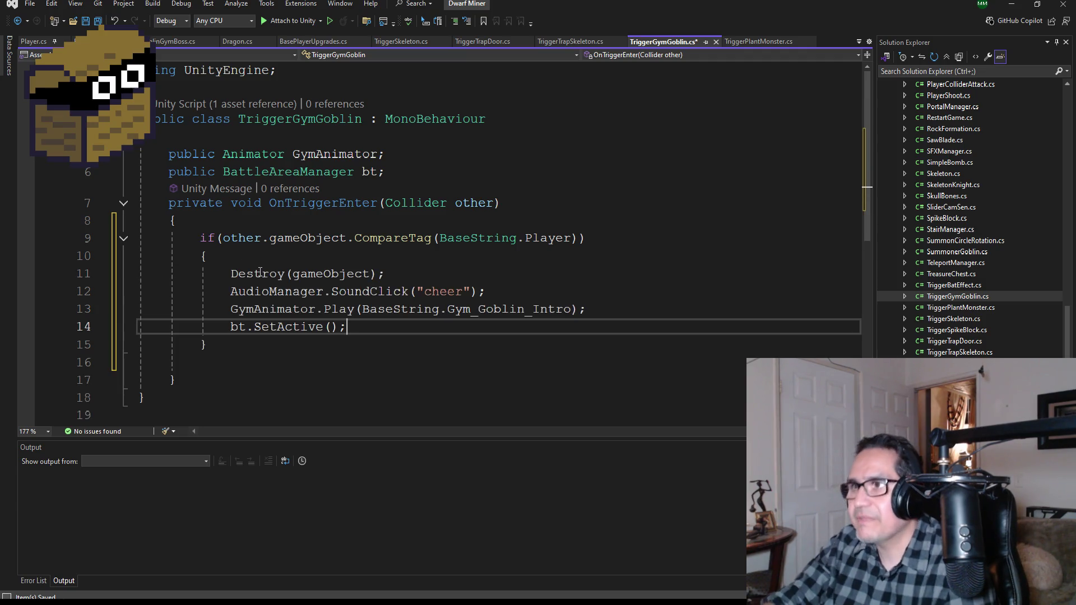
{"action": "key", "text": "ctrl+s"}
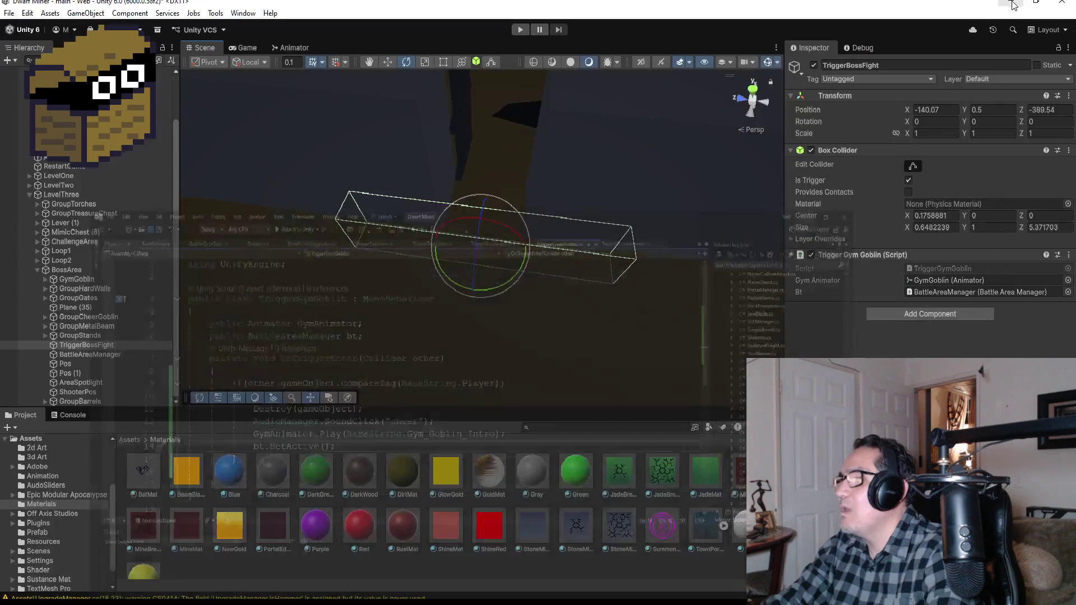
Return to the Unity editor showing TriggerBossFight's Trigger Gym Goblin script
{"action": "left_click", "coordinate": [1012, 4]}
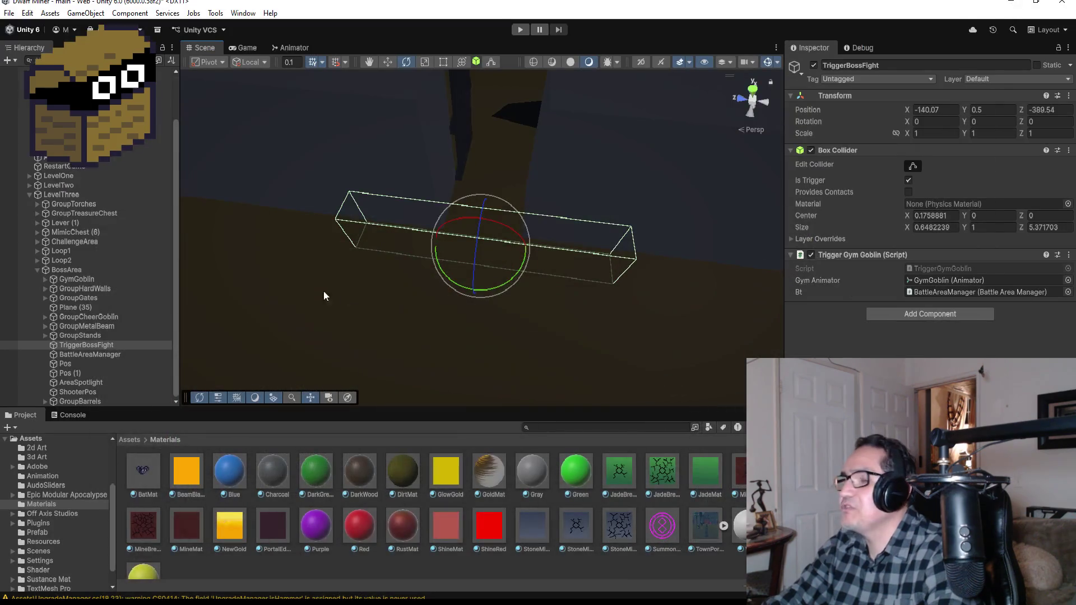
{"action": "scroll", "coordinate": [105, 252], "scroll_direction": "up", "scroll_amount": 2}
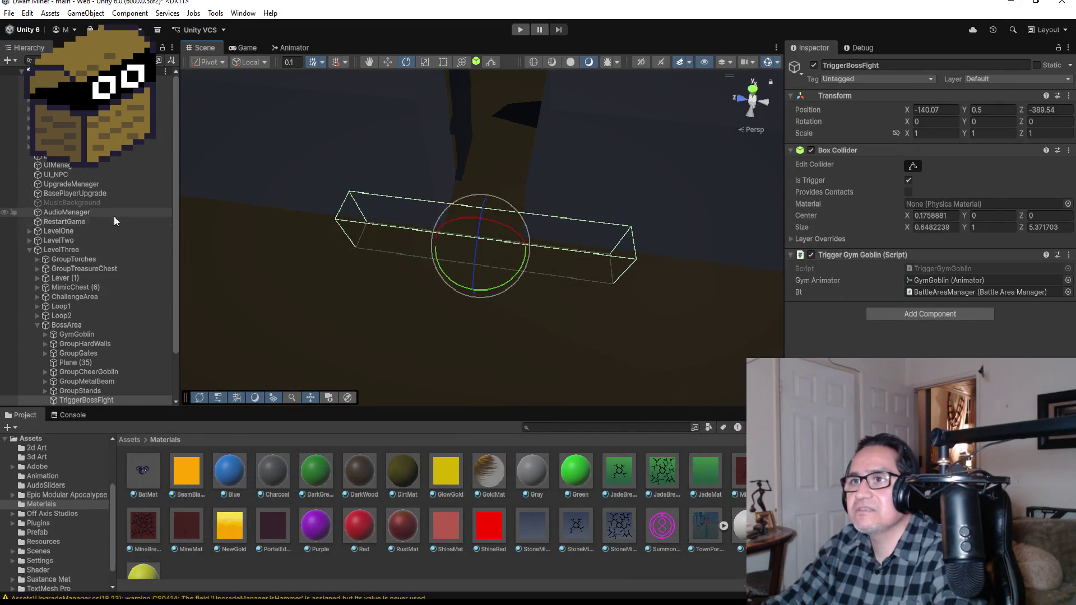
Set DwarfMiner's Player script Pp zone to Zone 1, then enter Play mode
{"action": "left_click", "coordinate": [68, 99]}
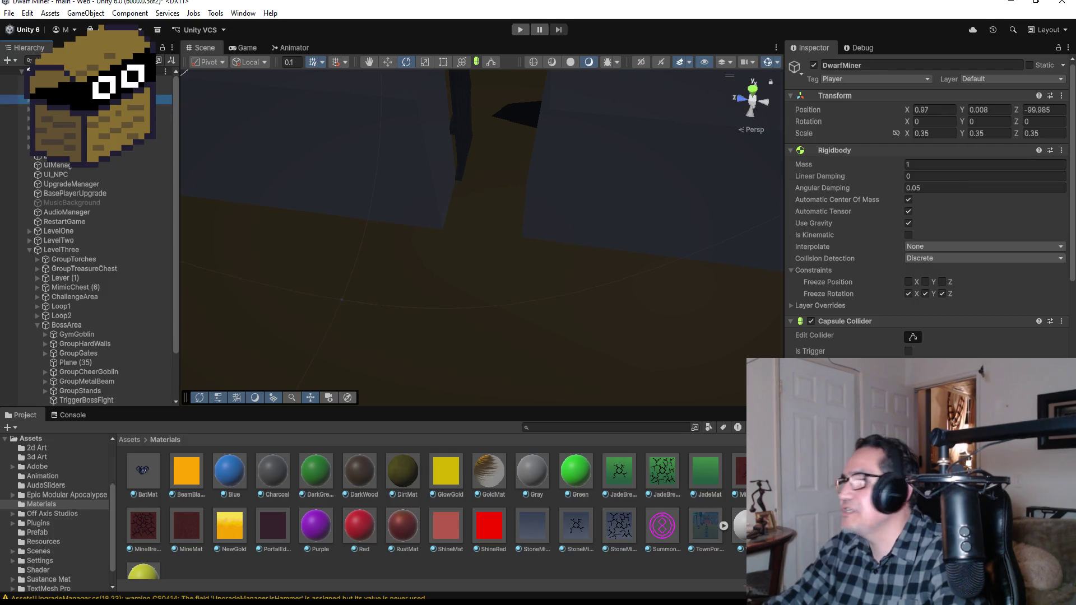
{"action": "scroll", "coordinate": [930, 224], "scroll_direction": "down", "scroll_amount": 3}
{"action": "scroll", "coordinate": [930, 225], "scroll_direction": "down", "scroll_amount": 5}
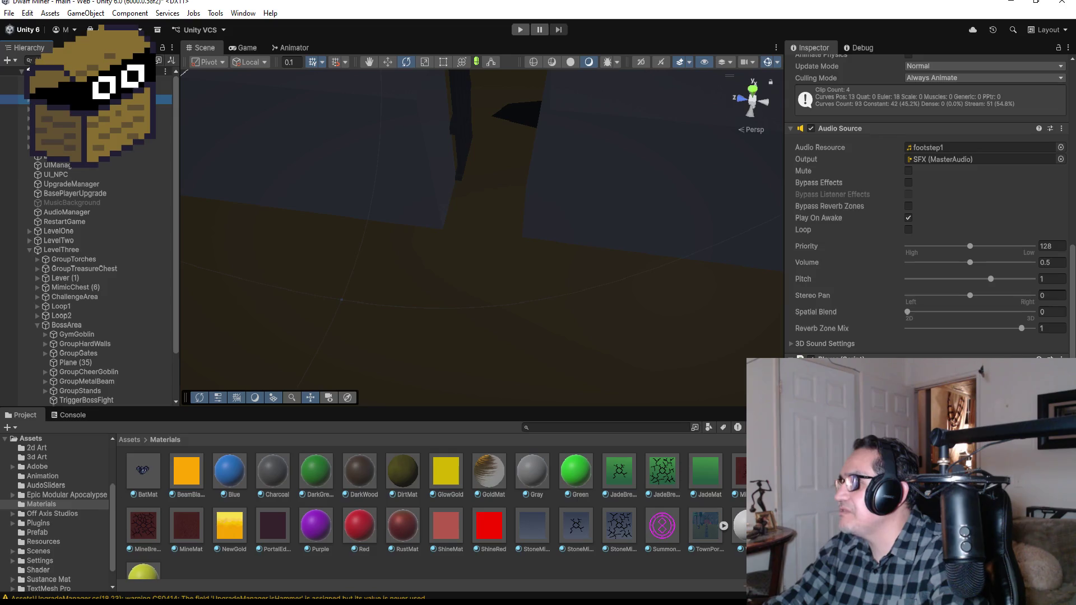
{"action": "scroll", "coordinate": [930, 207], "scroll_direction": "up", "scroll_amount": 3}
{"action": "scroll", "coordinate": [931, 224], "scroll_direction": "down", "scroll_amount": 8}
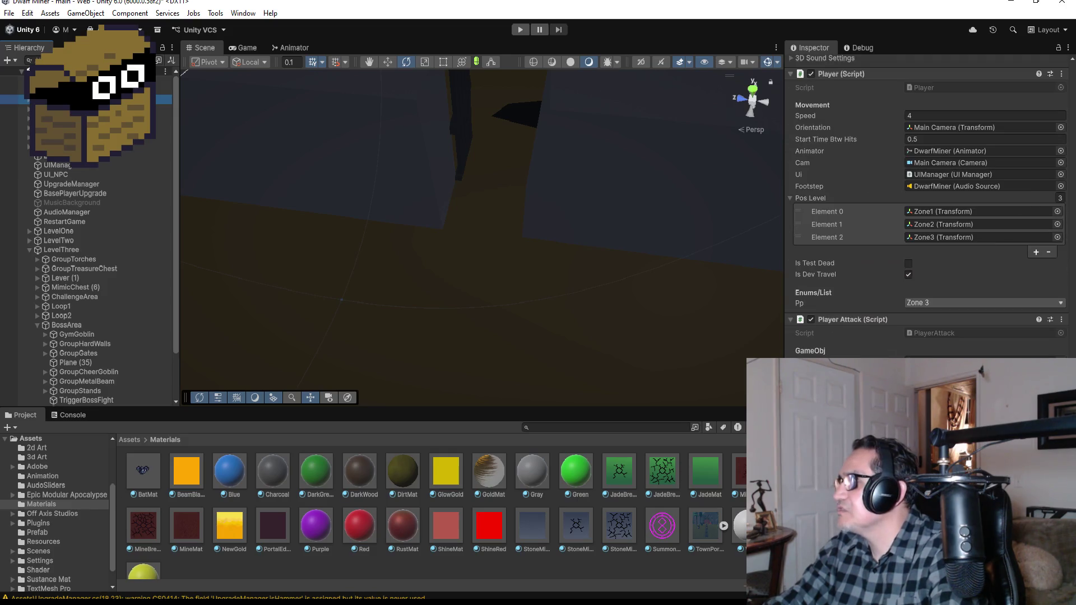
{"action": "left_click", "coordinate": [945, 303]}
{"action": "left_click", "coordinate": [935, 316]}
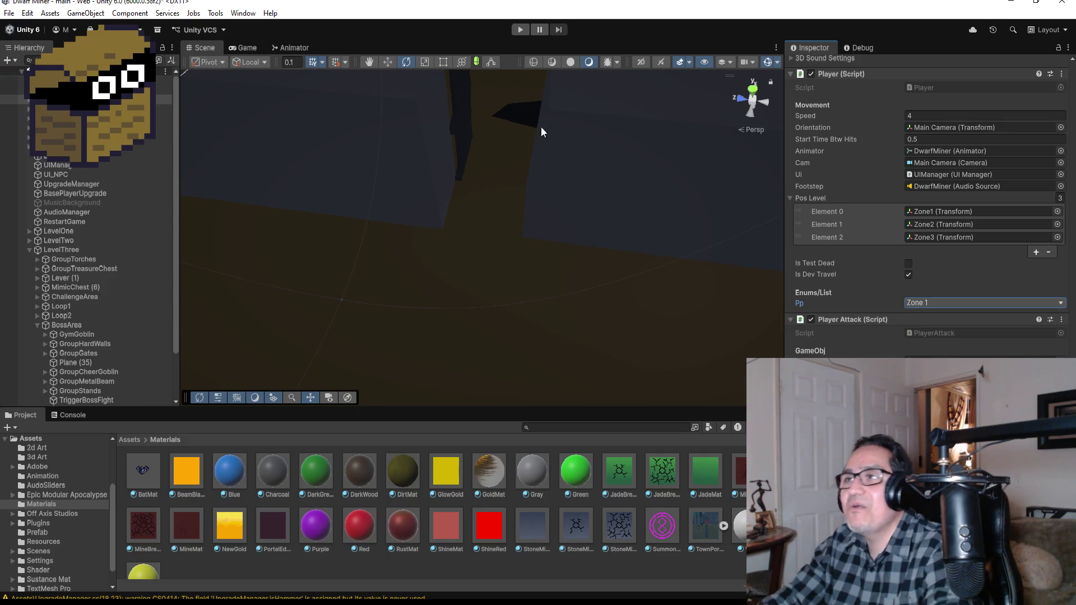
{"action": "left_click", "coordinate": [518, 28]}
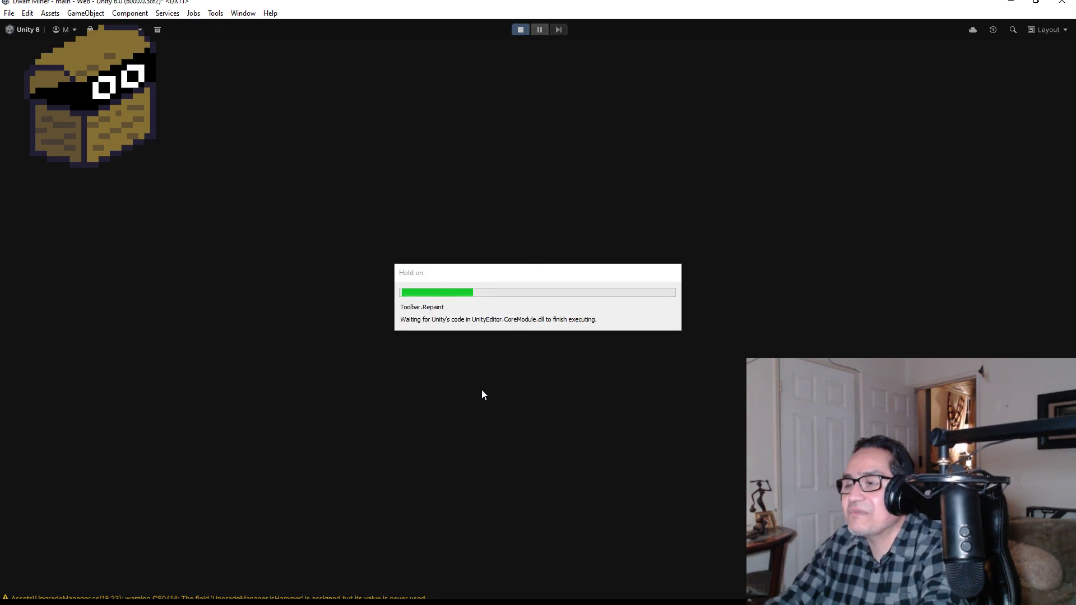
Resume the game, walk the miner into the cave, and talk to the blacksmith dwarf
{"action": "key", "text": "Escape"}
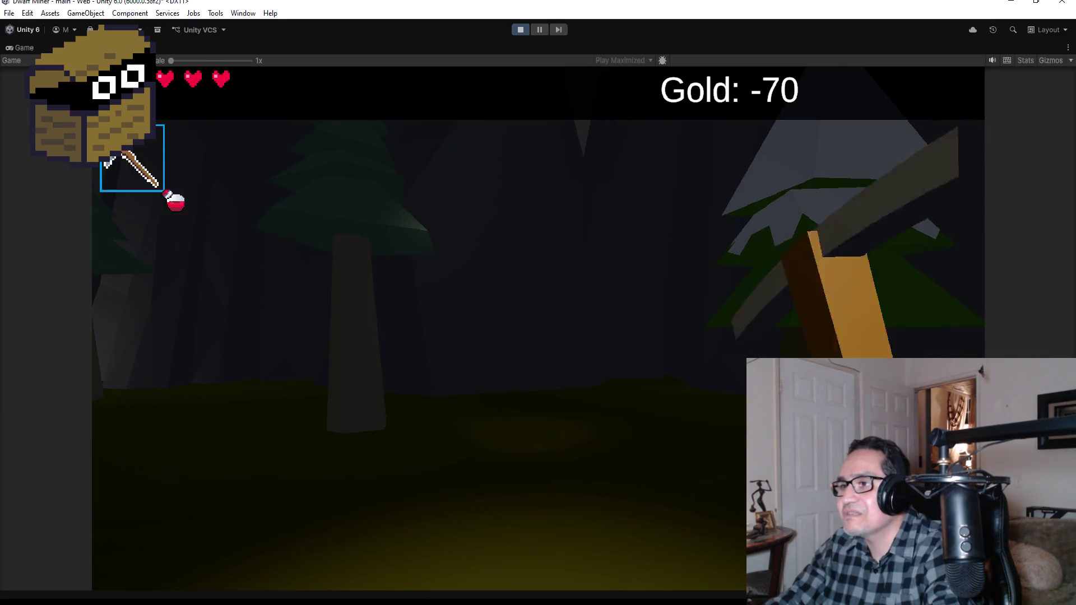
{"action": "key", "text": "w"}
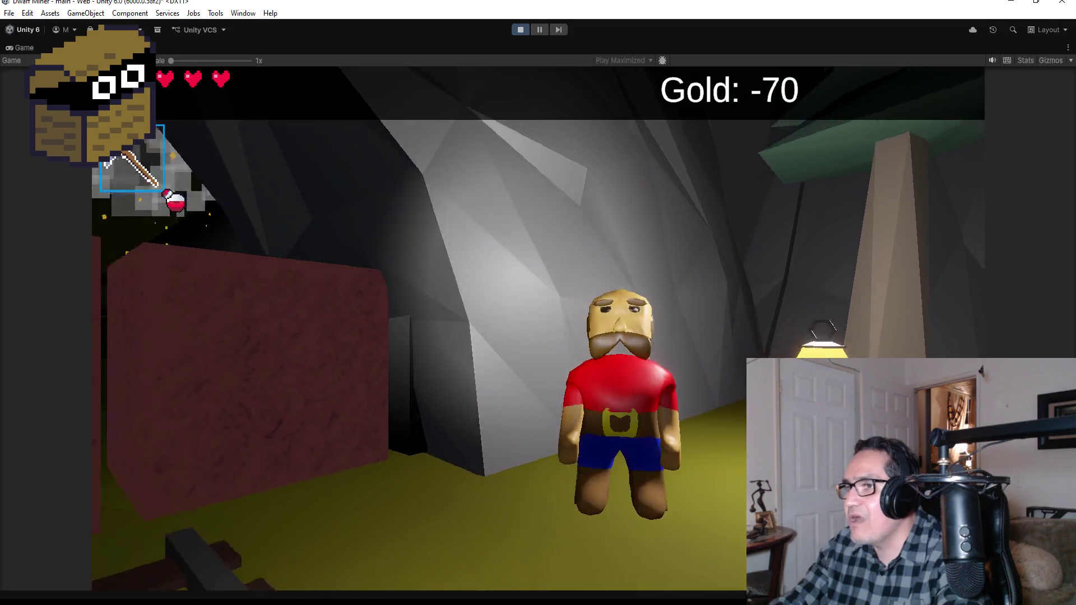
{"action": "key", "text": "e"}
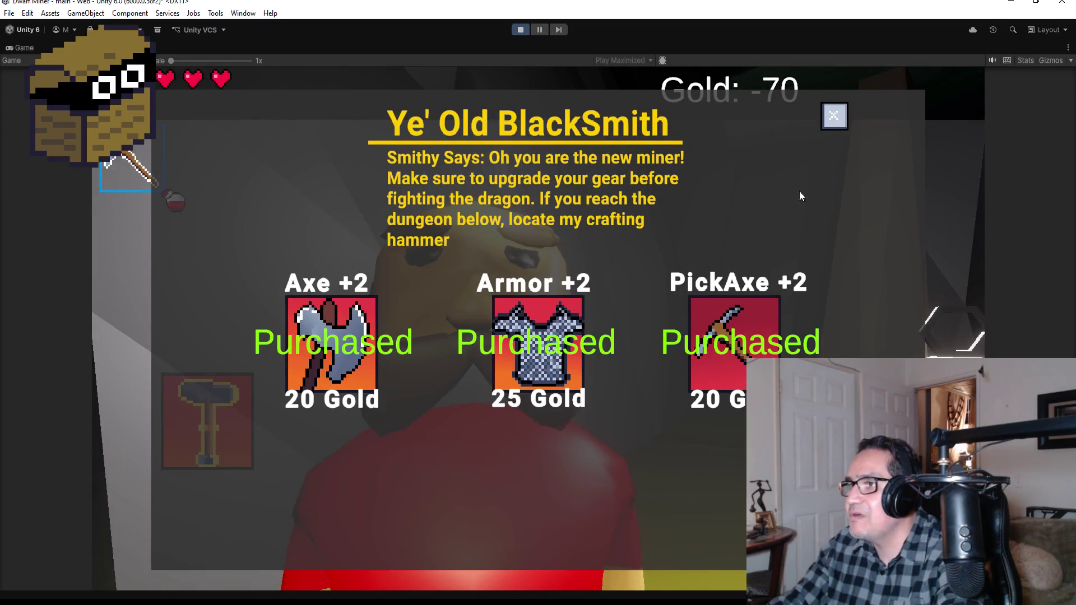
Close the blacksmith shop, pause the game, and exit Play mode
{"action": "left_click", "coordinate": [834, 117]}
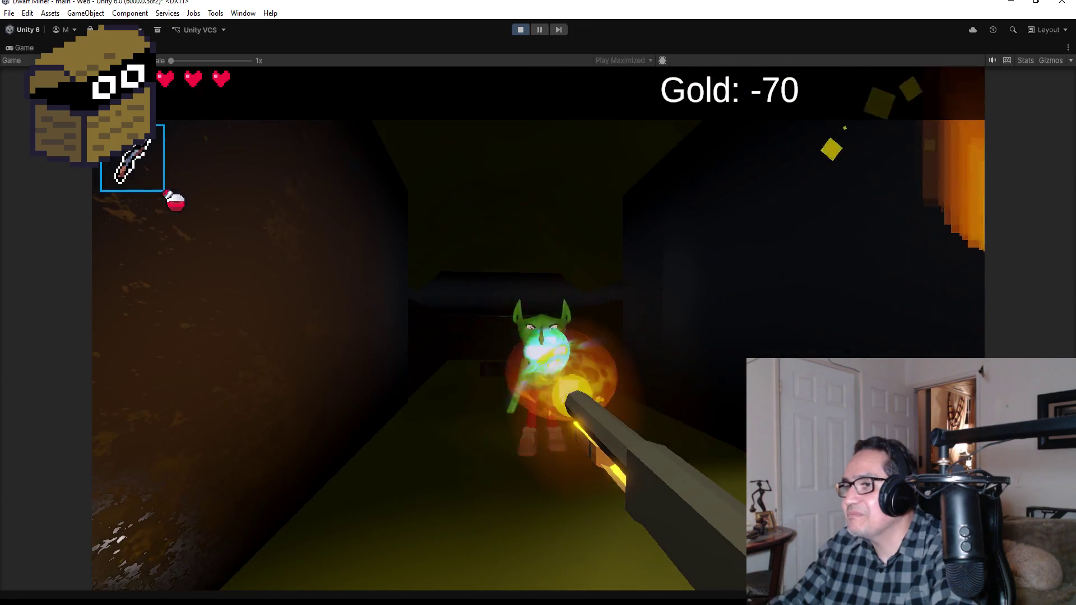
{"action": "key", "text": "Escape"}
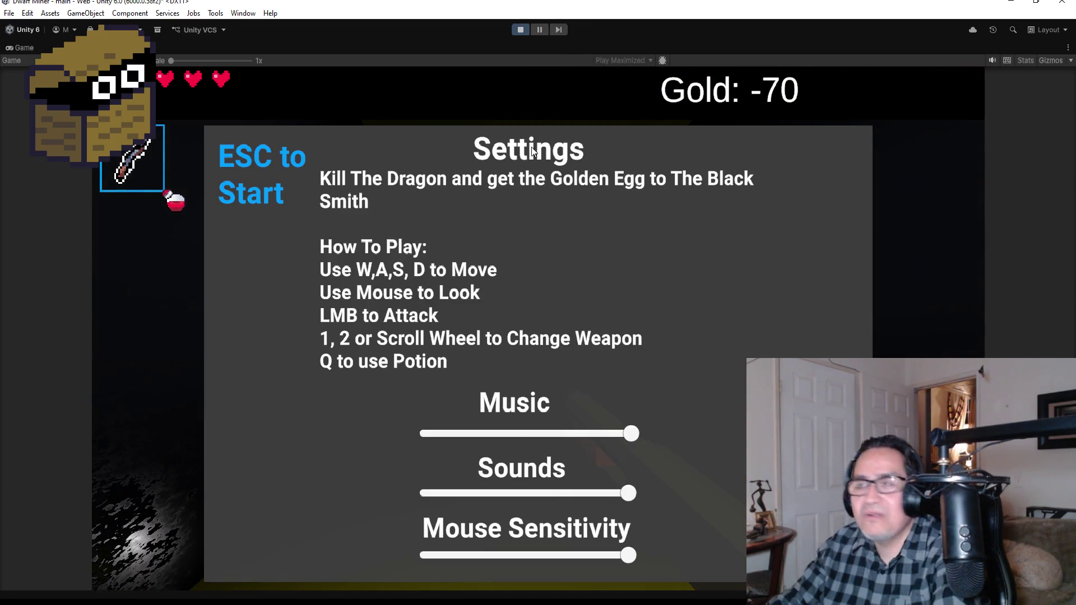
{"action": "left_click", "coordinate": [521, 30]}
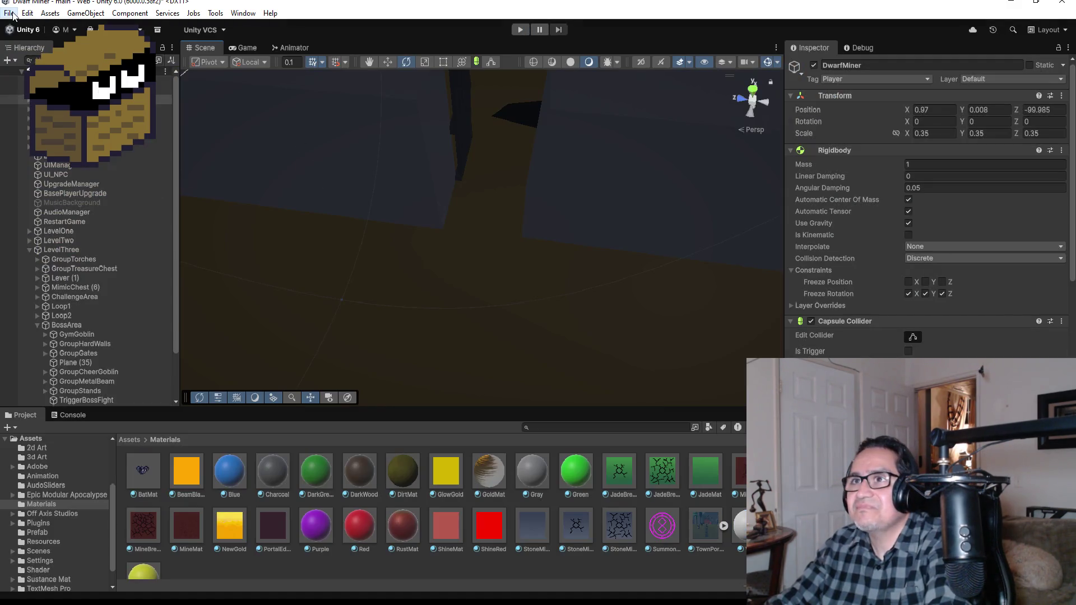
{"action": "left_click", "coordinate": [10, 13]}
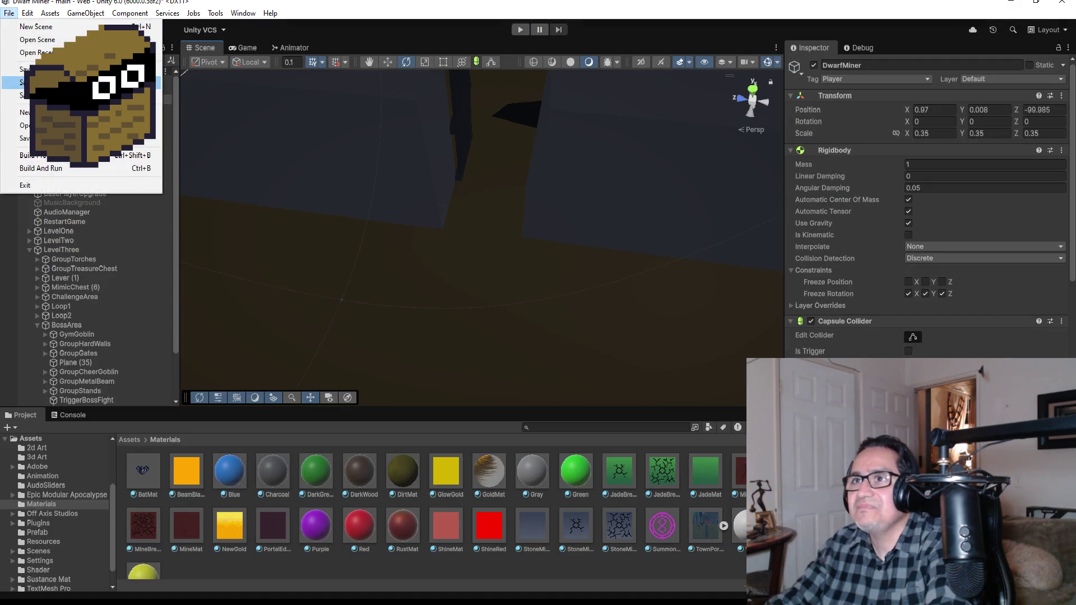
Save the scene with File > Save, inspect GroupTorches, and collapse LevelThree
{"action": "left_click", "coordinate": [34, 68]}
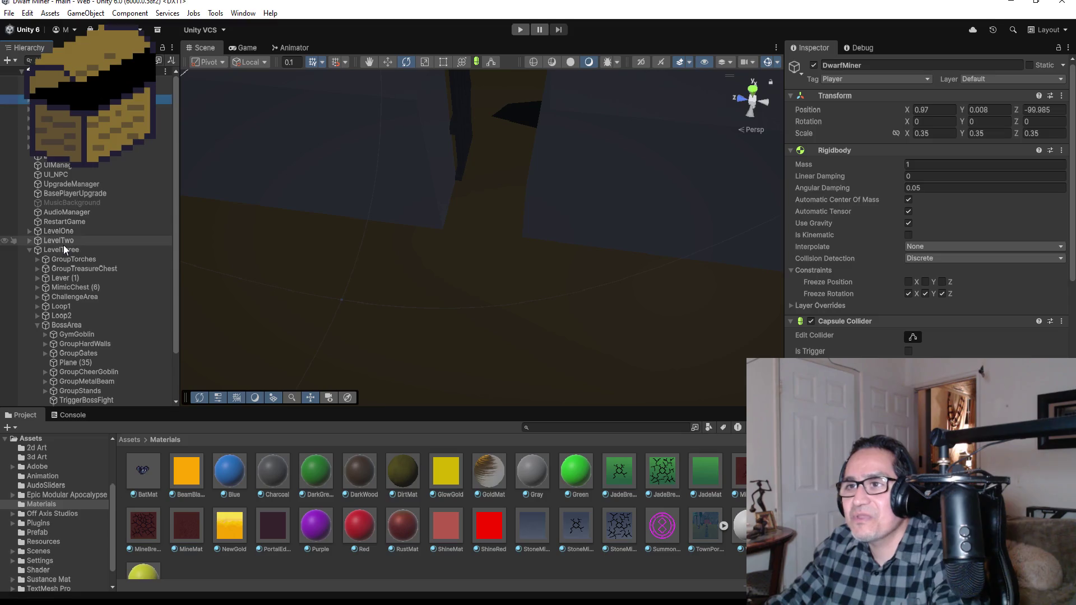
{"action": "left_click", "coordinate": [77, 258]}
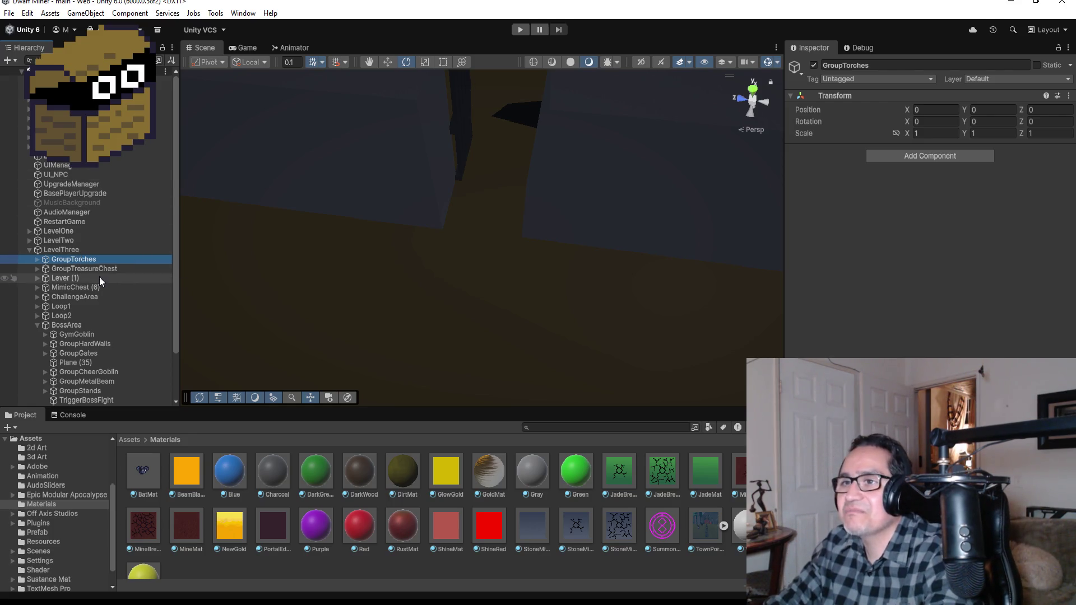
{"action": "left_click", "coordinate": [29, 249]}
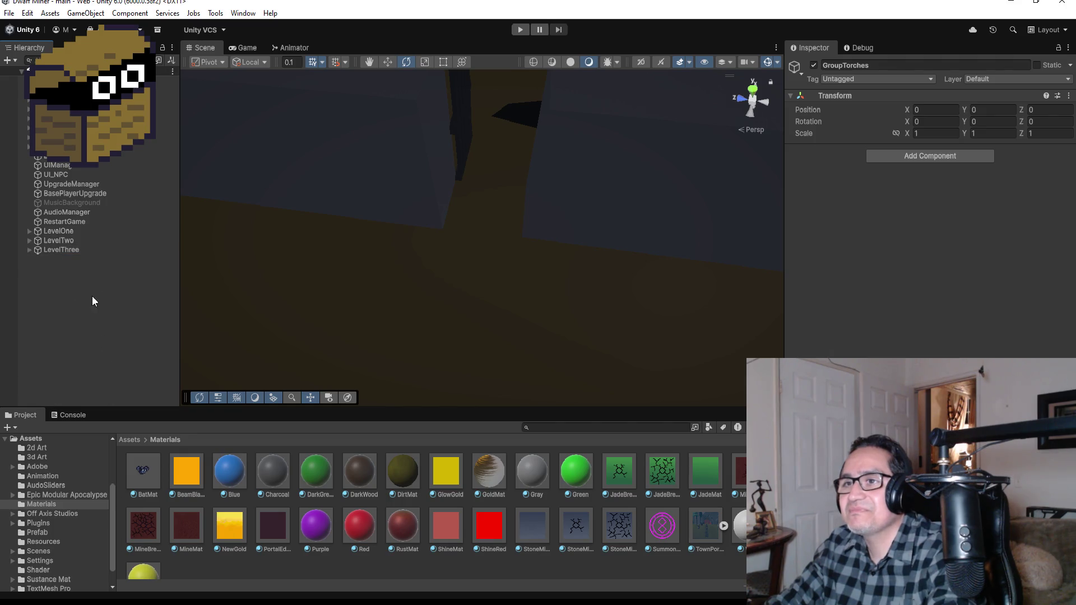
Re-expand LevelThree, select BossArea to outline it, and fold its children away
{"action": "left_click", "coordinate": [30, 250]}
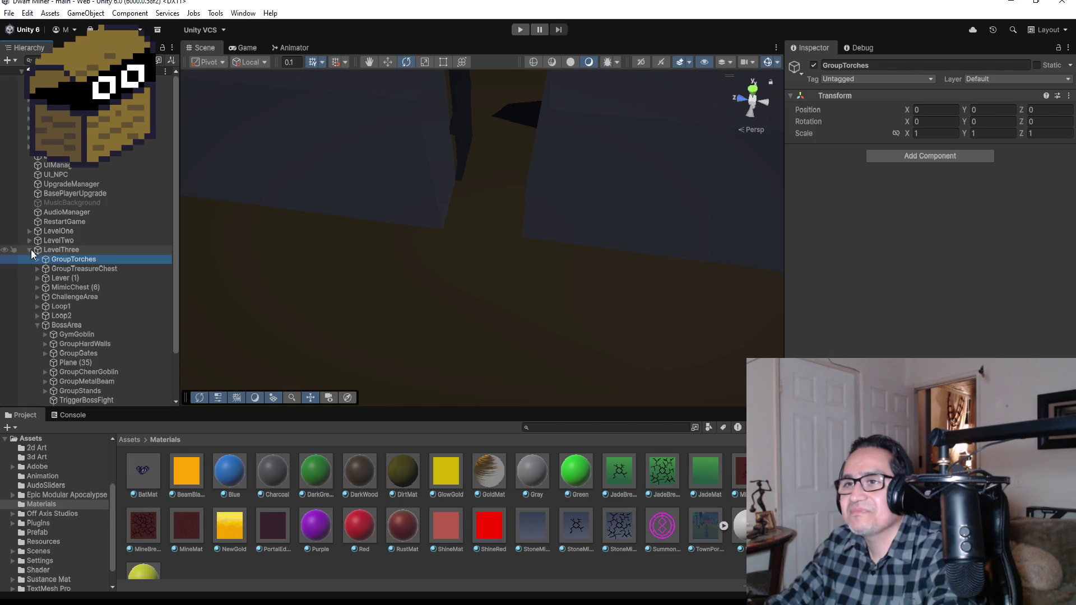
{"action": "left_click", "coordinate": [59, 325]}
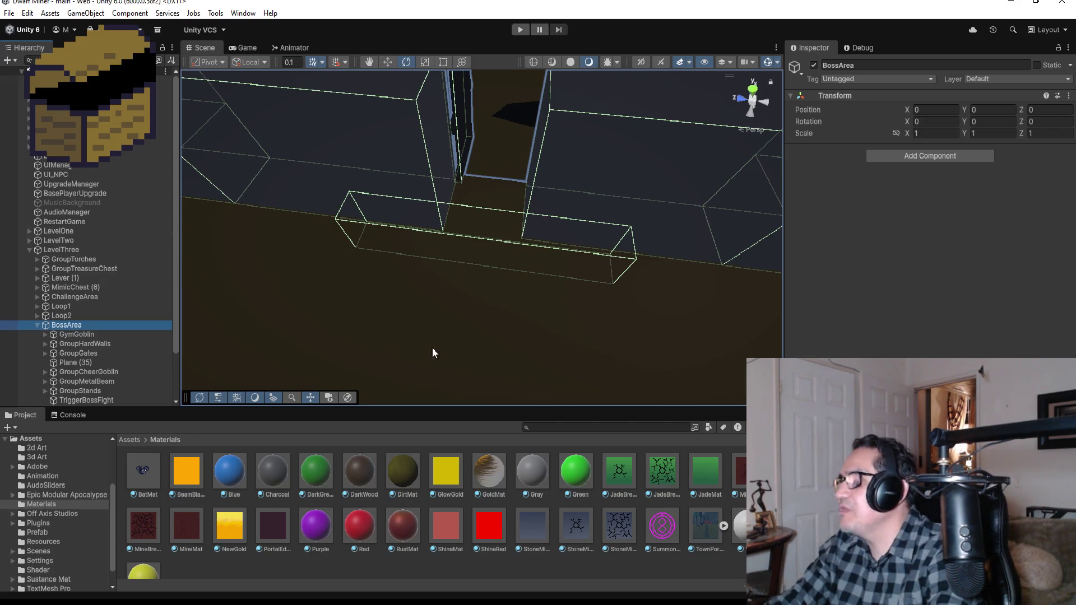
{"action": "left_click", "coordinate": [36, 325]}
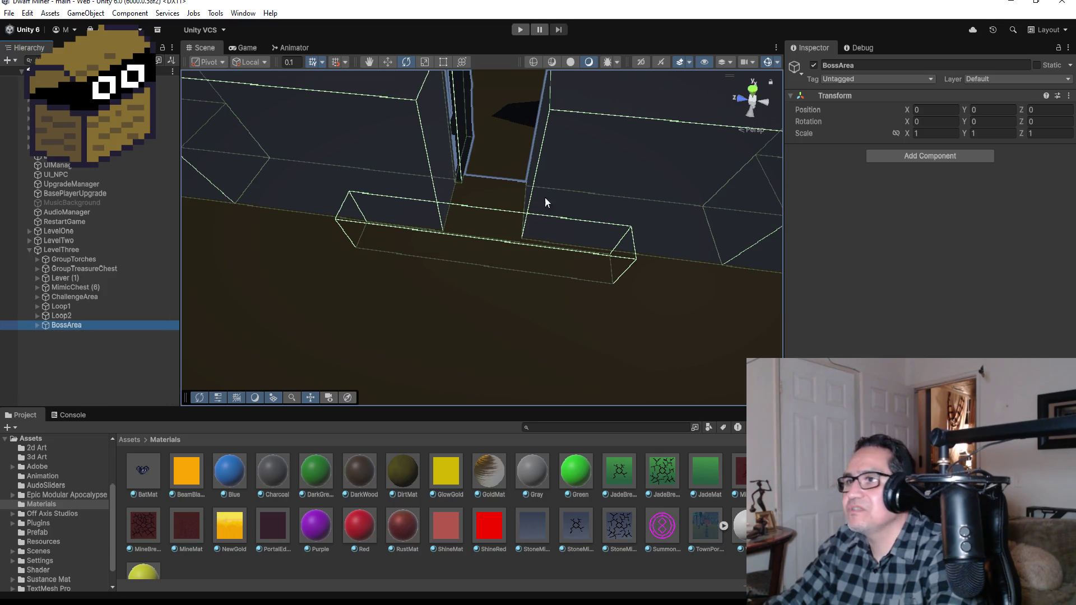
Zoom out and orbit to frame the boss room, then expand BossArea and select GymGoblin
{"action": "scroll", "coordinate": [545, 198], "scroll_direction": "down", "scroll_amount": 5}
{"action": "scroll", "coordinate": [614, 177], "scroll_direction": "down", "scroll_amount": 3}
{"action": "mouse_move", "coordinate": [615, 177]}
{"action": "left_mouse_down"}
{"action": "mouse_move", "coordinate": [511, 130]}
{"action": "mouse_move", "coordinate": [605, 250]}
{"action": "mouse_move", "coordinate": [713, 190]}
{"action": "mouse_move", "coordinate": [323, 255]}
{"action": "left_mouse_up"}
{"action": "scroll", "coordinate": [385, 297], "scroll_direction": "down", "scroll_amount": 4}
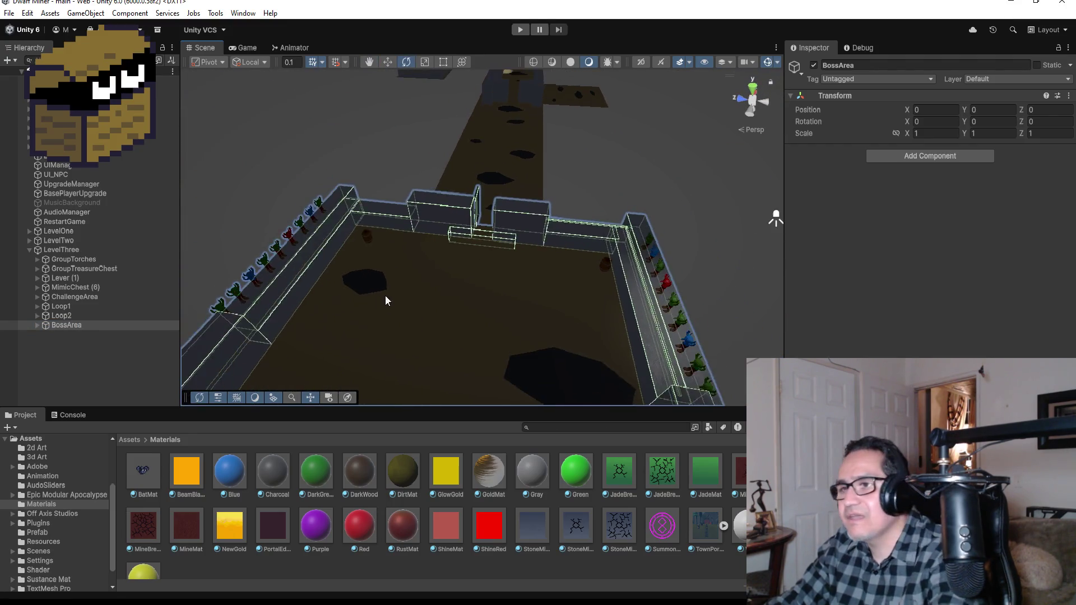
{"action": "left_click", "coordinate": [99, 362]}
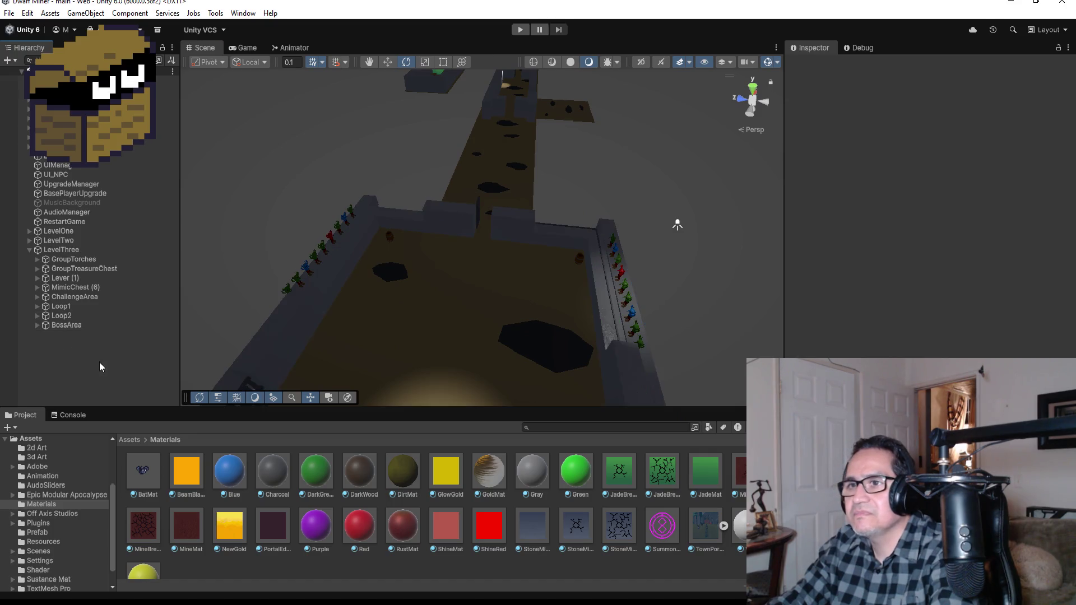
{"action": "left_click", "coordinate": [38, 325]}
{"action": "scroll", "coordinate": [78, 344], "scroll_direction": "down", "scroll_amount": 3}
{"action": "left_click", "coordinate": [79, 279]}
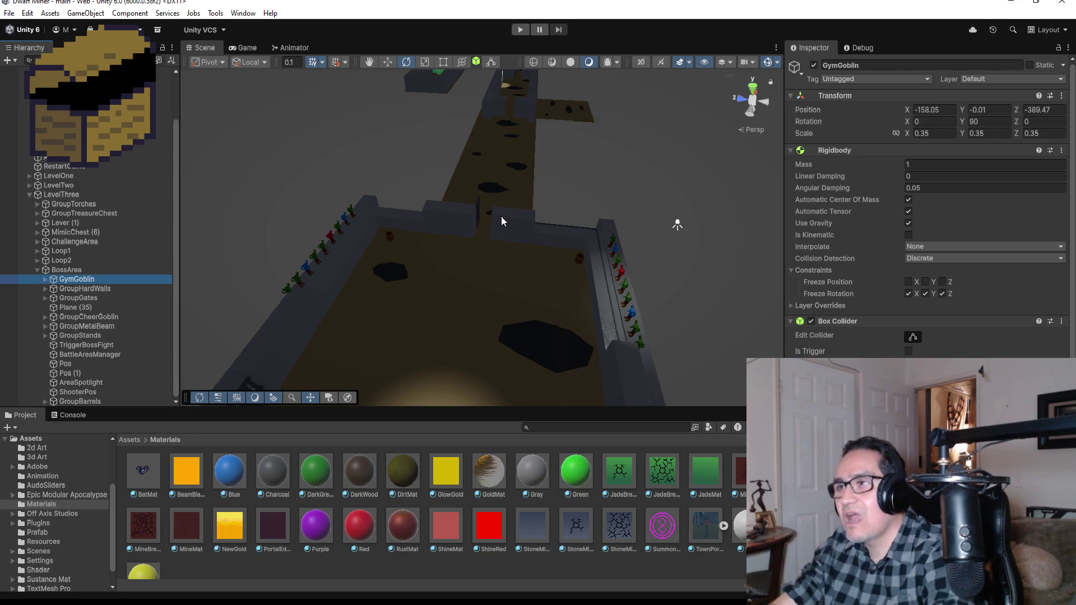
Zoom in on the boss arena and return the Project window to the Assets root folder
{"action": "scroll", "coordinate": [501, 216], "scroll_direction": "up", "scroll_amount": 3}
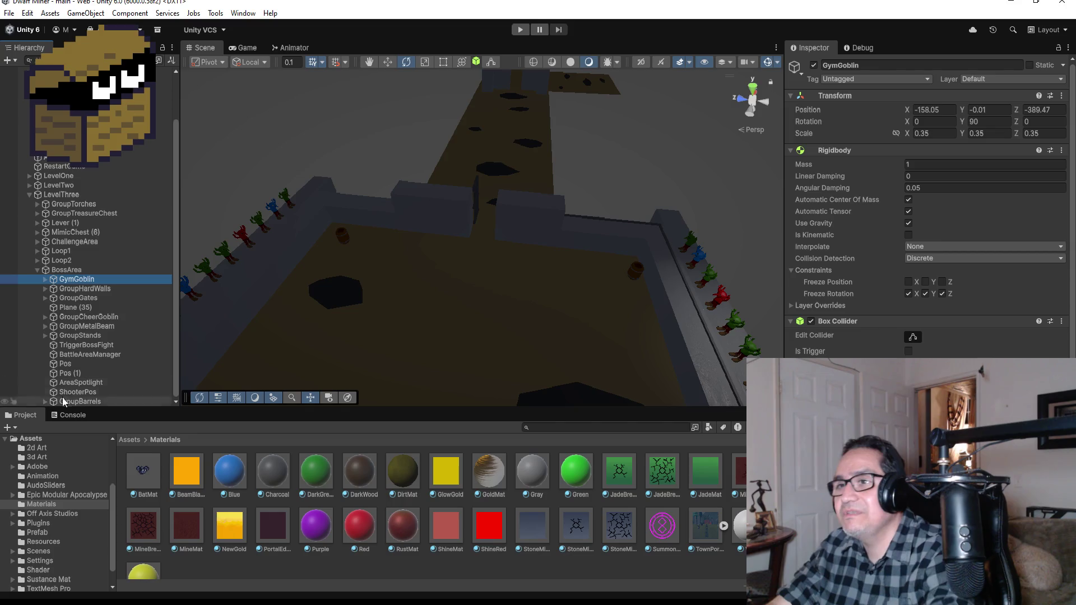
{"action": "left_click", "coordinate": [132, 439]}
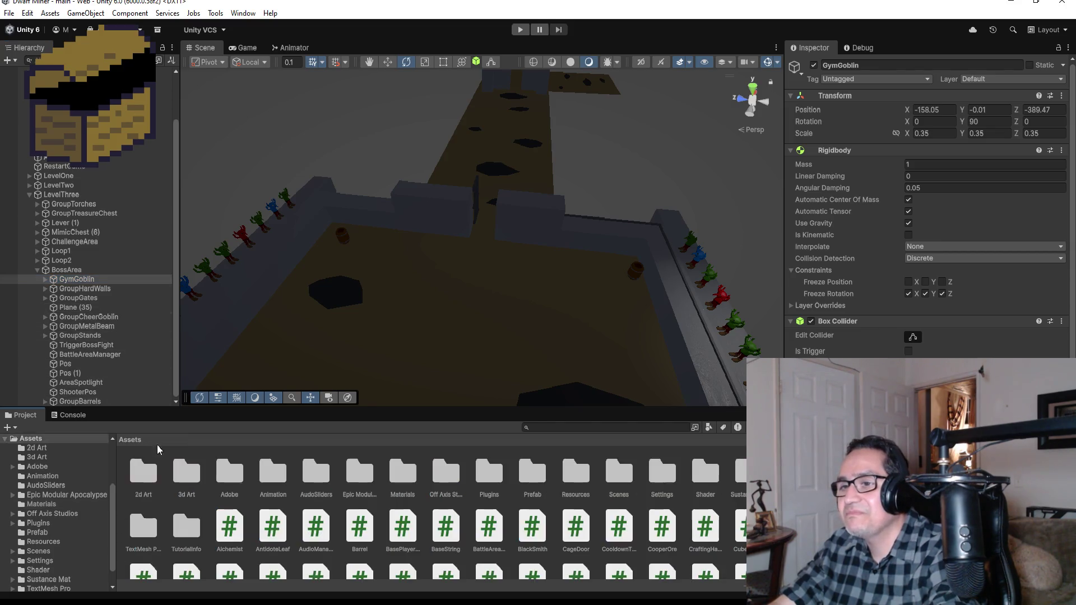
Open BombObj from the Prefab folder in Prefab Mode and orbit around the bomb sphere
{"action": "double_click", "coordinate": [522, 474]}
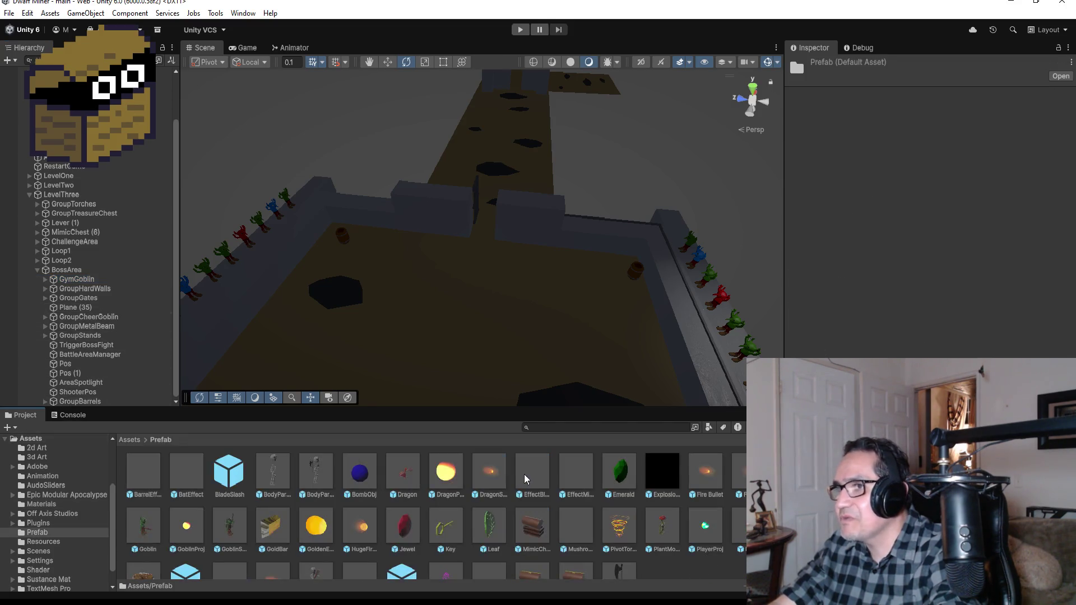
{"action": "left_click", "coordinate": [360, 472]}
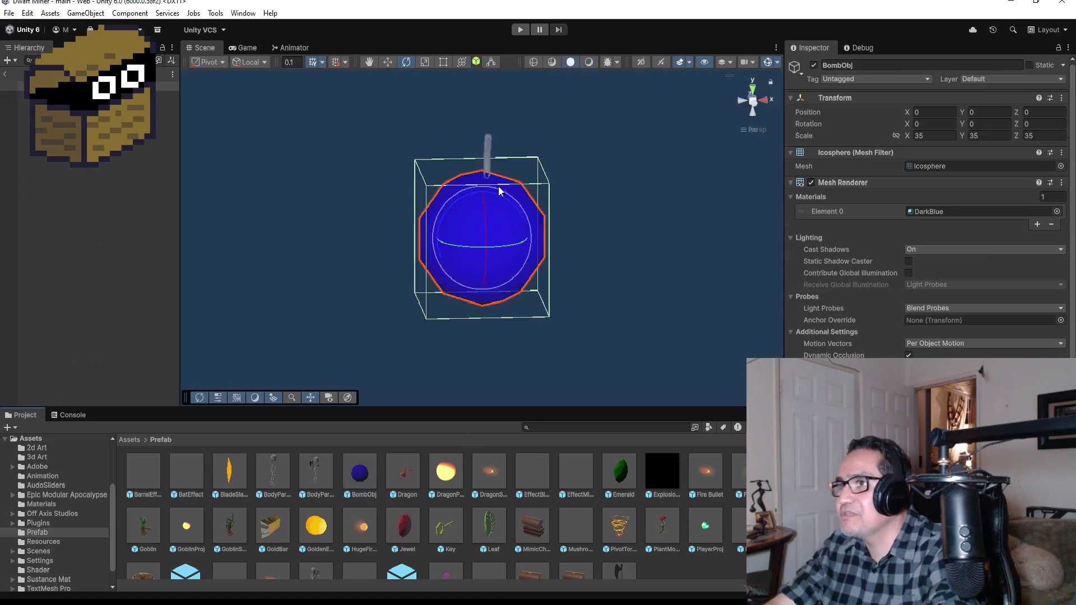
{"action": "left_click", "coordinate": [629, 203]}
{"action": "mouse_move", "coordinate": [675, 197]}
{"action": "left_mouse_down"}
{"action": "mouse_move", "coordinate": [514, 166]}
{"action": "mouse_move", "coordinate": [250, 166]}
{"action": "mouse_move", "coordinate": [538, 182]}
{"action": "mouse_move", "coordinate": [209, 168]}
{"action": "mouse_move", "coordinate": [675, 211]}
{"action": "mouse_move", "coordinate": [368, 207]}
{"action": "mouse_move", "coordinate": [627, 288]}
{"action": "left_mouse_up"}
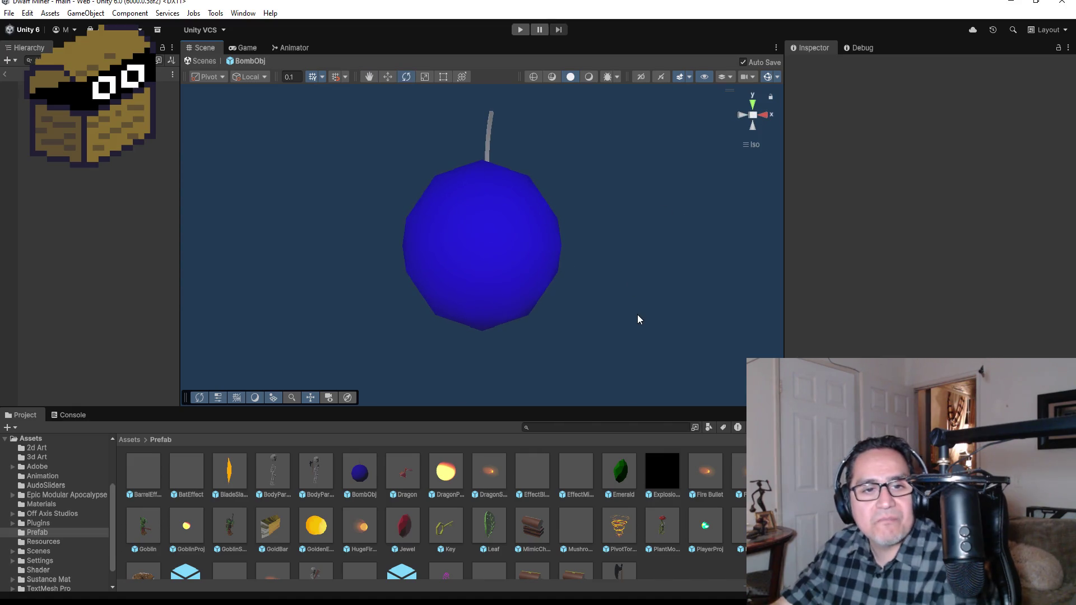
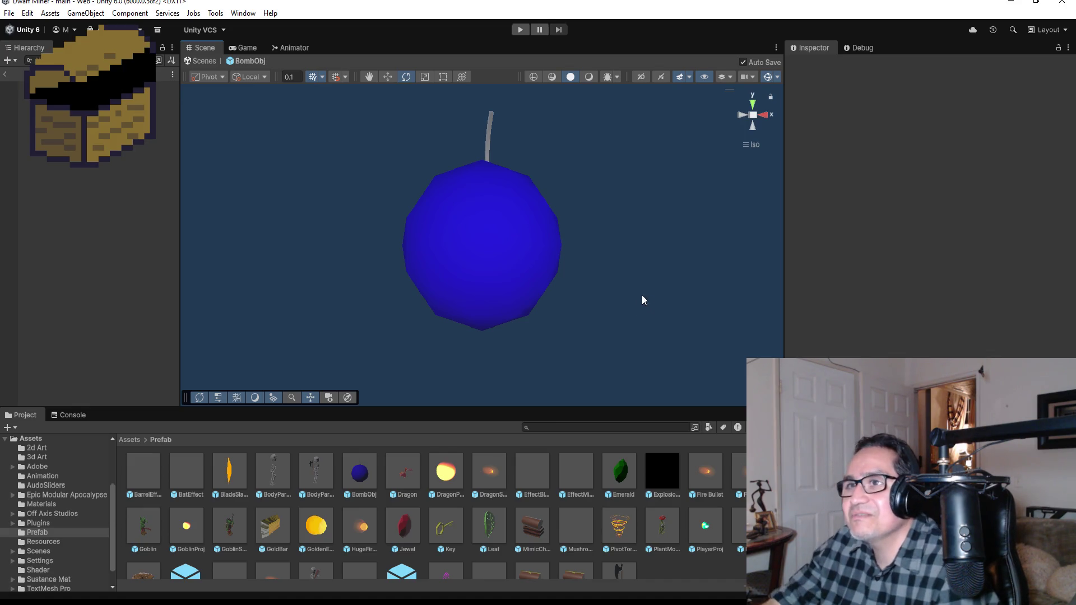
Exit the BombObj prefab and inspect GroupMetalBeam, TriggerBossFight and GroupStands in the scene
{"action": "left_click", "coordinate": [5, 74]}
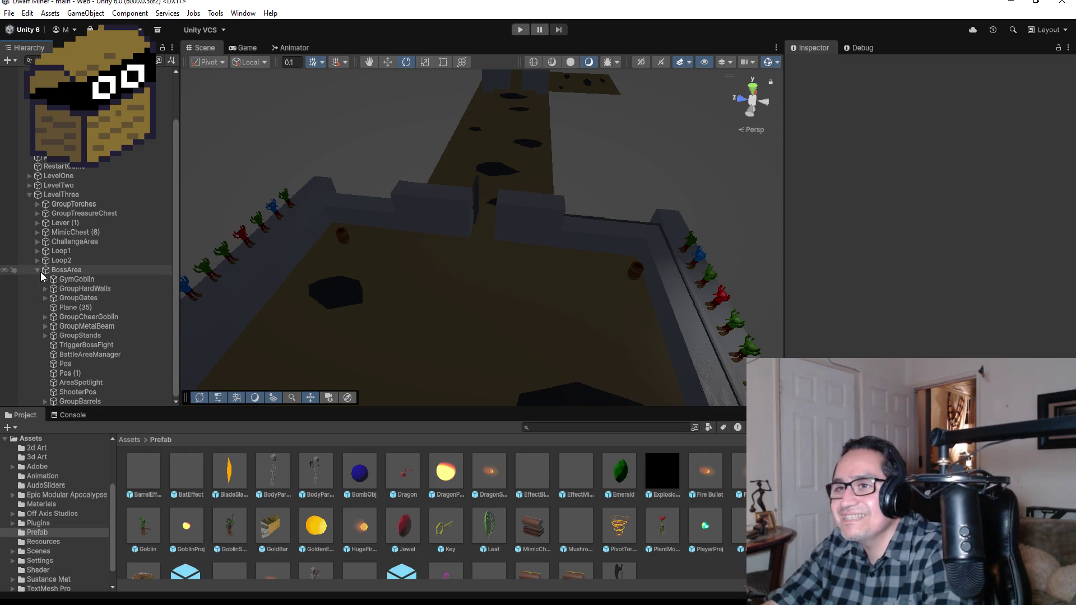
{"action": "left_click", "coordinate": [84, 326]}
{"action": "left_click", "coordinate": [81, 344]}
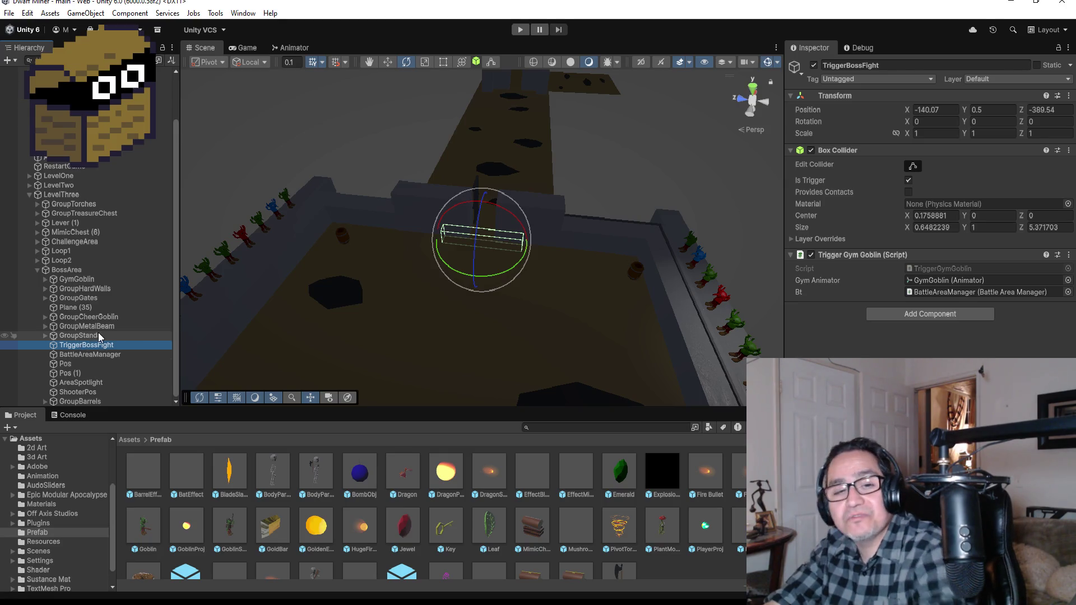
{"action": "left_click", "coordinate": [97, 335]}
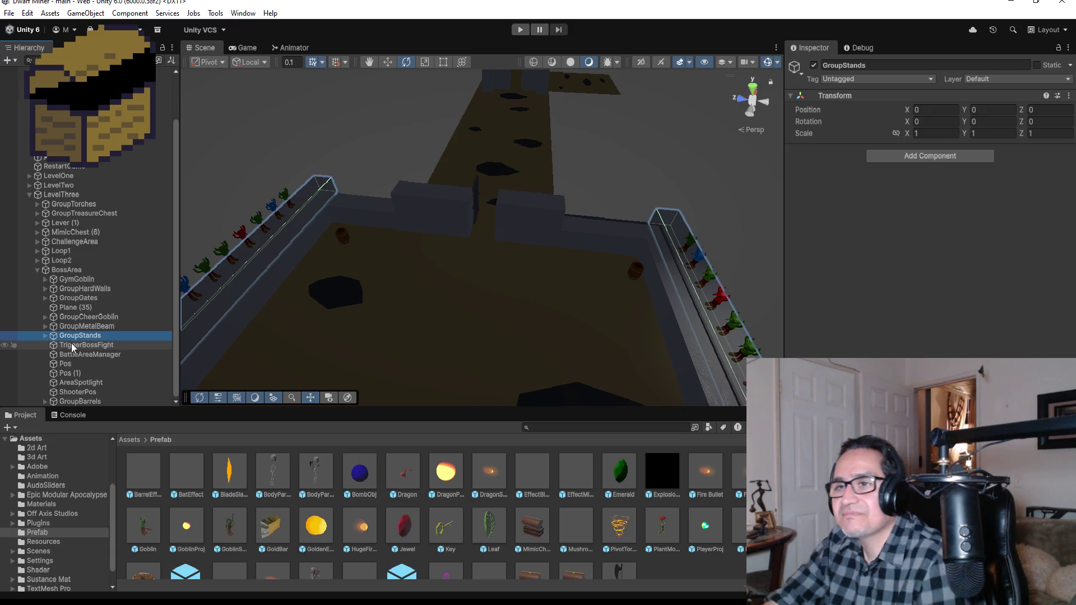
Expand GroupCheerGoblin and check which goblins, such as Goblin (7), already use an Animator
{"action": "scroll", "coordinate": [426, 280], "scroll_direction": "down", "scroll_amount": 5}
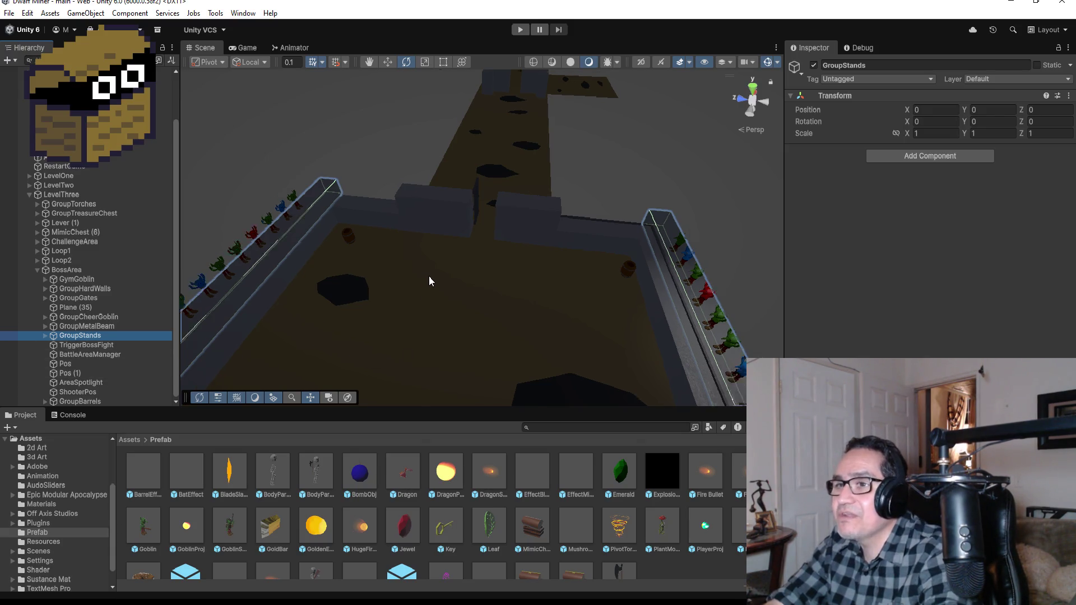
{"action": "scroll", "coordinate": [573, 320], "scroll_direction": "up", "scroll_amount": 4}
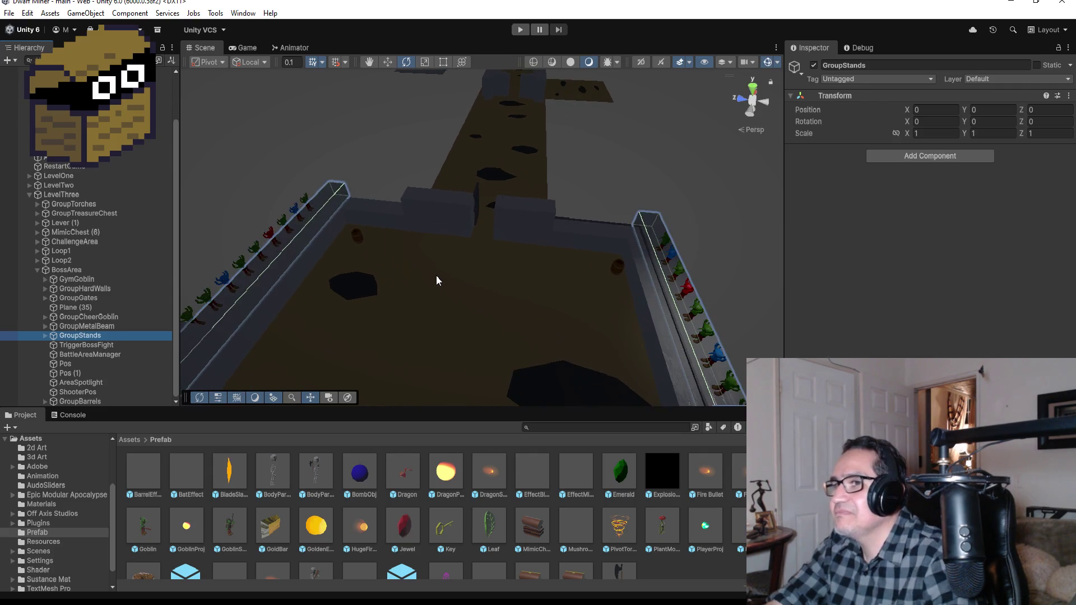
{"action": "left_click", "coordinate": [45, 335]}
{"action": "left_click", "coordinate": [44, 335]}
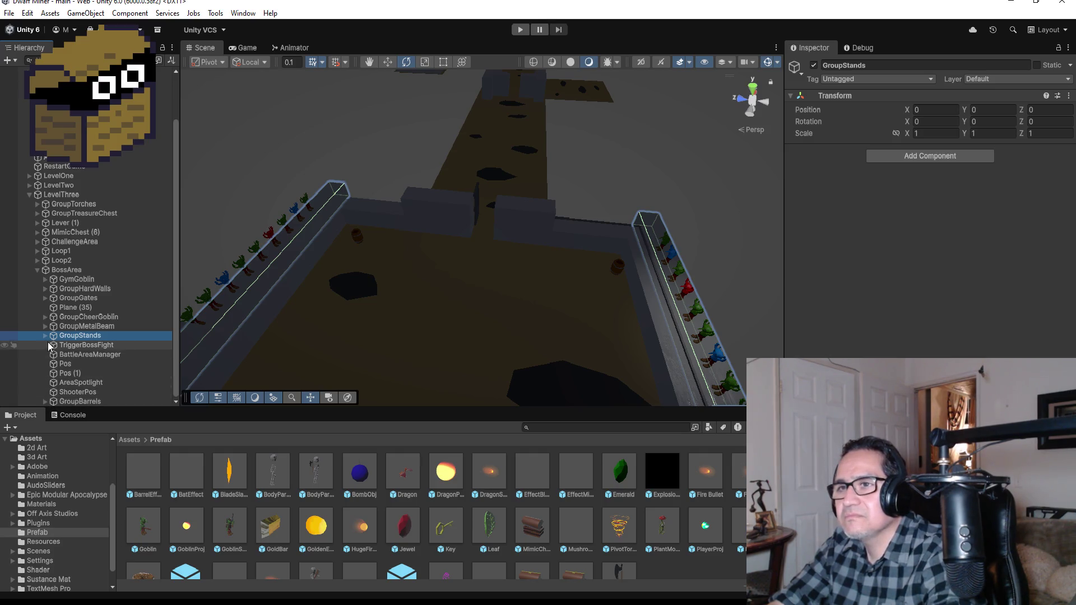
{"action": "left_click", "coordinate": [43, 279]}
{"action": "left_click", "coordinate": [44, 279]}
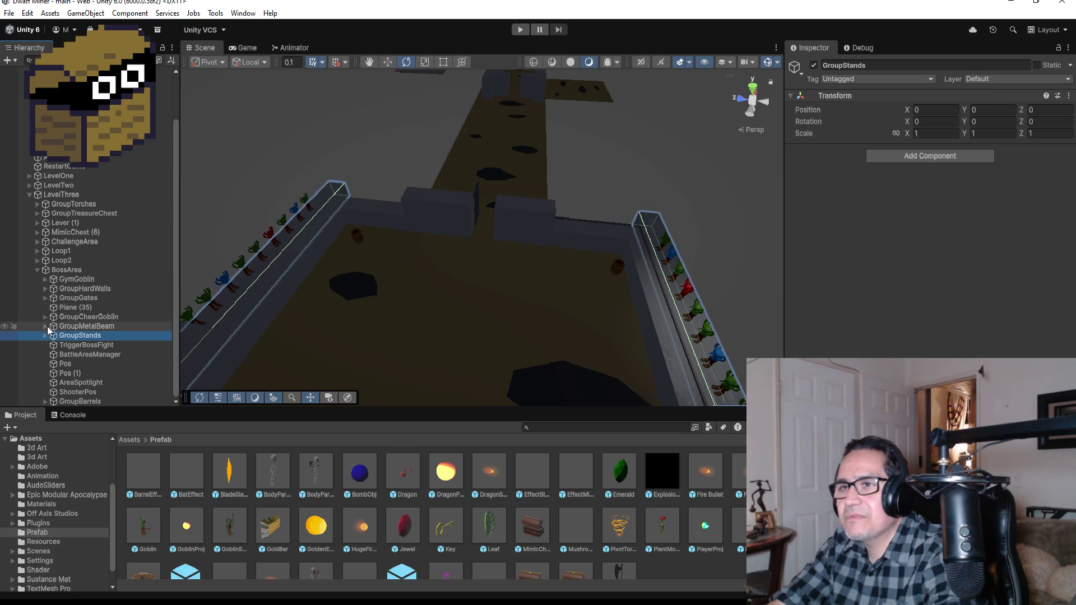
{"action": "left_click", "coordinate": [46, 318]}
{"action": "scroll", "coordinate": [101, 360], "scroll_direction": "down", "scroll_amount": 10}
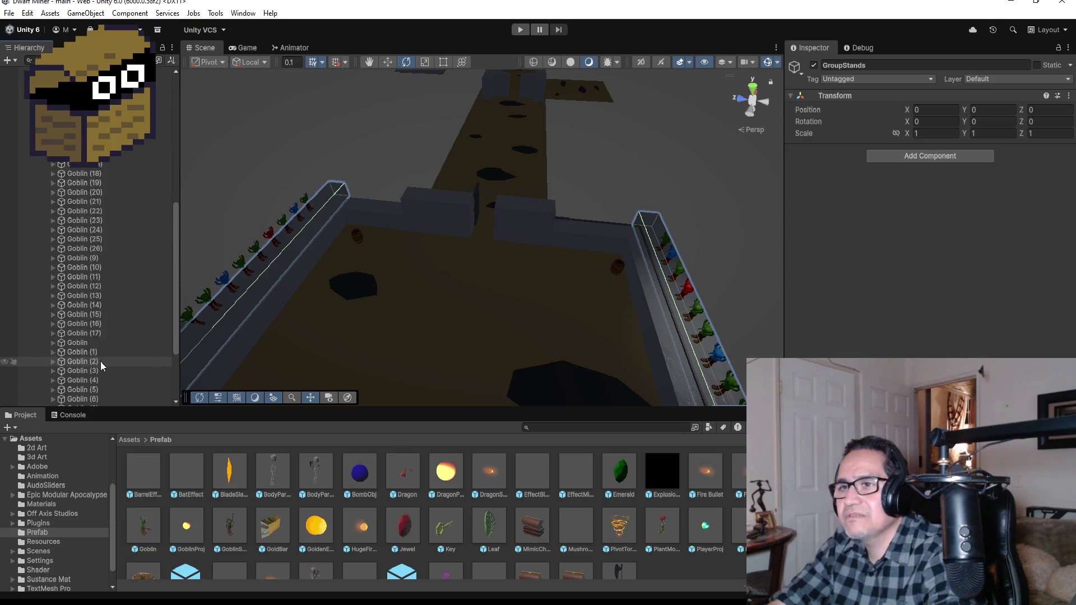
{"action": "left_click", "coordinate": [79, 242]}
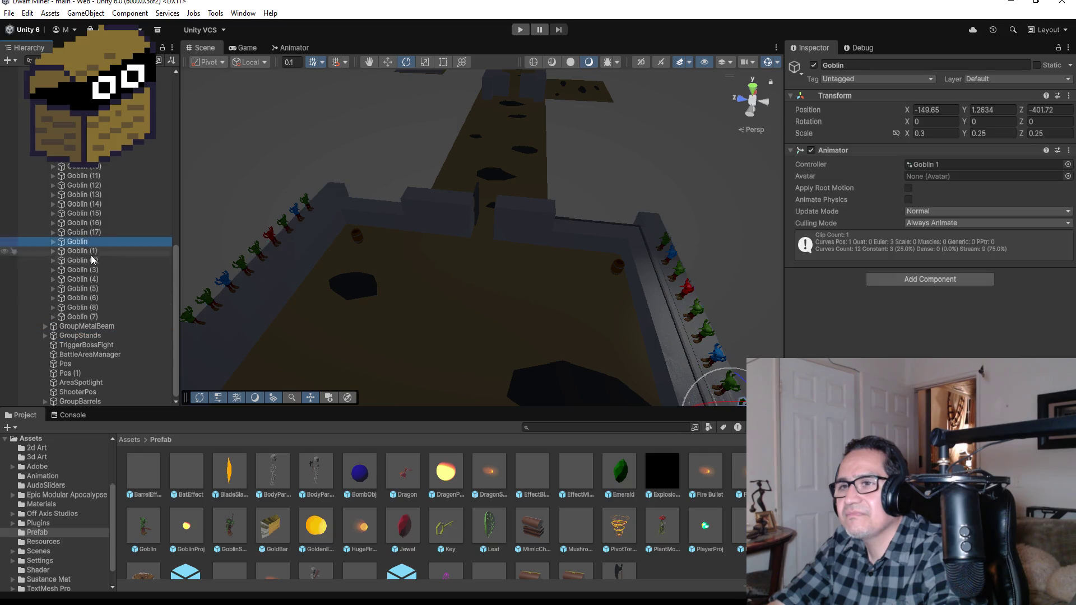
{"action": "left_click", "coordinate": [95, 316]}
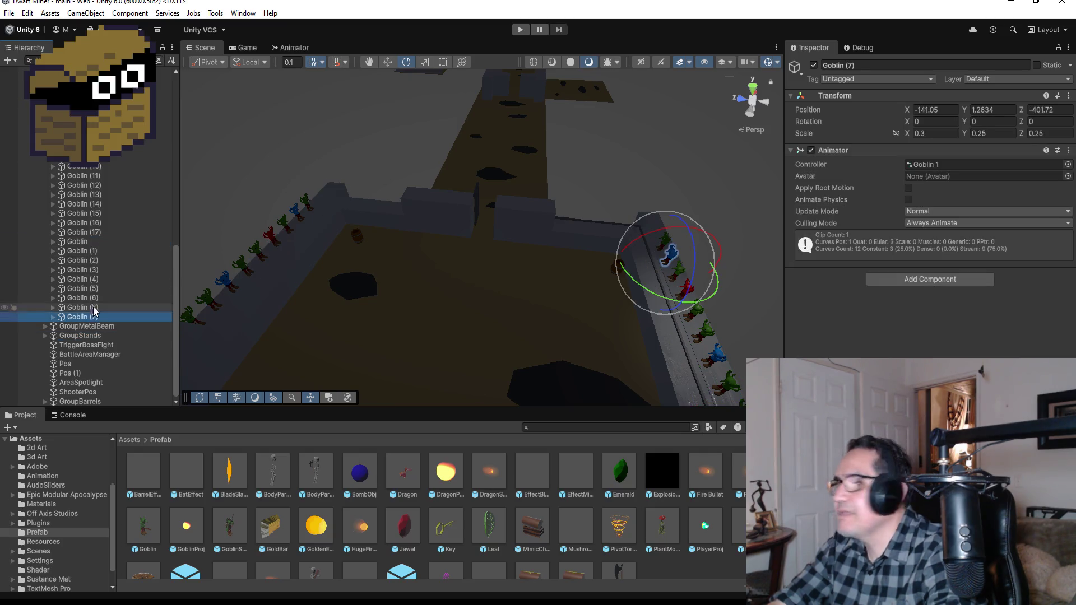
Select the full range of cheering goblins from Goblin (17) and search Add Component for an animation component
{"action": "left_click", "coordinate": [89, 233]}
{"action": "scroll", "coordinate": [122, 224], "scroll_direction": "up", "scroll_amount": 5}
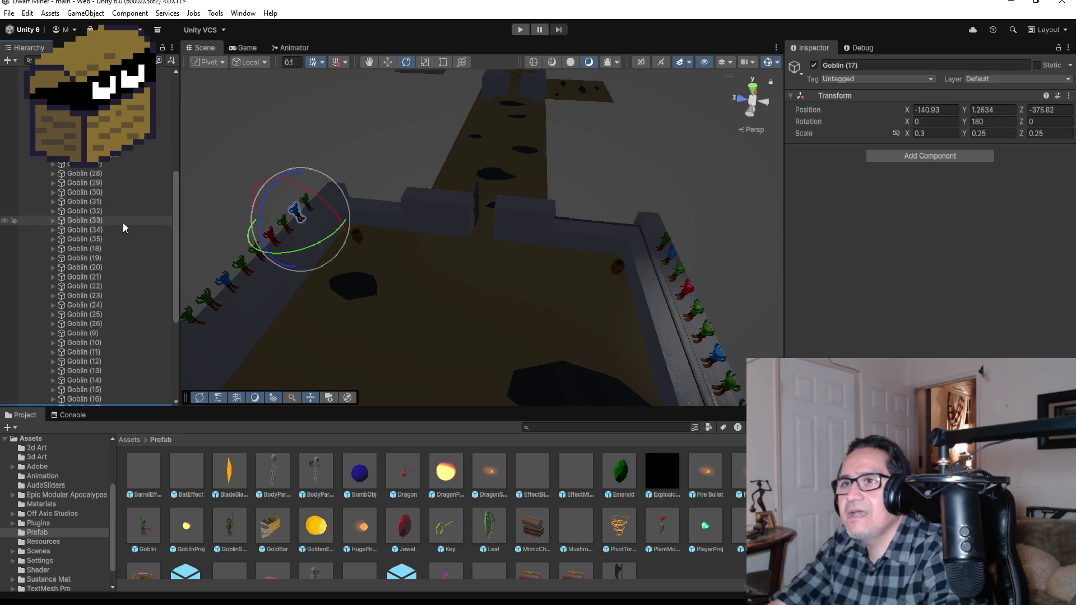
{"action": "left_click", "coordinate": [102, 163], "text": "shift"}
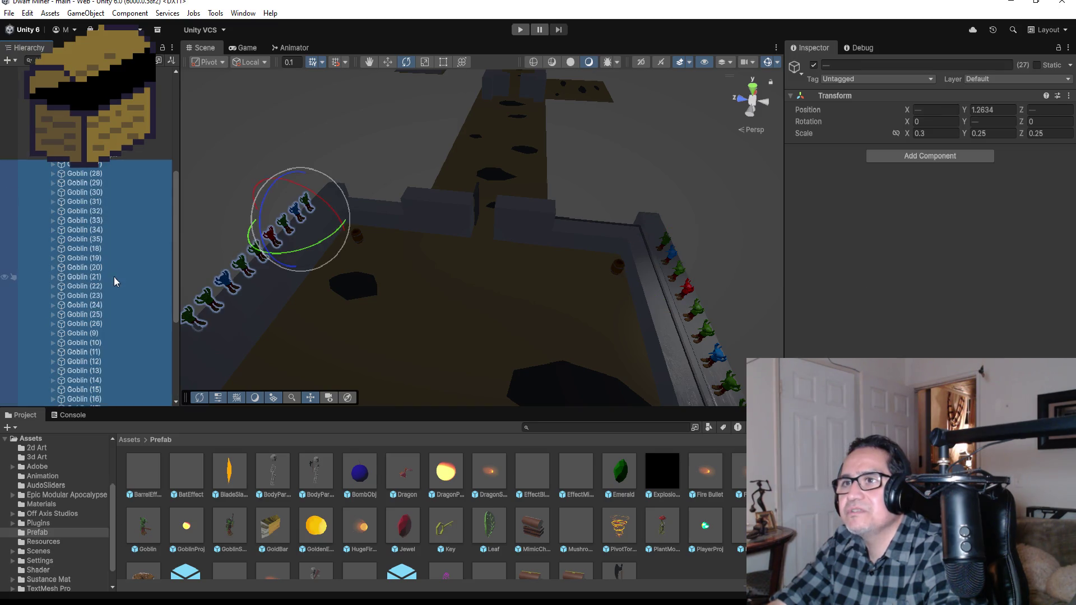
{"action": "scroll", "coordinate": [113, 277], "scroll_direction": "down", "scroll_amount": 5}
{"action": "left_click", "coordinate": [904, 153]}
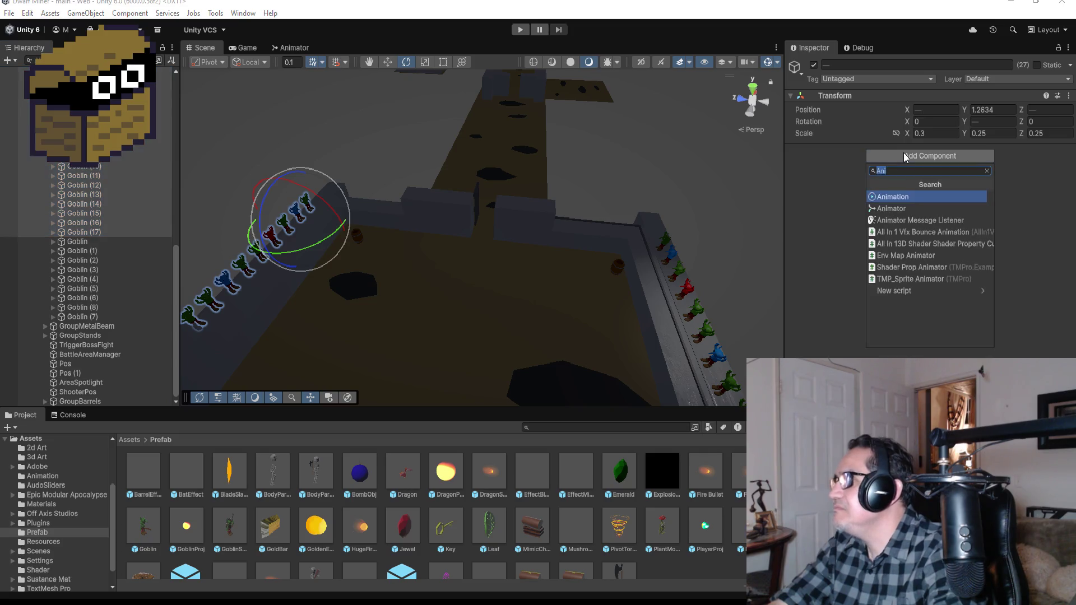
Add an Animator to all 27 selected goblins and assign the Goblin 1 controller
{"action": "key", "text": "Down"}
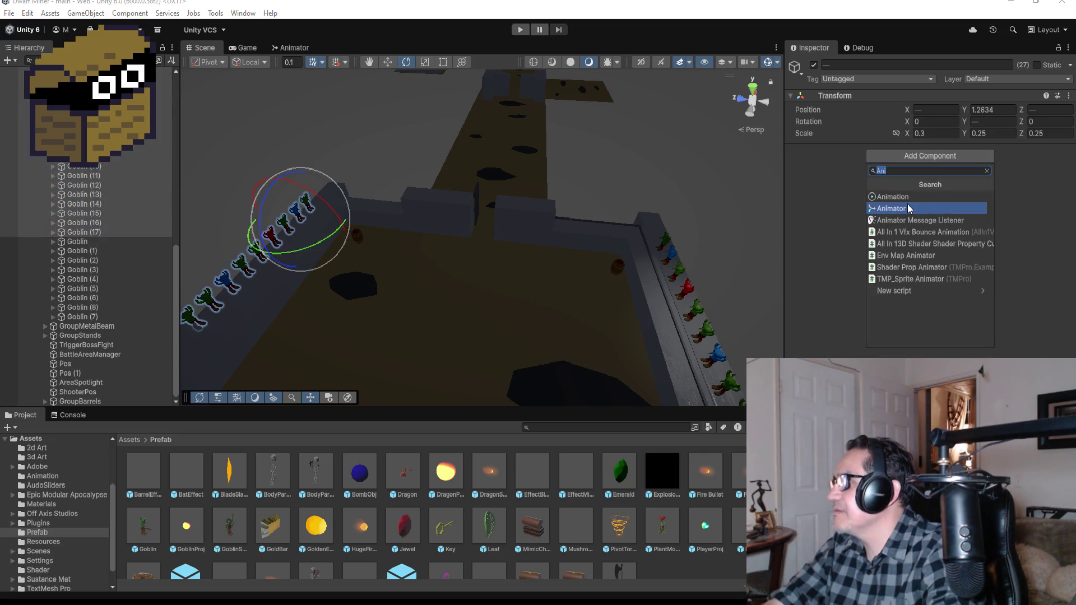
{"action": "key", "text": "Return"}
{"action": "left_click", "coordinate": [1068, 164]}
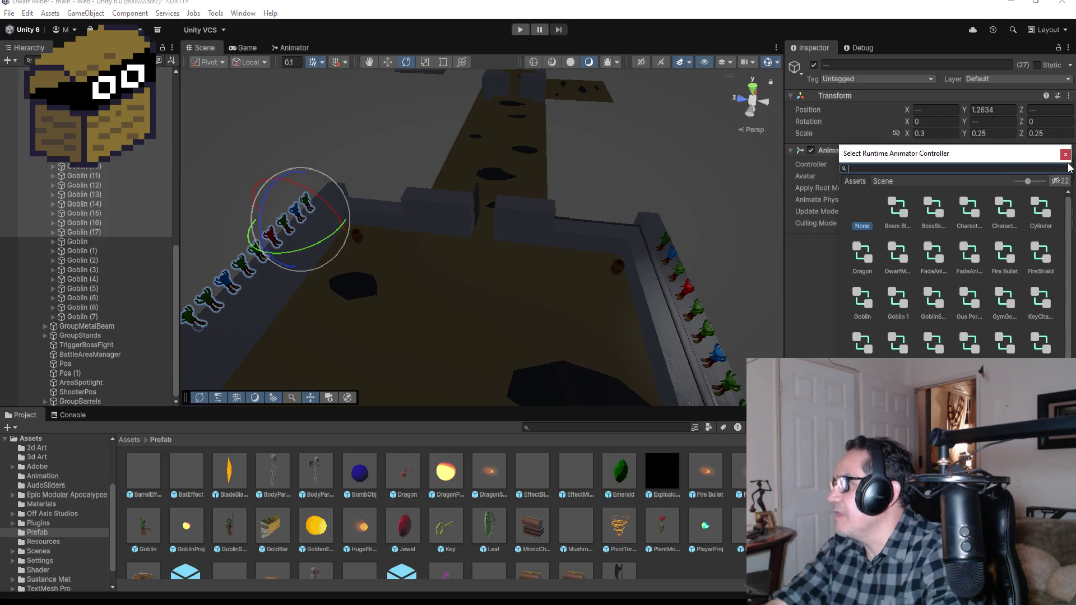
{"action": "type", "text": "go"}
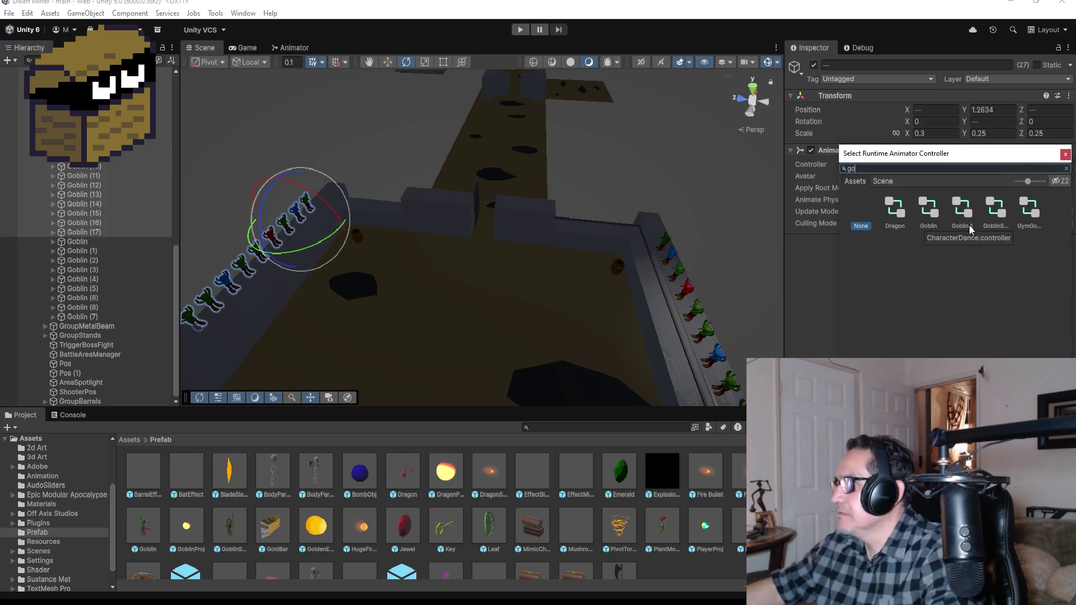
{"action": "double_click", "coordinate": [960, 210]}
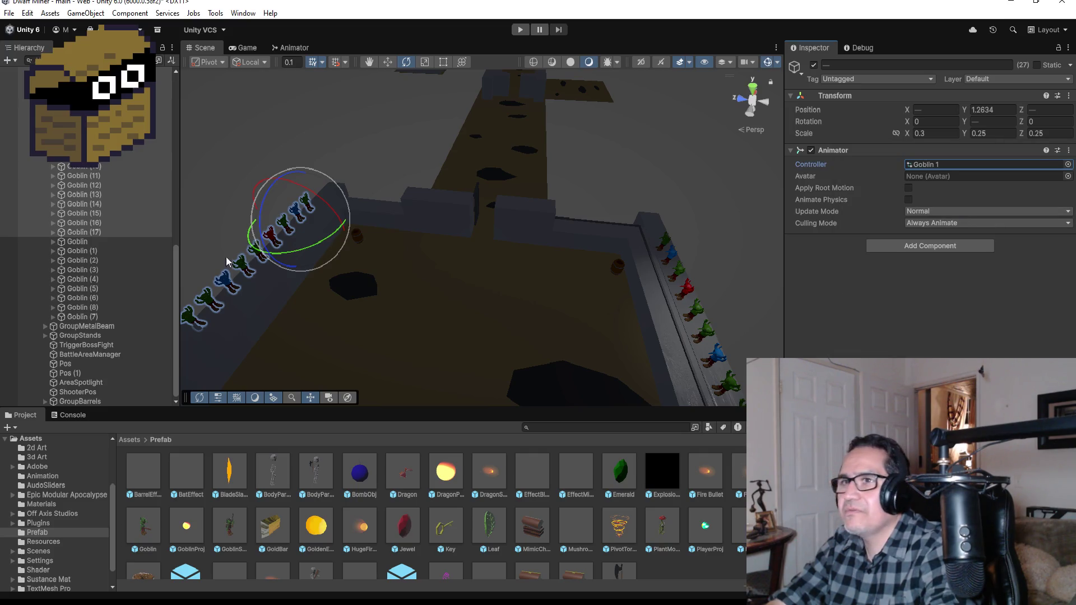
{"action": "scroll", "coordinate": [120, 194], "scroll_direction": "up", "scroll_amount": 5}
{"action": "left_click", "coordinate": [92, 225]}
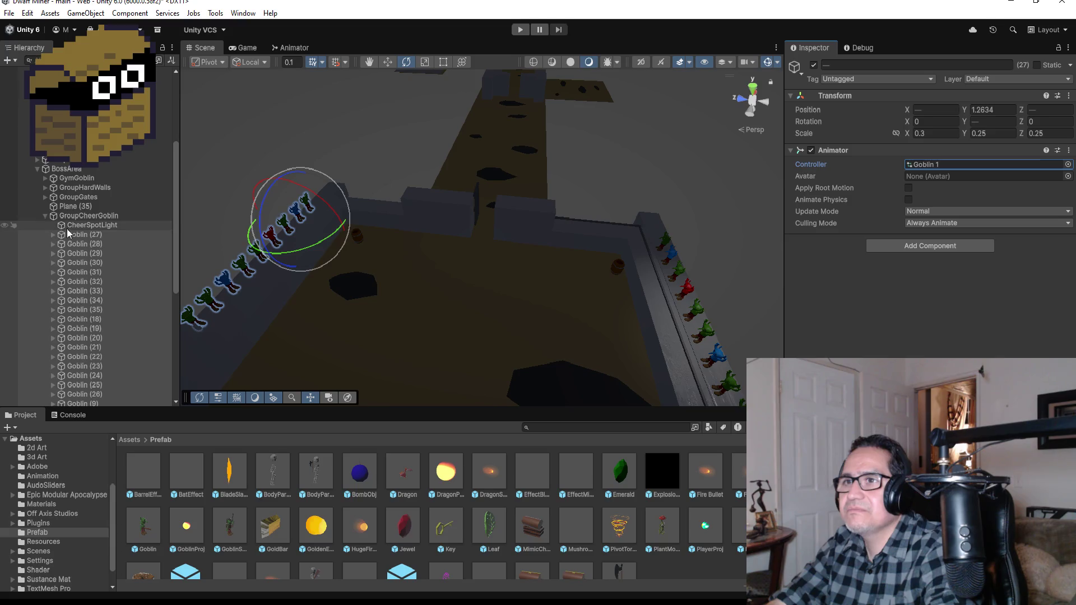
In Top view, duplicate CheerSpotLight three times and move each copy to a corner of the stands
{"action": "left_click", "coordinate": [753, 88]}
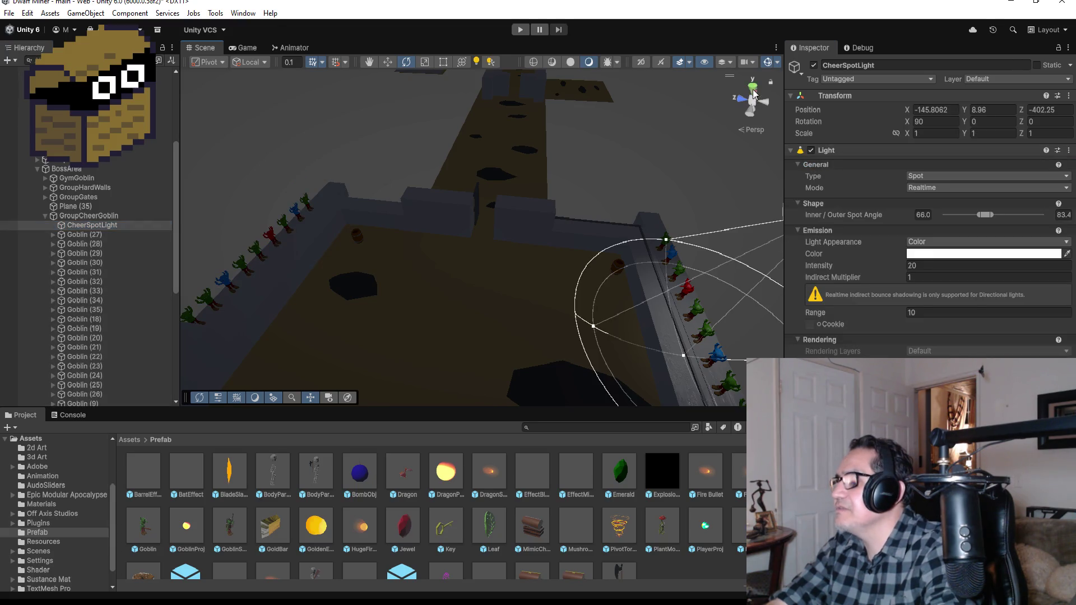
{"action": "scroll", "coordinate": [499, 231], "scroll_direction": "down", "scroll_amount": 2}
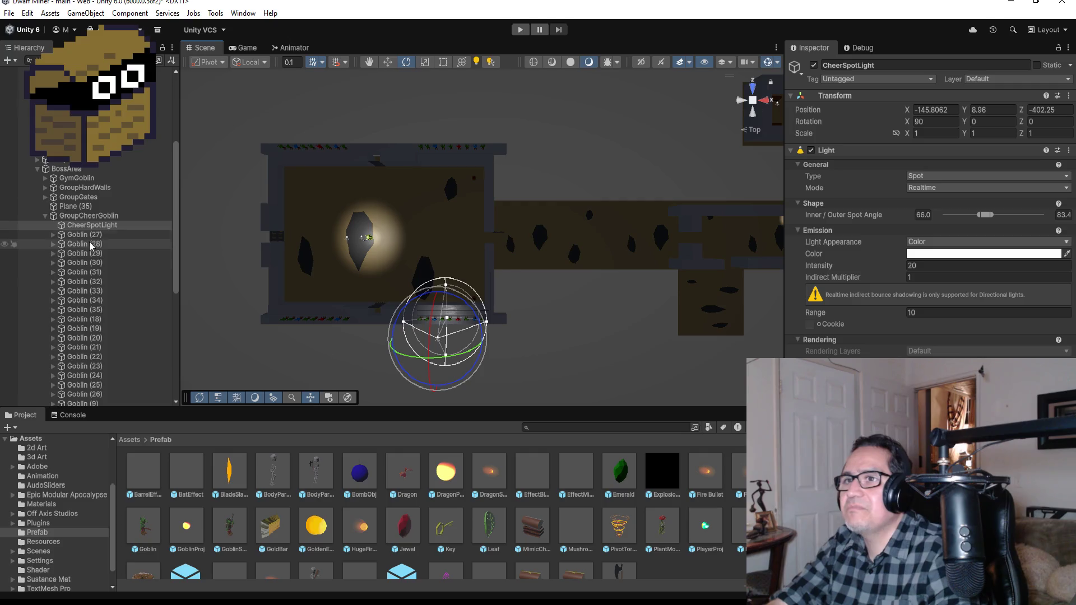
{"action": "left_click", "coordinate": [99, 227]}
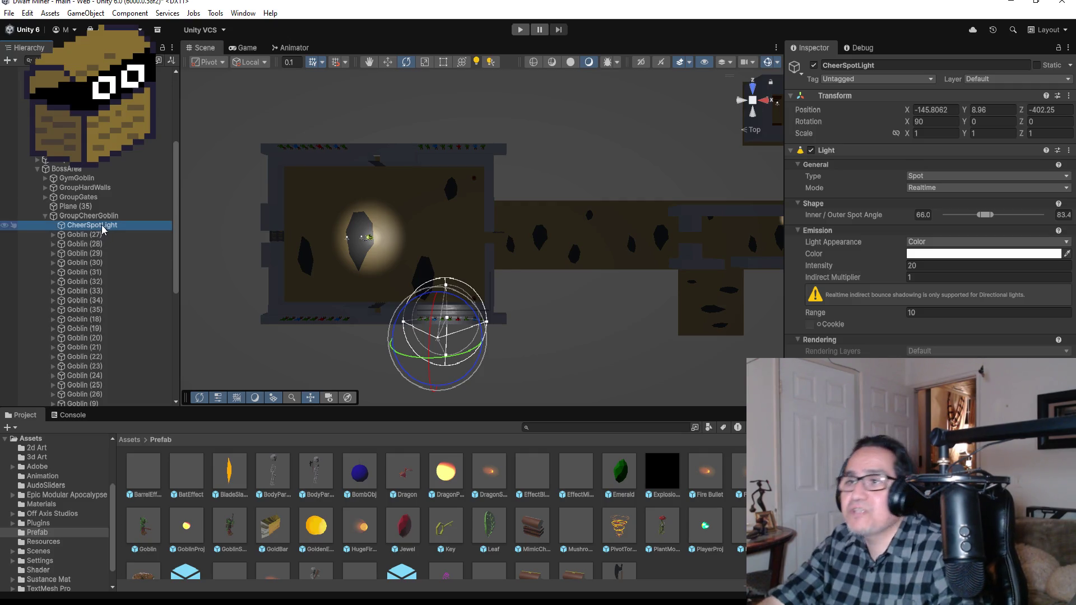
{"action": "key", "text": "ctrl+d"}
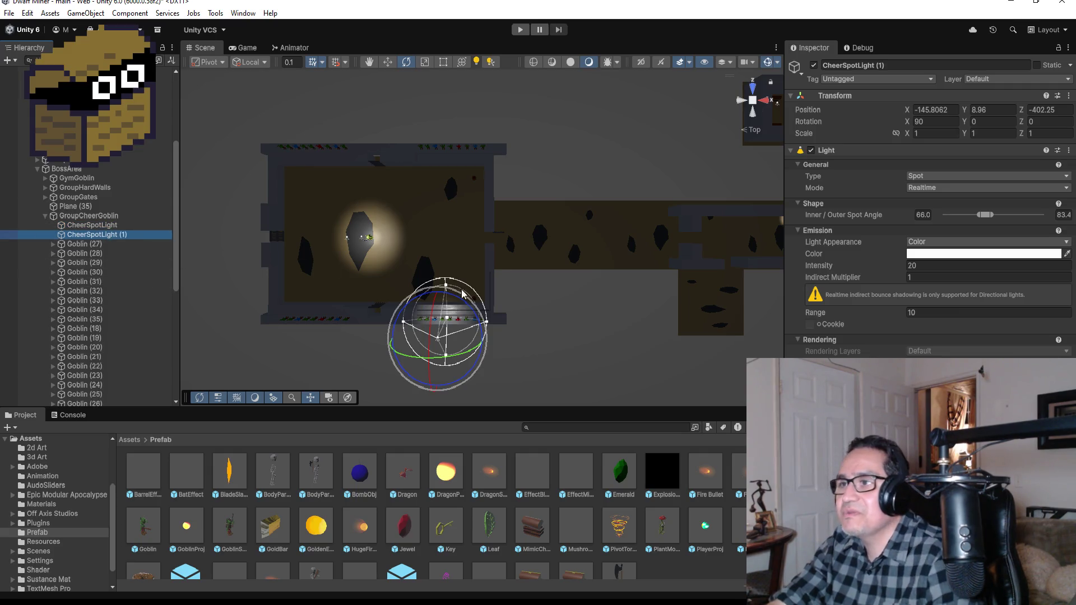
{"action": "left_click", "coordinate": [386, 66]}
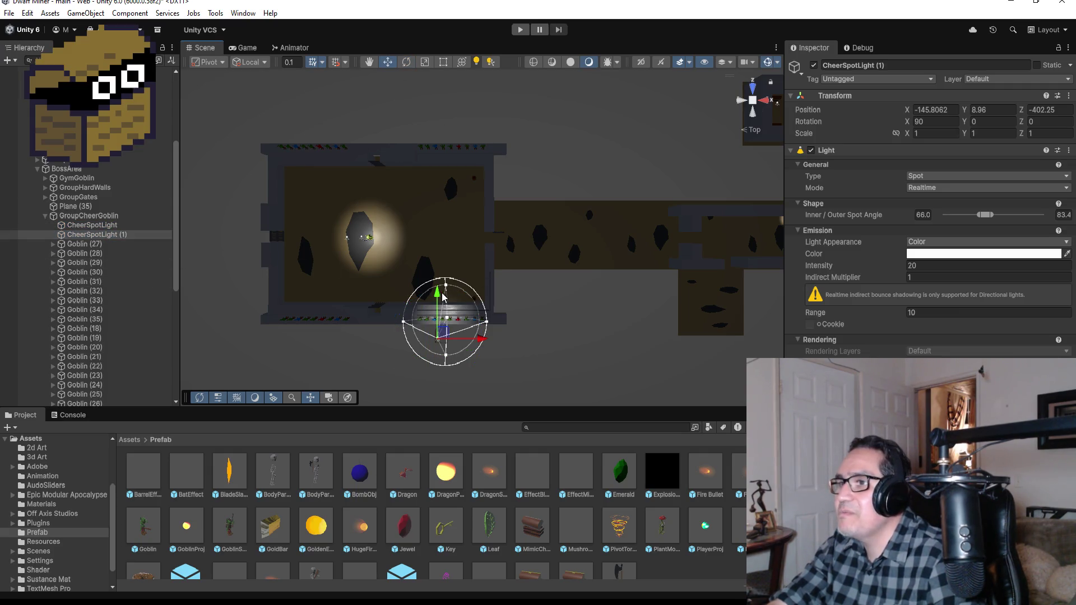
{"action": "left_click_drag", "start_coordinate": [439, 293], "coordinate": [469, 76]}
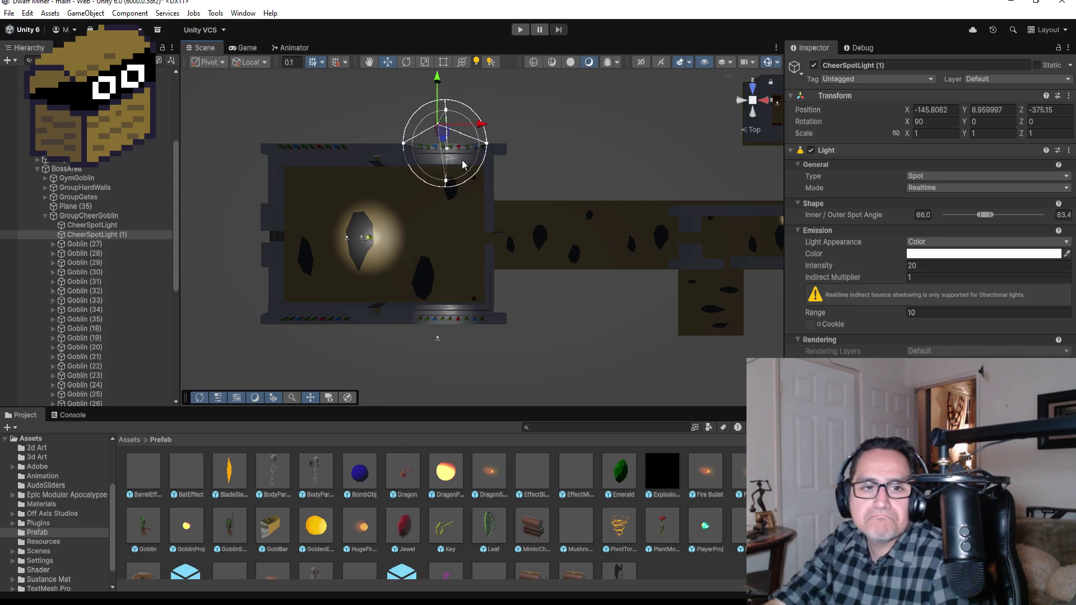
{"action": "key", "text": "ctrl+d"}
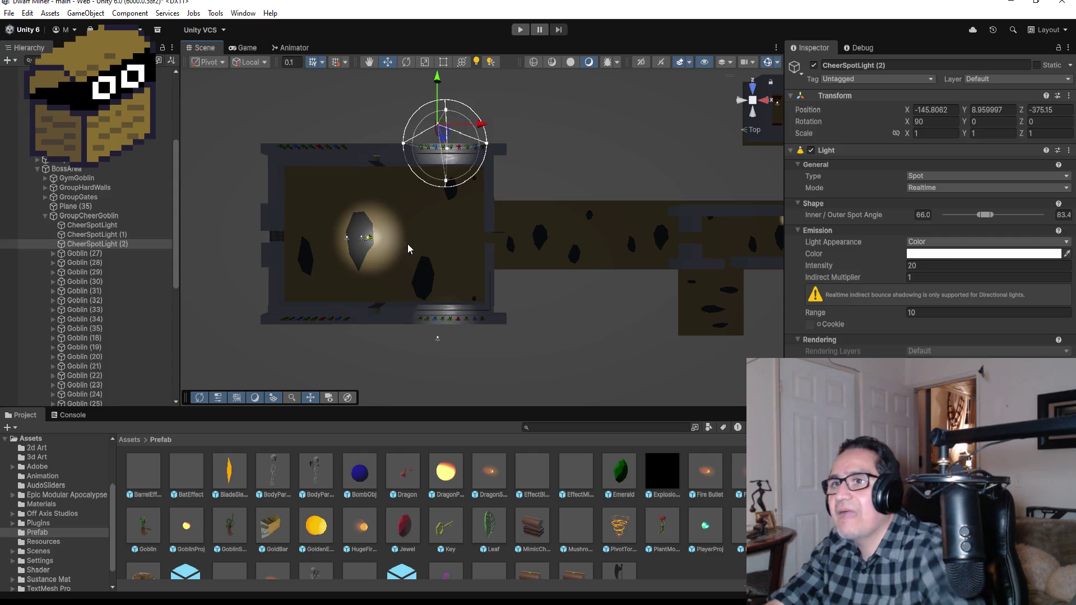
{"action": "left_click_drag", "start_coordinate": [482, 124], "coordinate": [320, 125]}
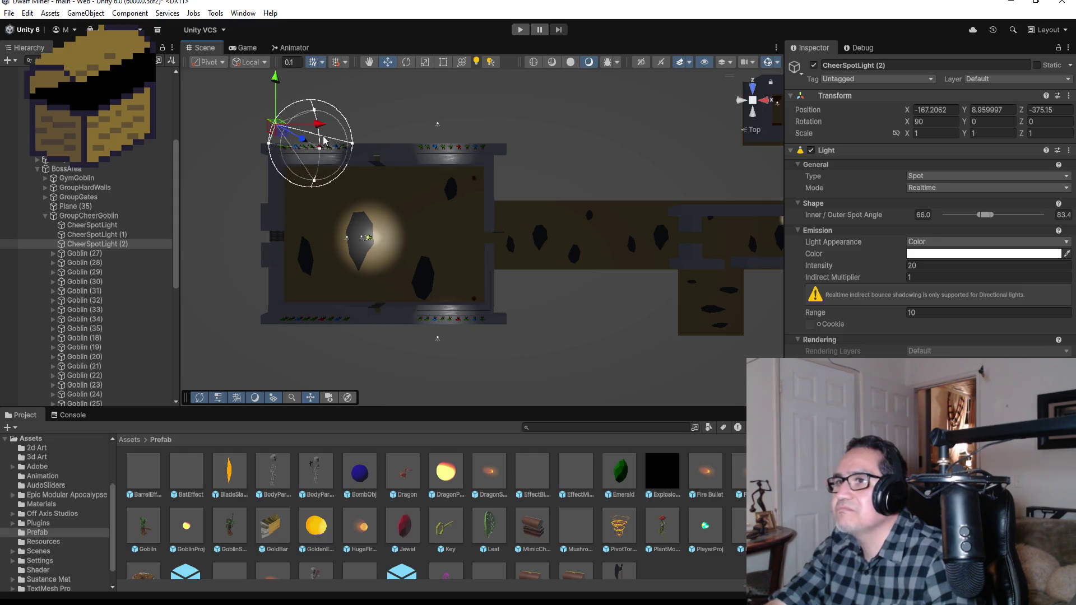
{"action": "key", "text": "ctrl+d"}
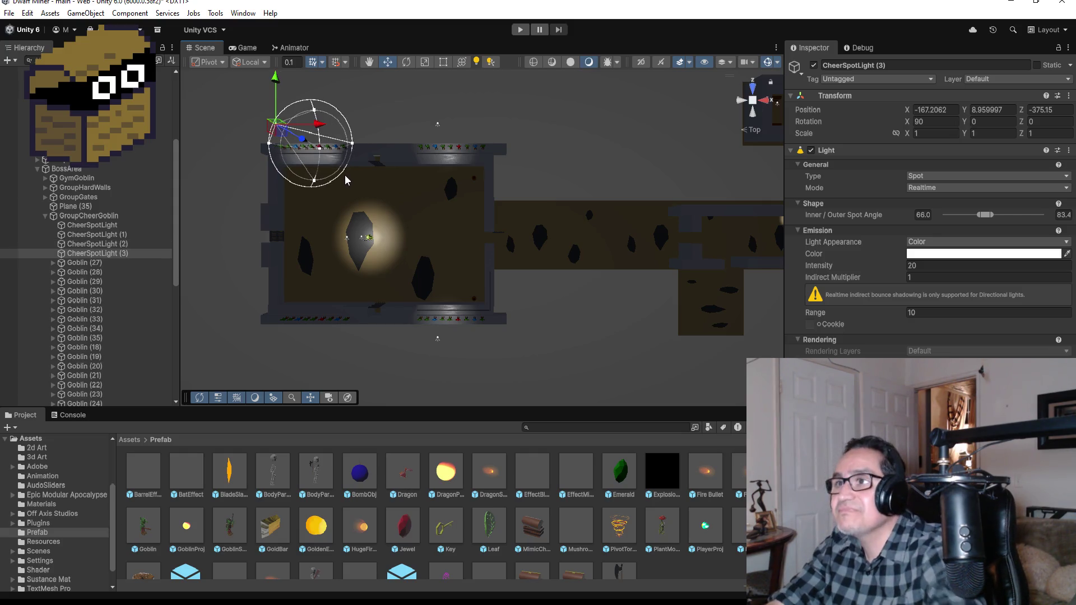
{"action": "left_click_drag", "start_coordinate": [275, 81], "coordinate": [299, 287]}
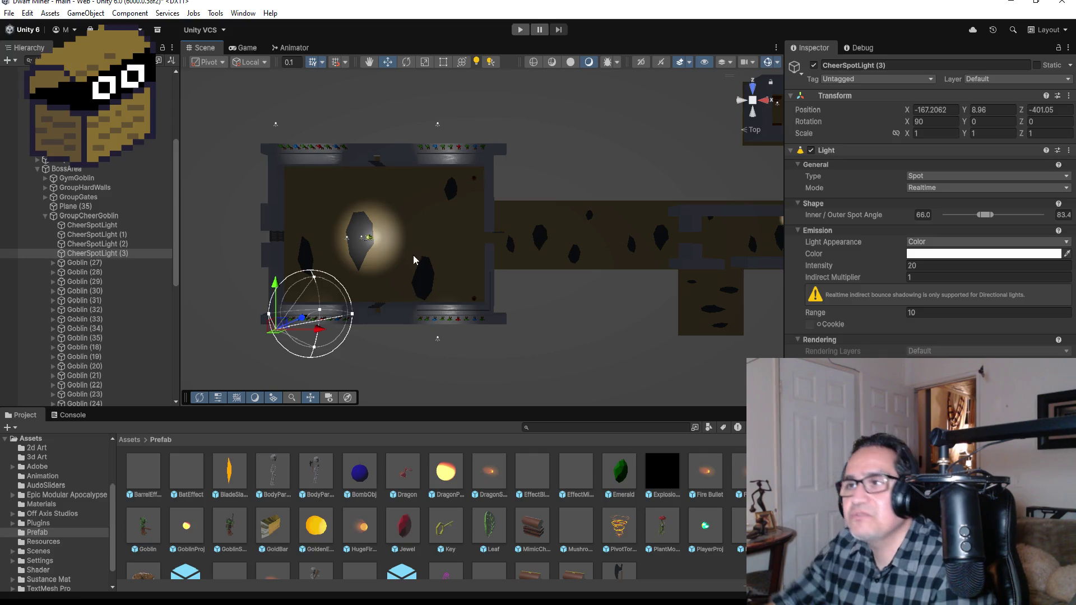
{"action": "scroll", "coordinate": [108, 236], "scroll_direction": "down", "scroll_amount": 3}
{"action": "scroll", "coordinate": [111, 233], "scroll_direction": "down", "scroll_amount": 3}
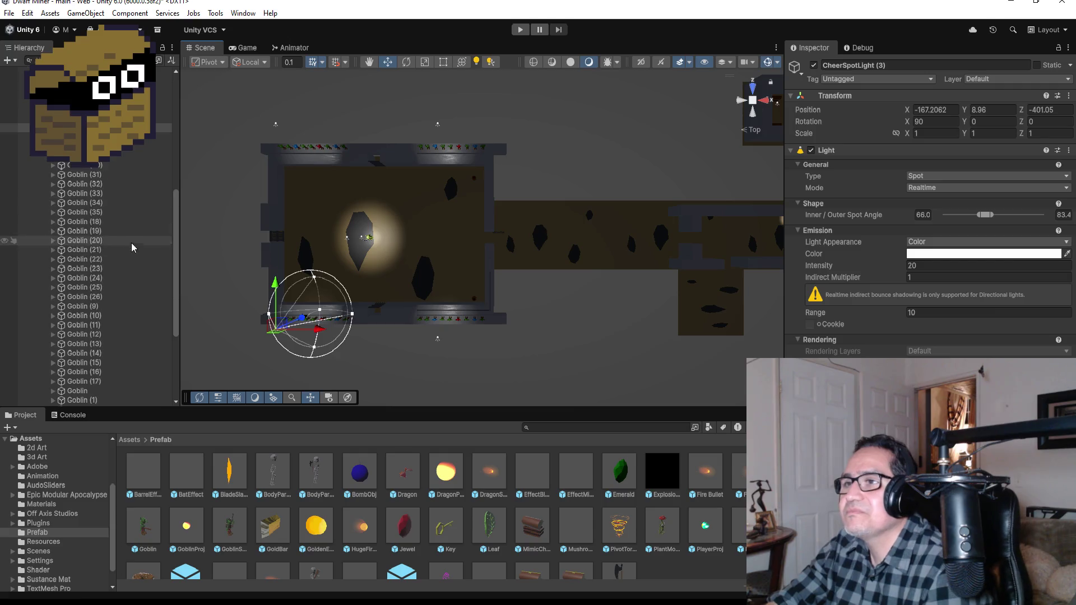
{"action": "scroll", "coordinate": [111, 217], "scroll_direction": "up", "scroll_amount": 5}
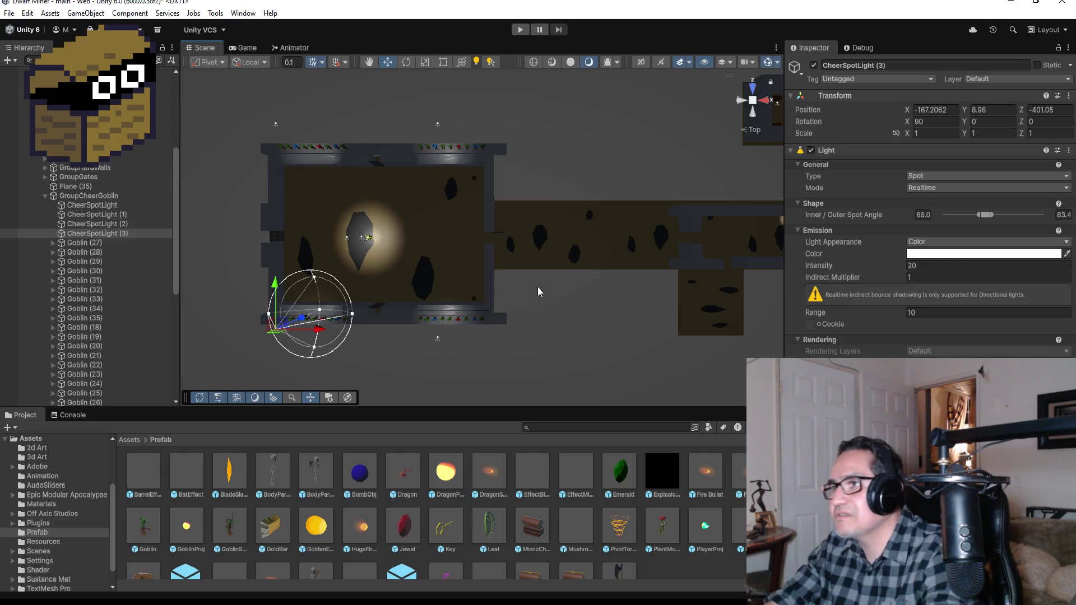
{"action": "scroll", "coordinate": [699, 241], "scroll_direction": "down", "scroll_amount": 3}
{"action": "scroll", "coordinate": [699, 241], "scroll_direction": "down", "scroll_amount": 3}
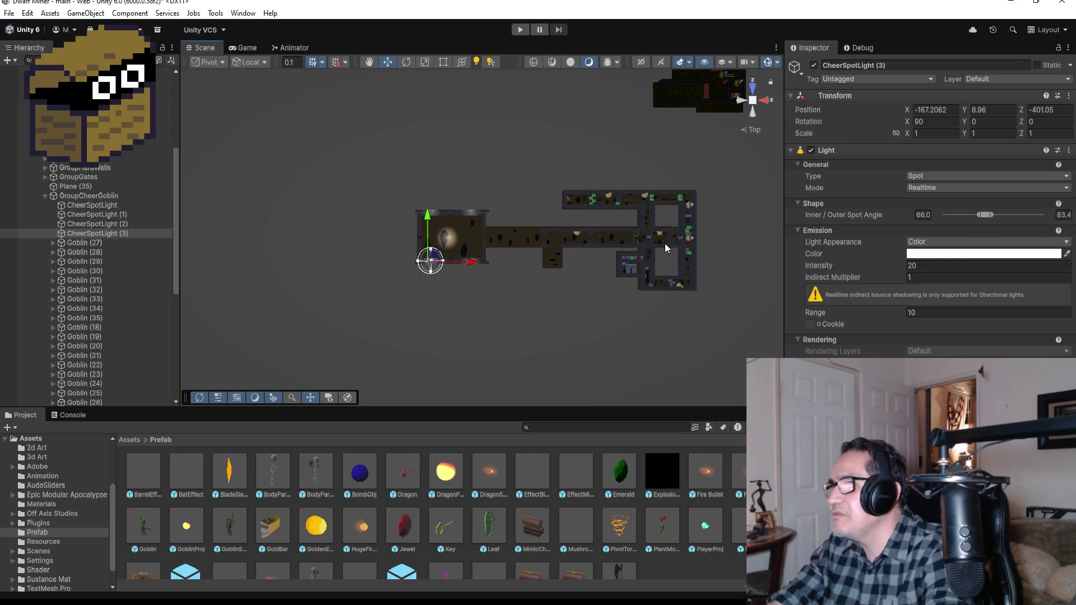
{"action": "left_click", "coordinate": [668, 244]}
{"action": "key", "text": "f"}
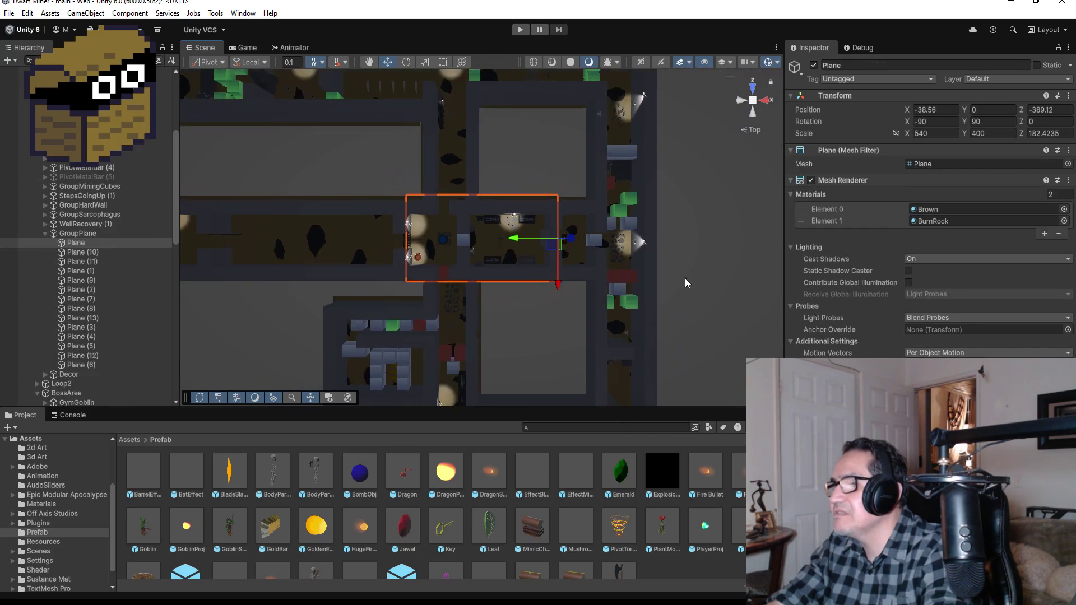
{"action": "scroll", "coordinate": [650, 263], "scroll_direction": "down", "scroll_amount": 3}
{"action": "scroll", "coordinate": [530, 260], "scroll_direction": "down", "scroll_amount": 1}
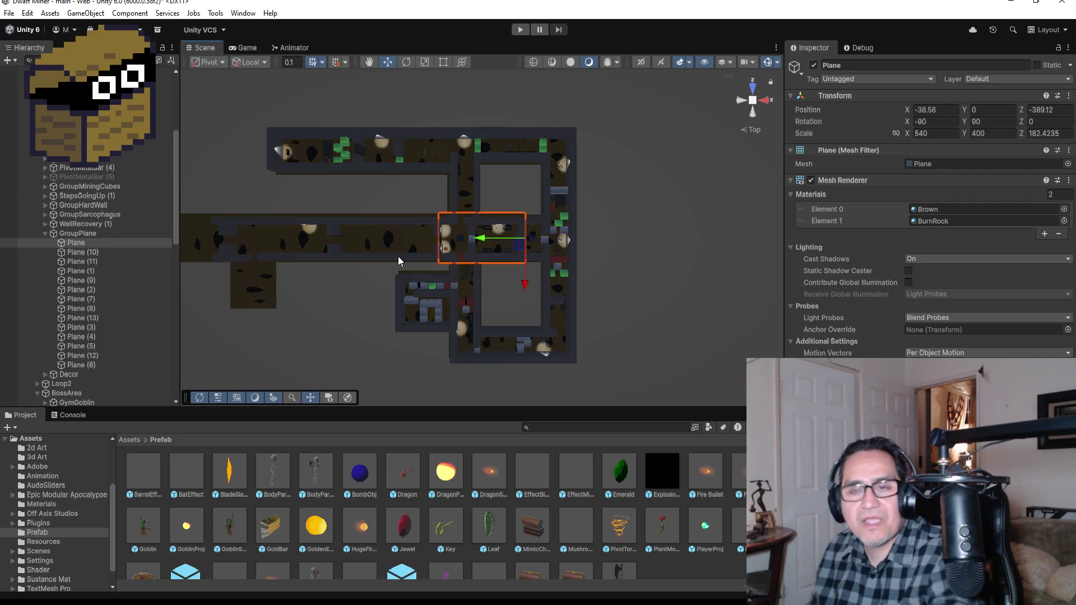
{"action": "scroll", "coordinate": [396, 245], "scroll_direction": "down", "scroll_amount": 3}
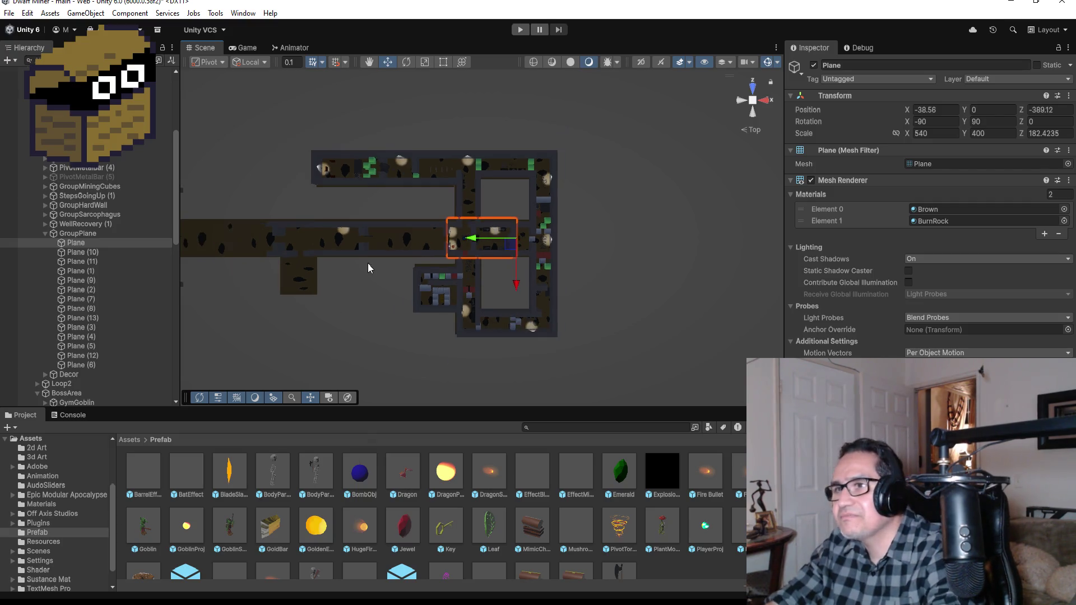
{"action": "scroll", "coordinate": [403, 277], "scroll_direction": "up", "scroll_amount": 4}
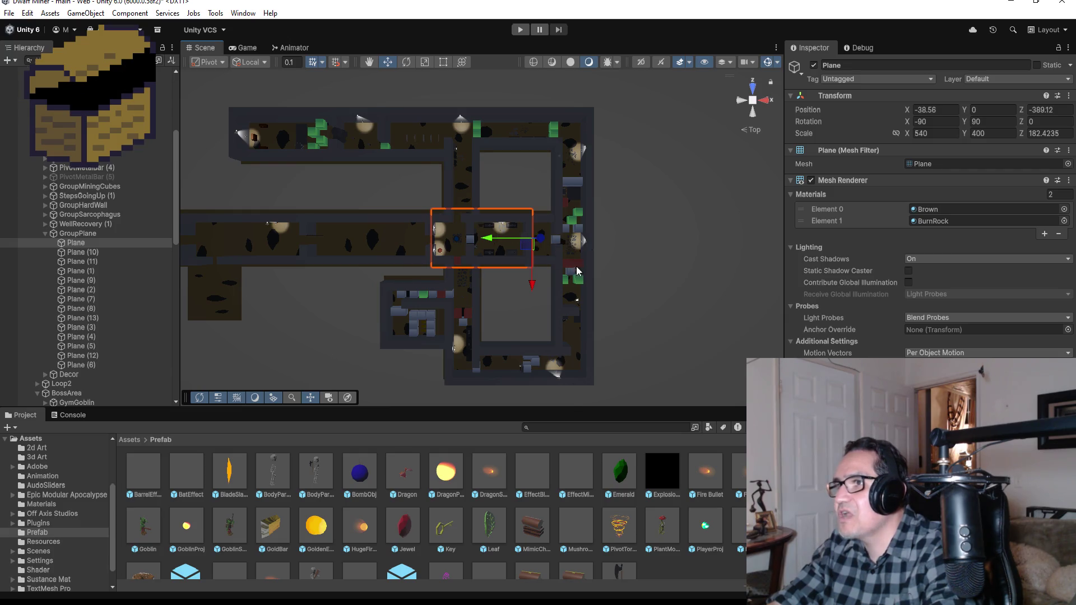
{"action": "scroll", "coordinate": [598, 223], "scroll_direction": "up", "scroll_amount": 2}
{"action": "left_click", "coordinate": [625, 226]}
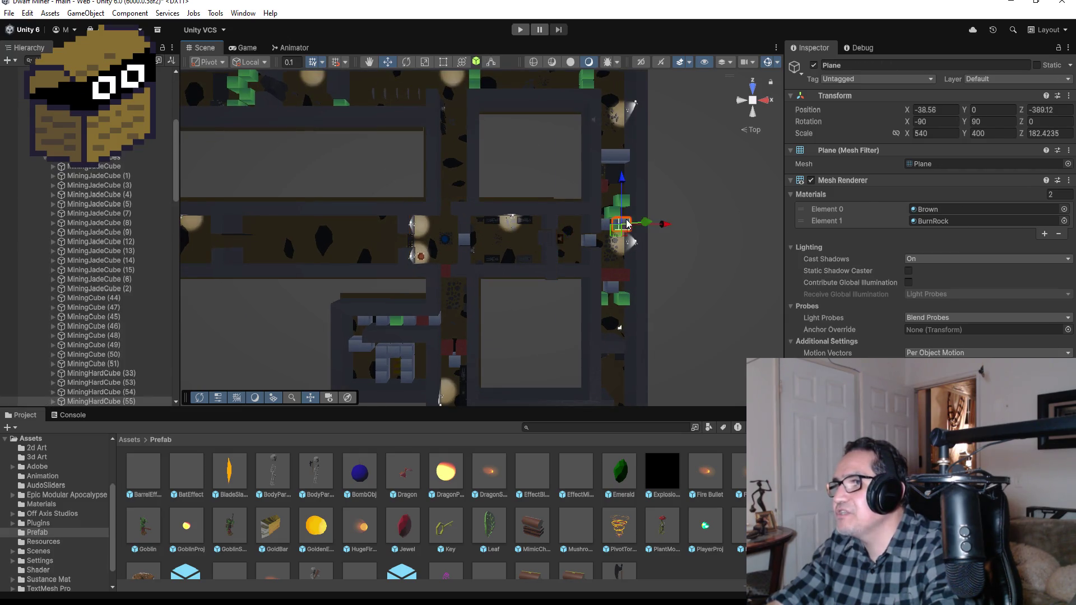
Frame the corridor's spike block and delete its parent TriggerSpikeBlock (1)
{"action": "key", "text": "f"}
{"action": "scroll", "coordinate": [443, 182], "scroll_direction": "down", "scroll_amount": 8}
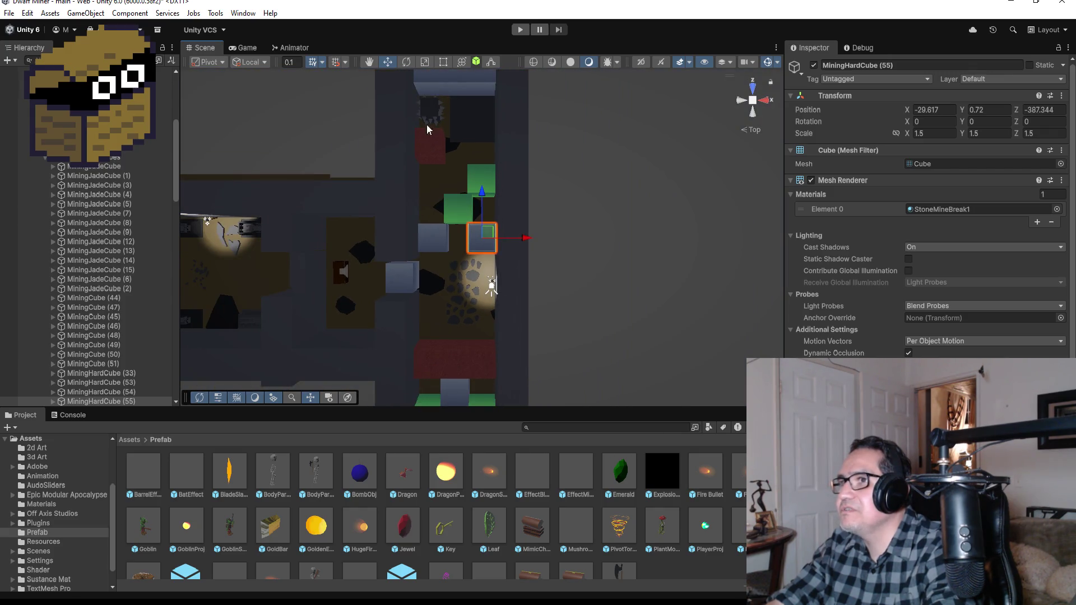
{"action": "left_click", "coordinate": [432, 112]}
{"action": "key", "text": "f"}
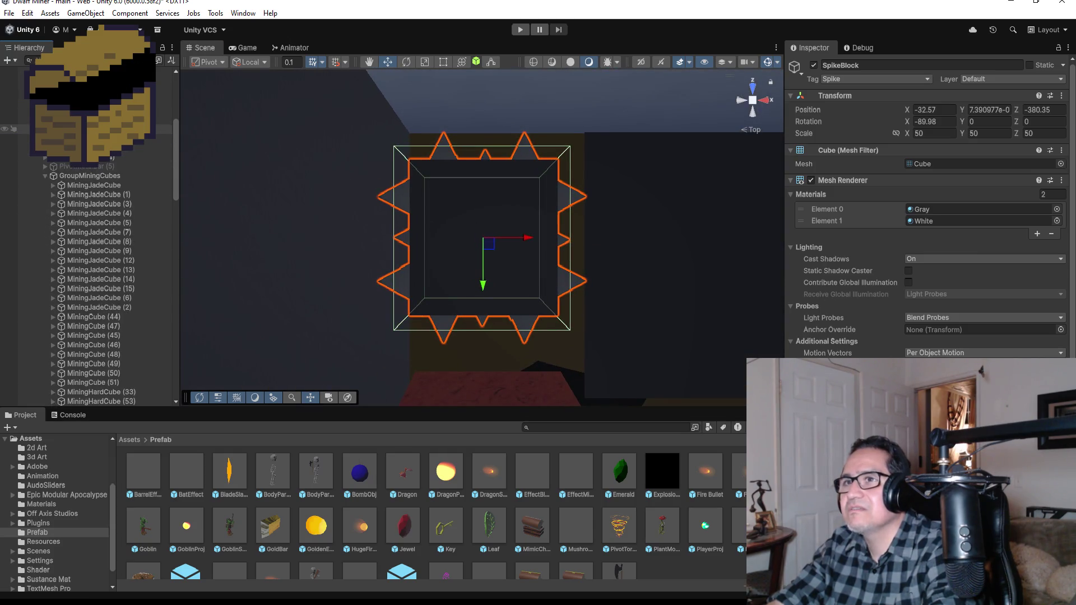
{"action": "left_click", "coordinate": [507, 224]}
{"action": "scroll", "coordinate": [507, 223], "scroll_direction": "down", "scroll_amount": 3}
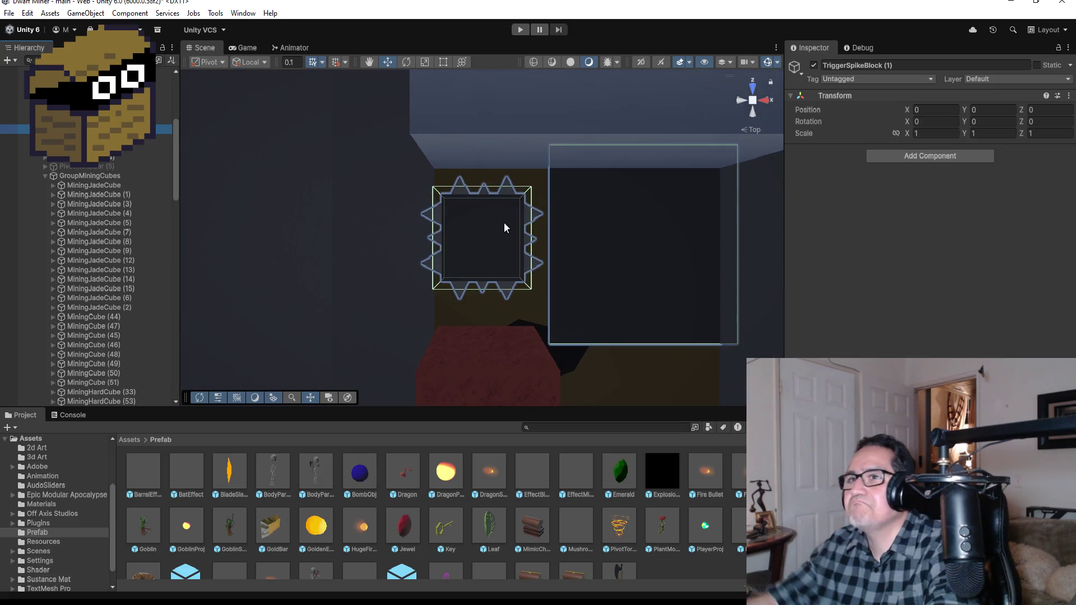
{"action": "key", "text": "Delete"}
{"action": "scroll", "coordinate": [504, 213], "scroll_direction": "down", "scroll_amount": 3}
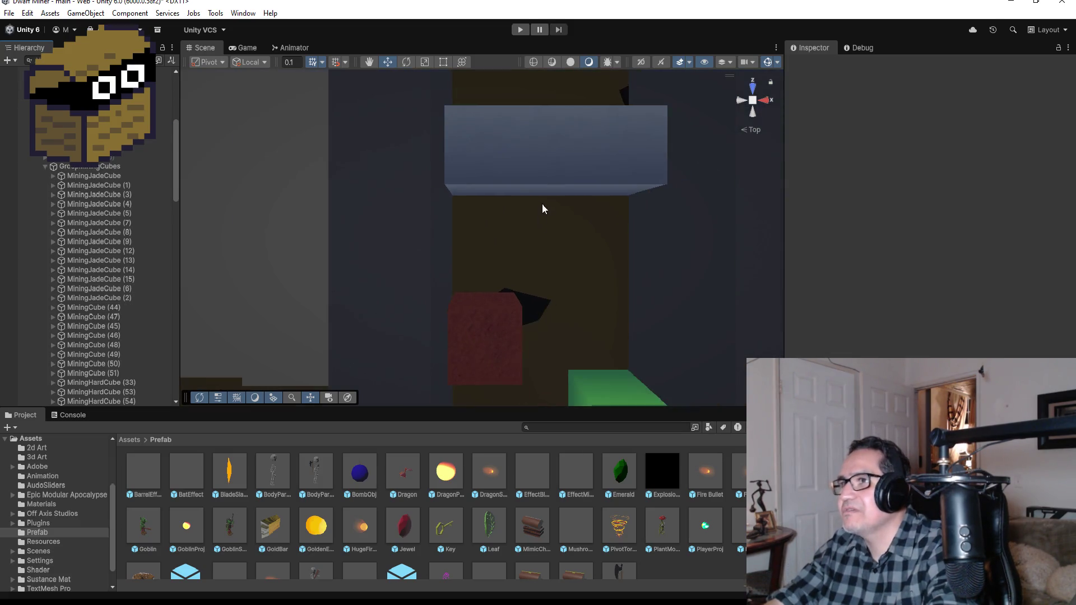
{"action": "scroll", "coordinate": [538, 222], "scroll_direction": "down", "scroll_amount": 3}
Inspect the blue mining cube and HardWall (114) beside the boss room
{"action": "left_click", "coordinate": [532, 200]}
{"action": "scroll", "coordinate": [523, 224], "scroll_direction": "down", "scroll_amount": 5}
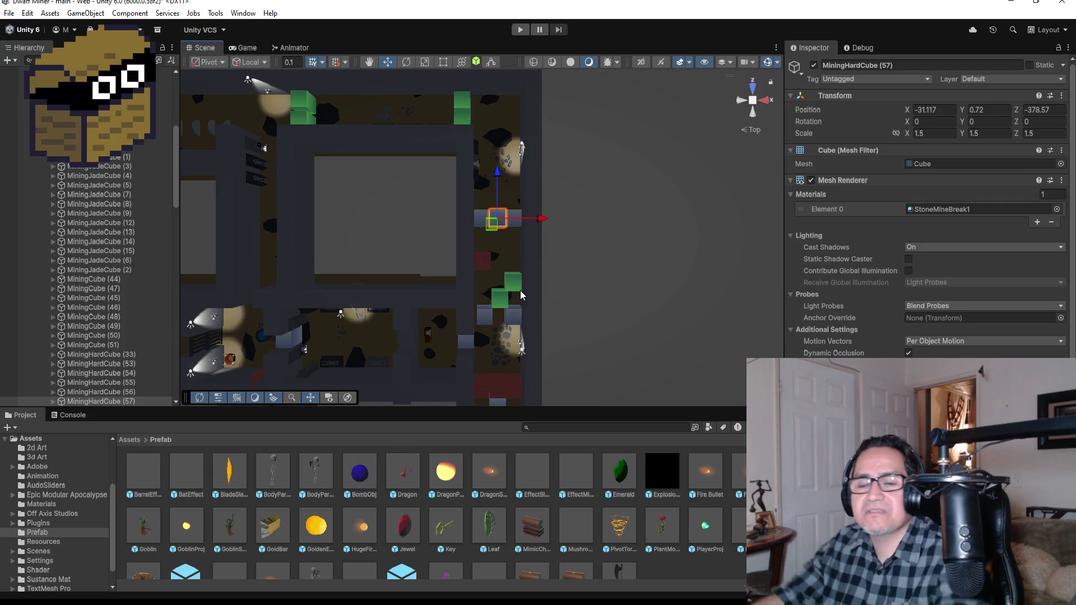
{"action": "scroll", "coordinate": [476, 252], "scroll_direction": "down", "scroll_amount": 10}
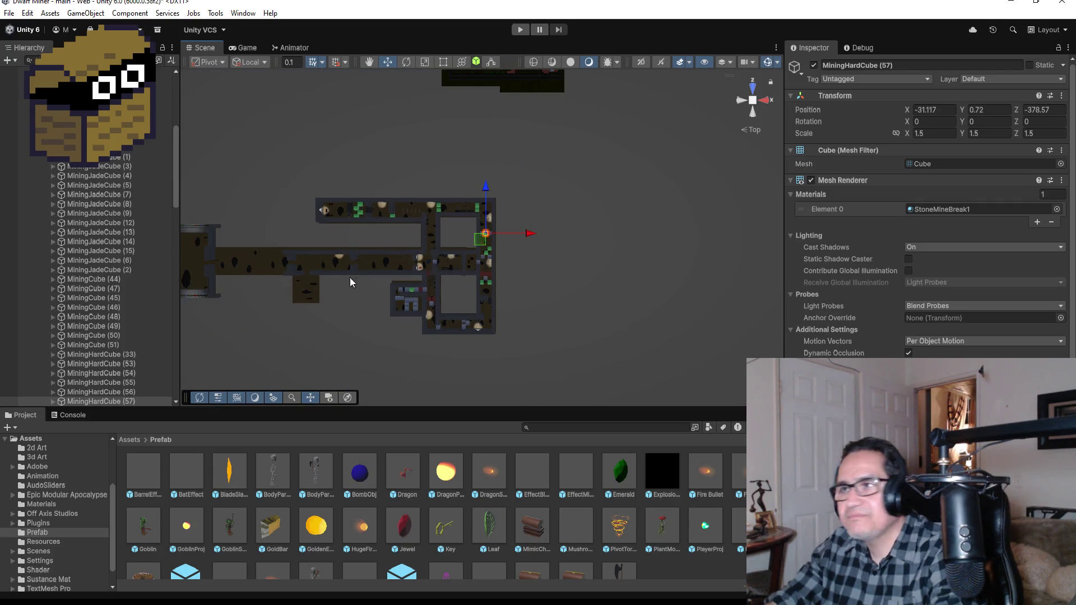
{"action": "scroll", "coordinate": [317, 269], "scroll_direction": "down", "scroll_amount": 2}
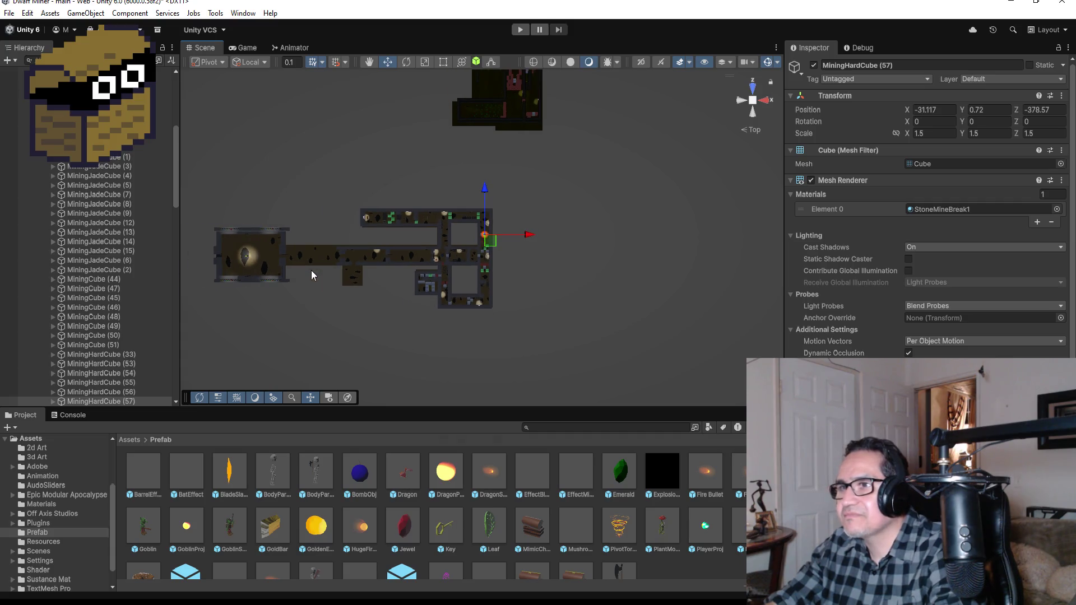
{"action": "left_click", "coordinate": [282, 247]}
{"action": "key", "text": "f"}
{"action": "scroll", "coordinate": [379, 286], "scroll_direction": "down", "scroll_amount": 2}
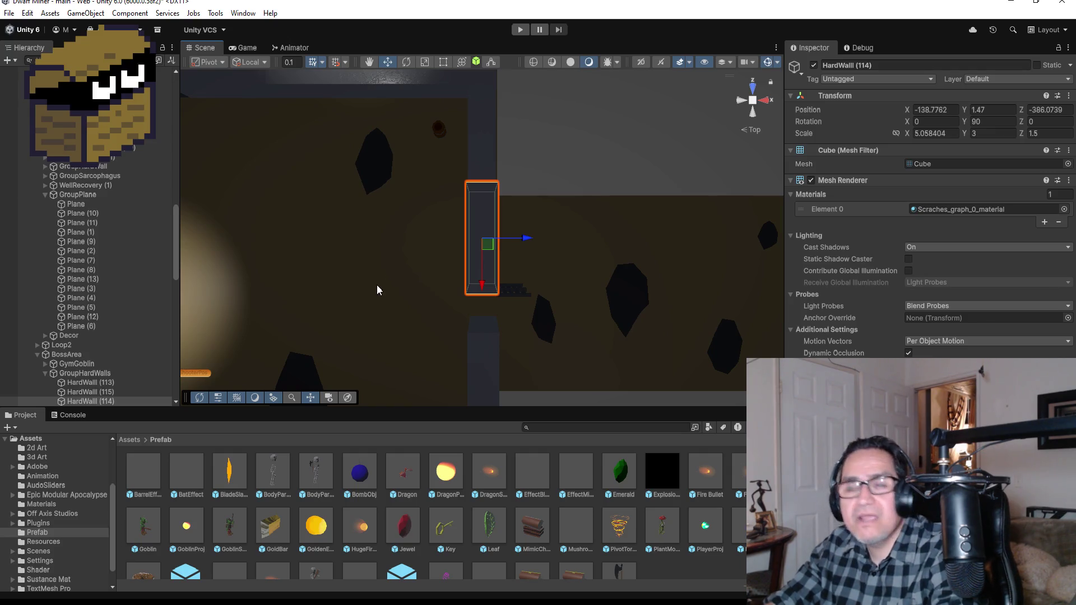
{"action": "scroll", "coordinate": [376, 285], "scroll_direction": "down", "scroll_amount": 2}
Save the scene with File > Save
{"action": "left_click", "coordinate": [8, 13]}
{"action": "left_click", "coordinate": [23, 70]}
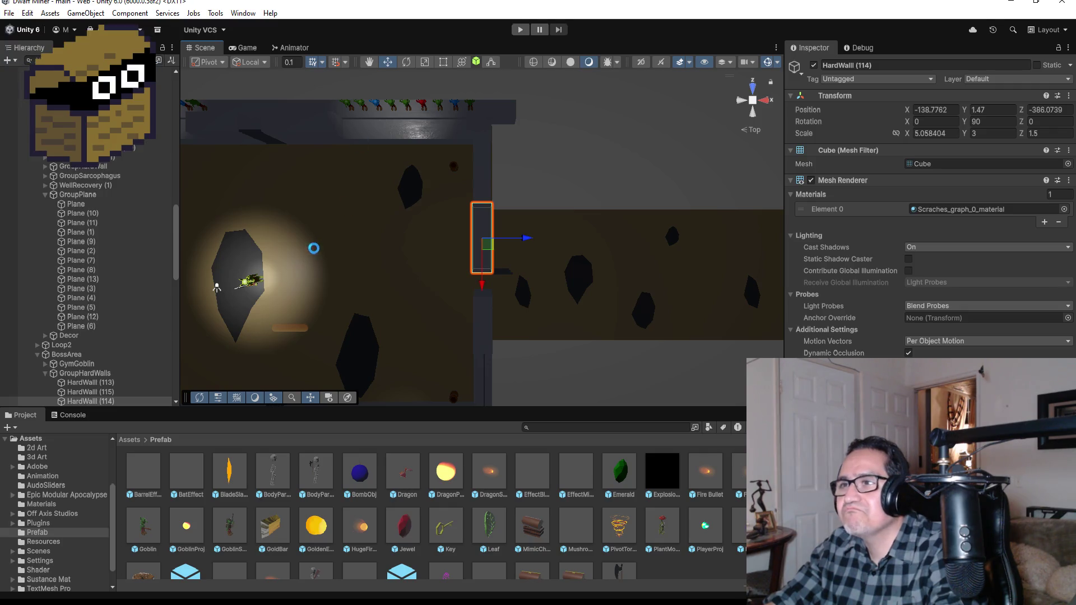
{"action": "scroll", "coordinate": [319, 242], "scroll_direction": "down", "scroll_amount": 1}
{"action": "scroll", "coordinate": [319, 238], "scroll_direction": "down", "scroll_amount": 1}
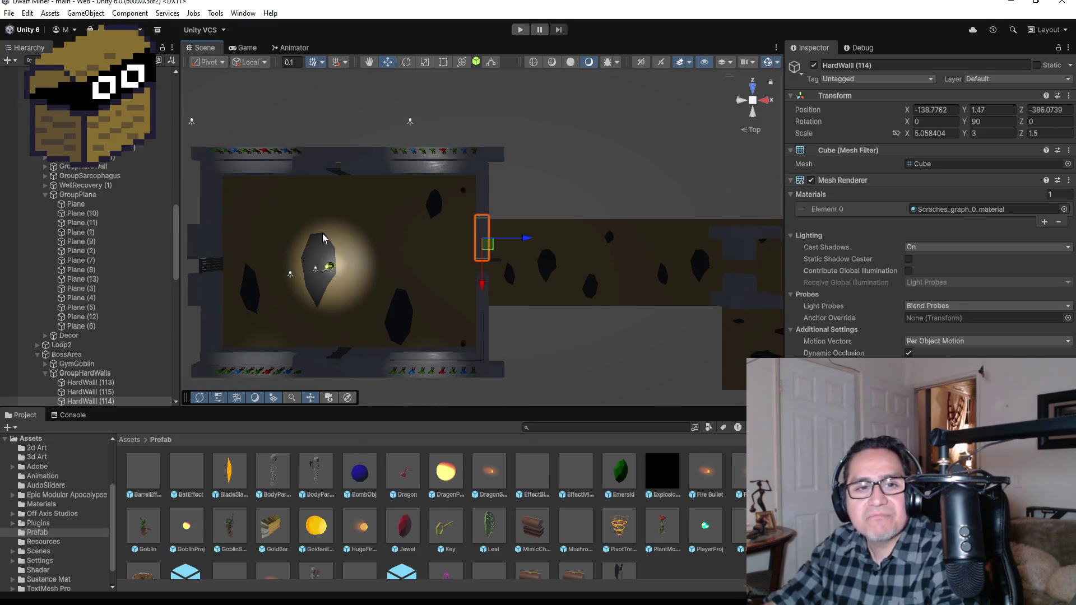
{"action": "scroll", "coordinate": [329, 232], "scroll_direction": "down", "scroll_amount": 2}
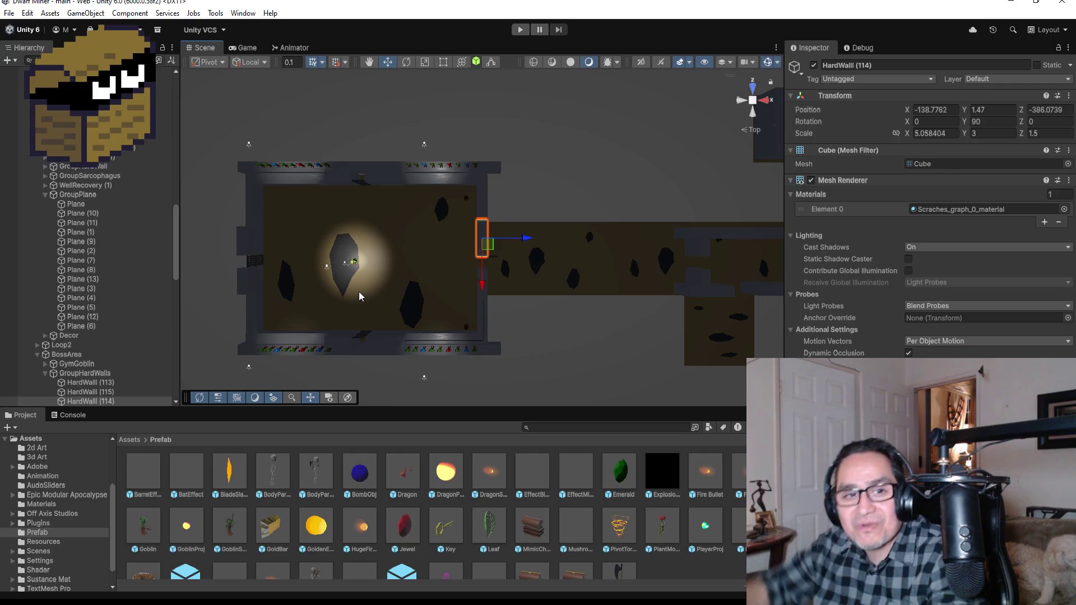
{"action": "scroll", "coordinate": [456, 271], "scroll_direction": "up", "scroll_amount": 5}
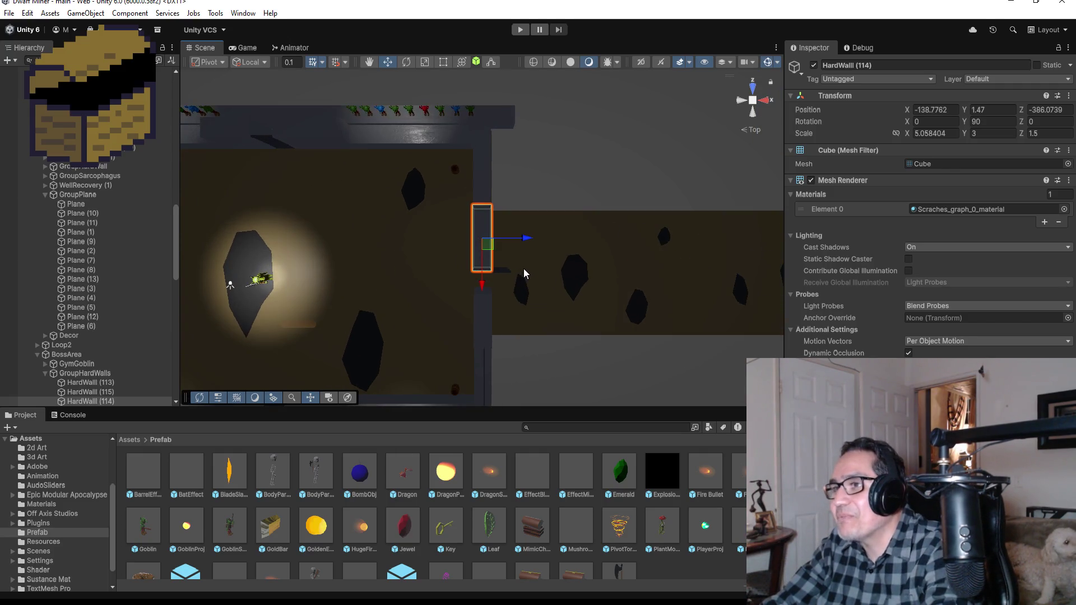
{"action": "scroll", "coordinate": [442, 274], "scroll_direction": "up", "scroll_amount": 2}
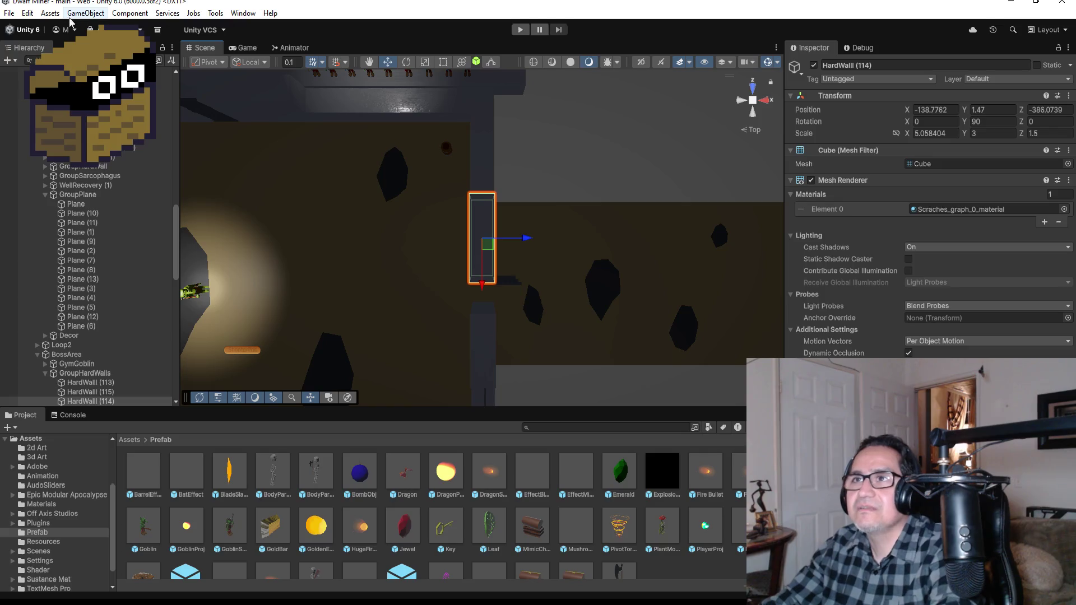
{"action": "left_click", "coordinate": [9, 13]}
Dismiss the File menu and select the gym goblin boss's Body in the boss room
{"action": "left_click", "coordinate": [299, 235]}
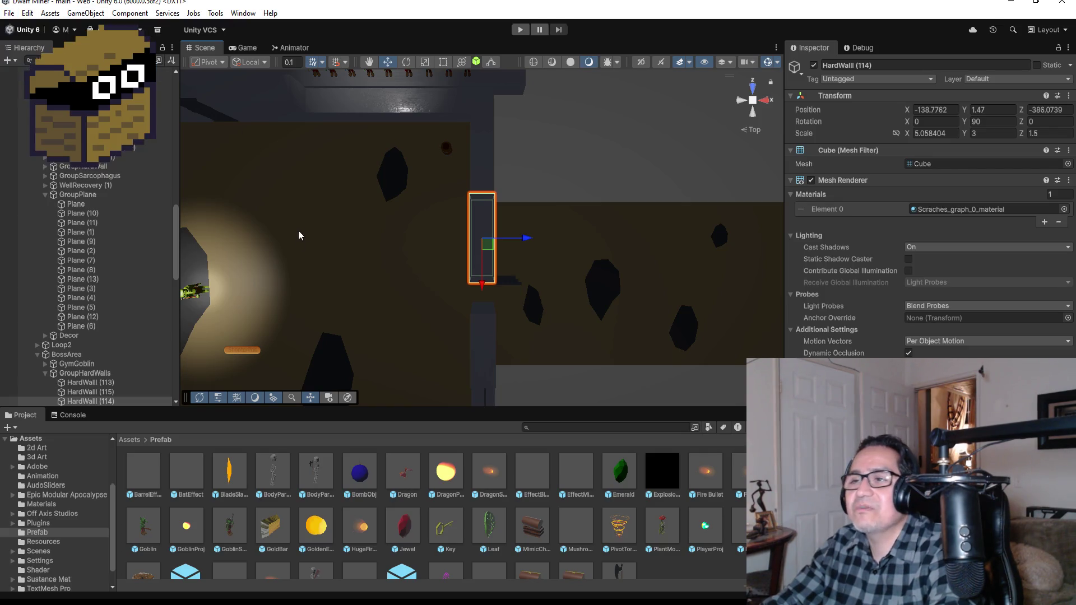
{"action": "scroll", "coordinate": [484, 258], "scroll_direction": "down", "scroll_amount": 1}
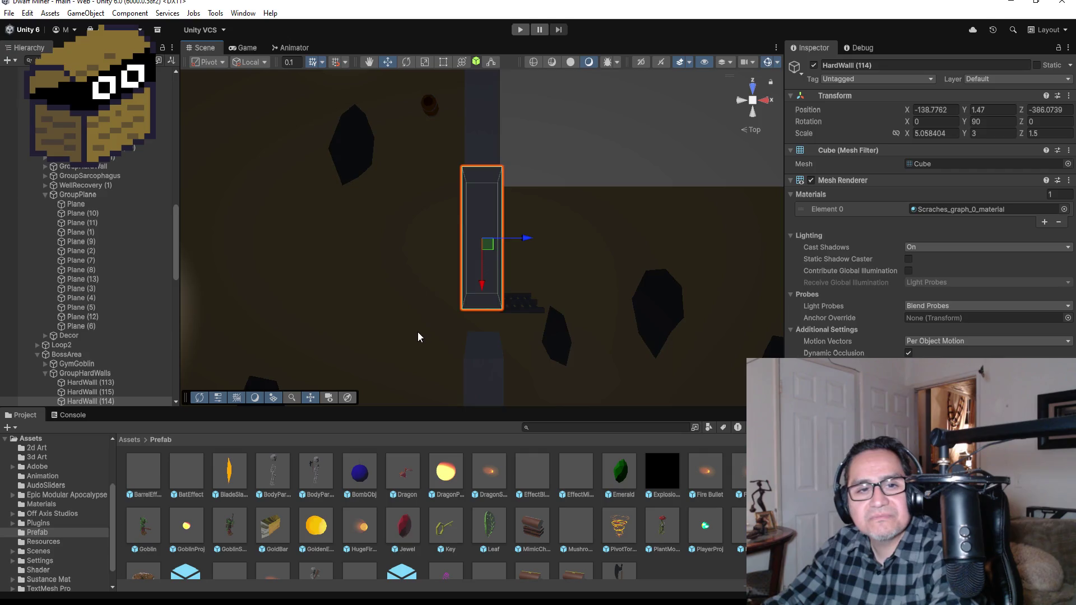
{"action": "scroll", "coordinate": [418, 327], "scroll_direction": "down", "scroll_amount": 1}
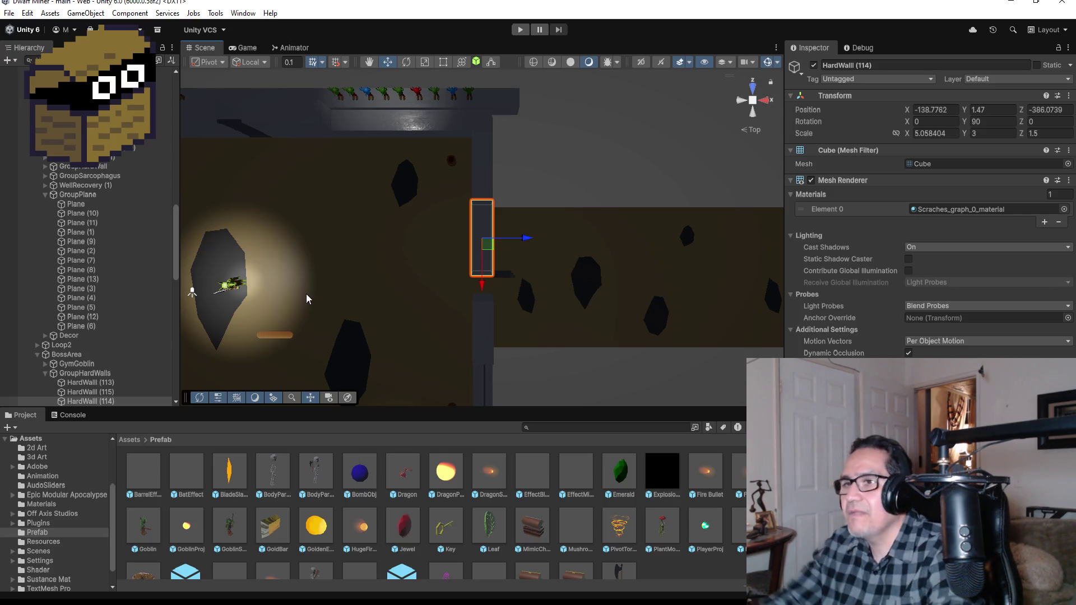
{"action": "left_click", "coordinate": [242, 287]}
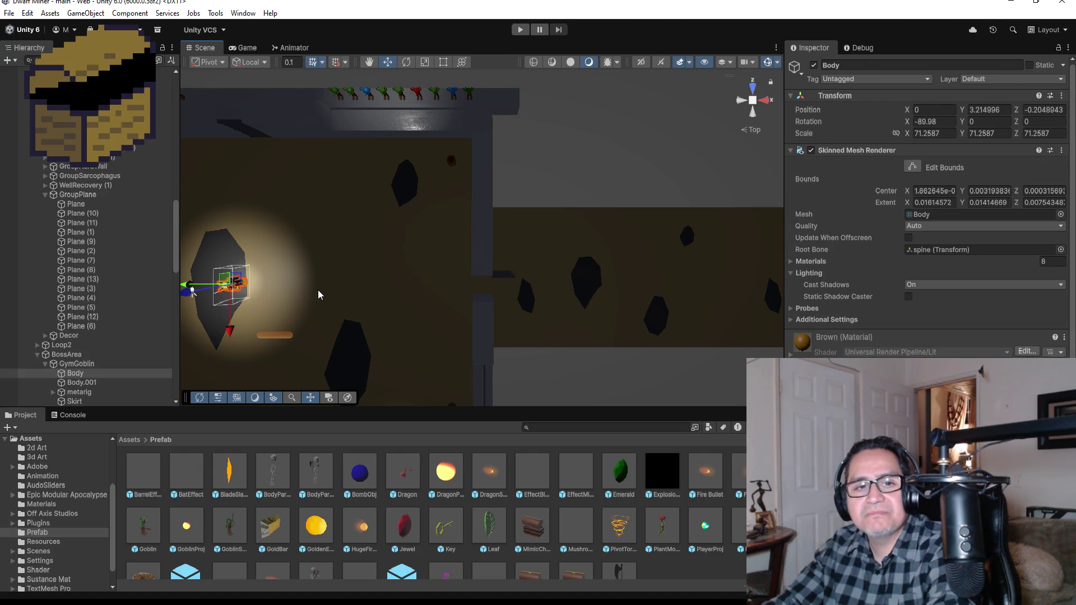
{"action": "key", "text": "f"}
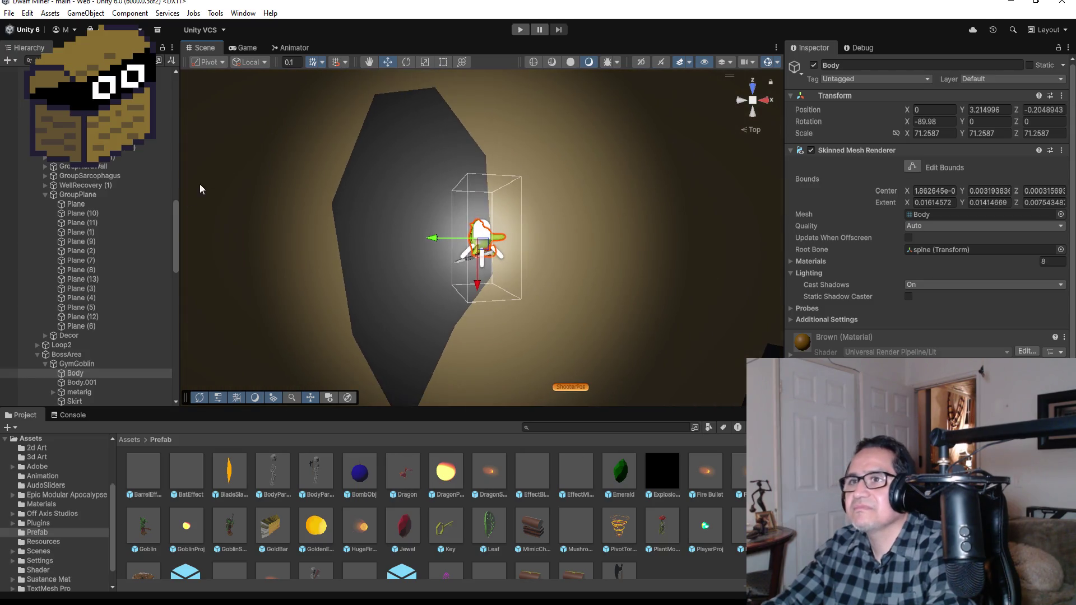
{"action": "left_click", "coordinate": [8, 12]}
{"action": "key", "text": "Escape"}
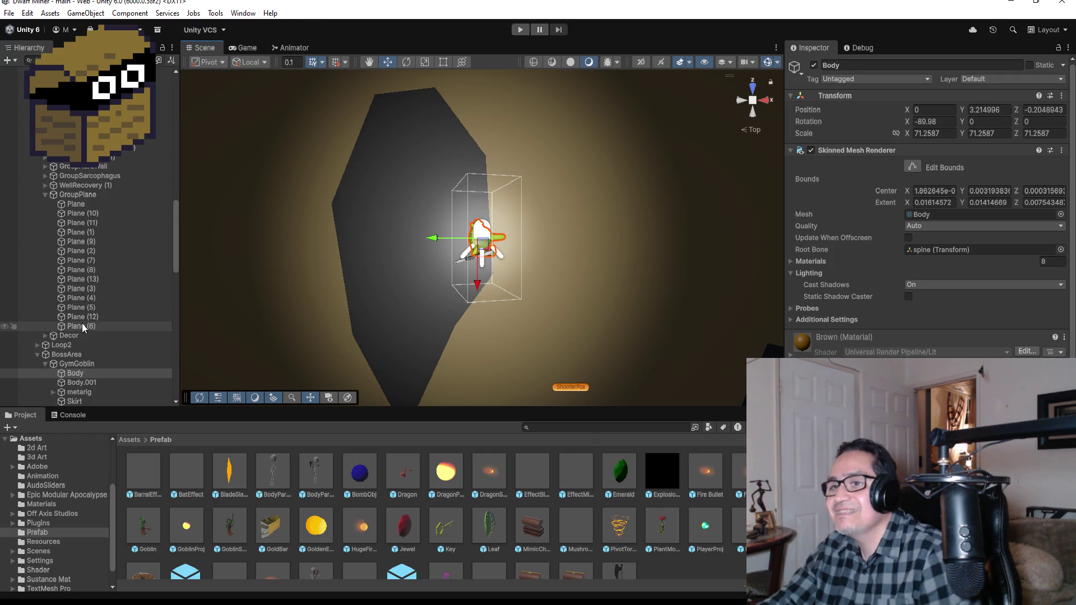
{"action": "left_click", "coordinate": [45, 195]}
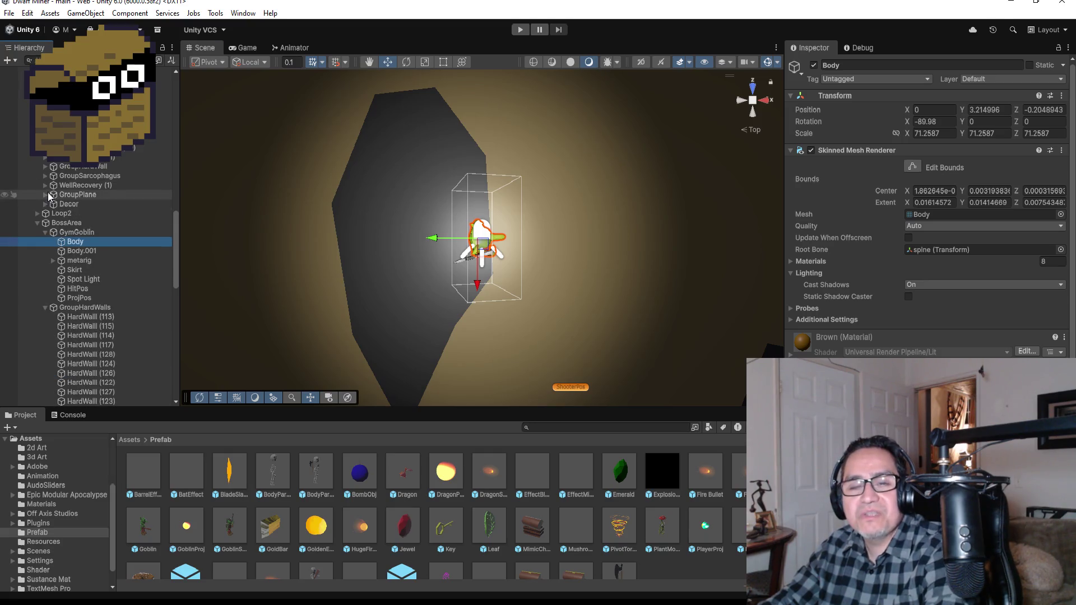
{"action": "scroll", "coordinate": [605, 306], "scroll_direction": "down", "scroll_amount": 3}
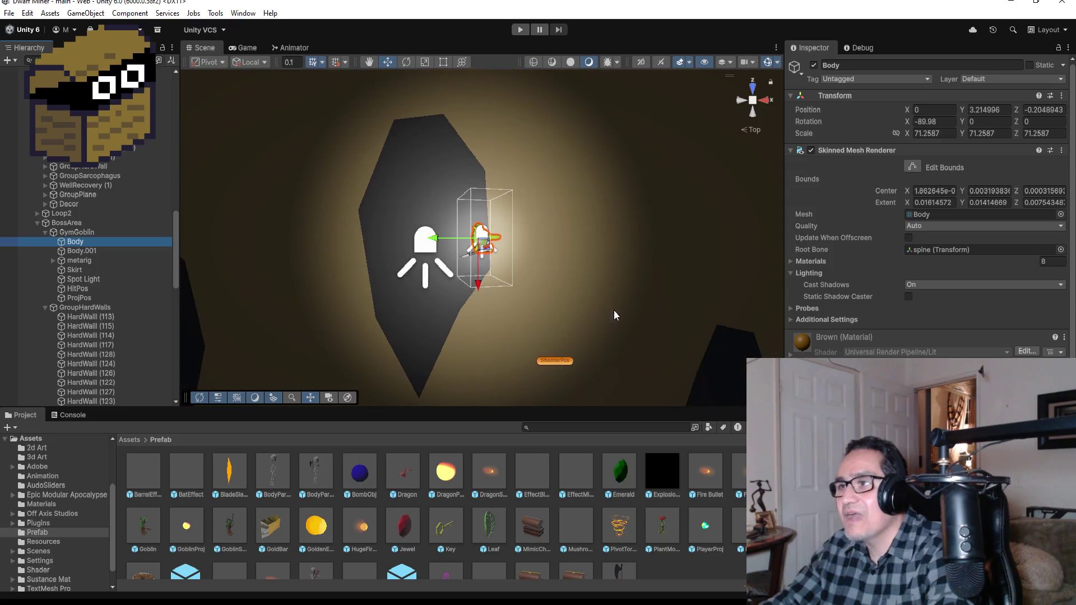
{"action": "left_click", "coordinate": [73, 232]}
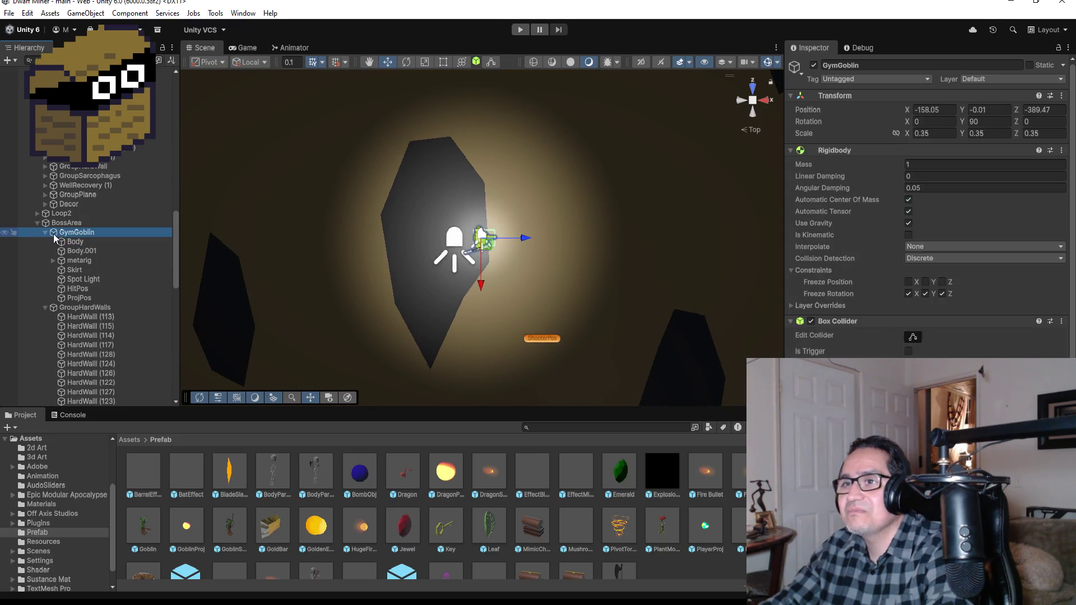
{"action": "left_click", "coordinate": [45, 232]}
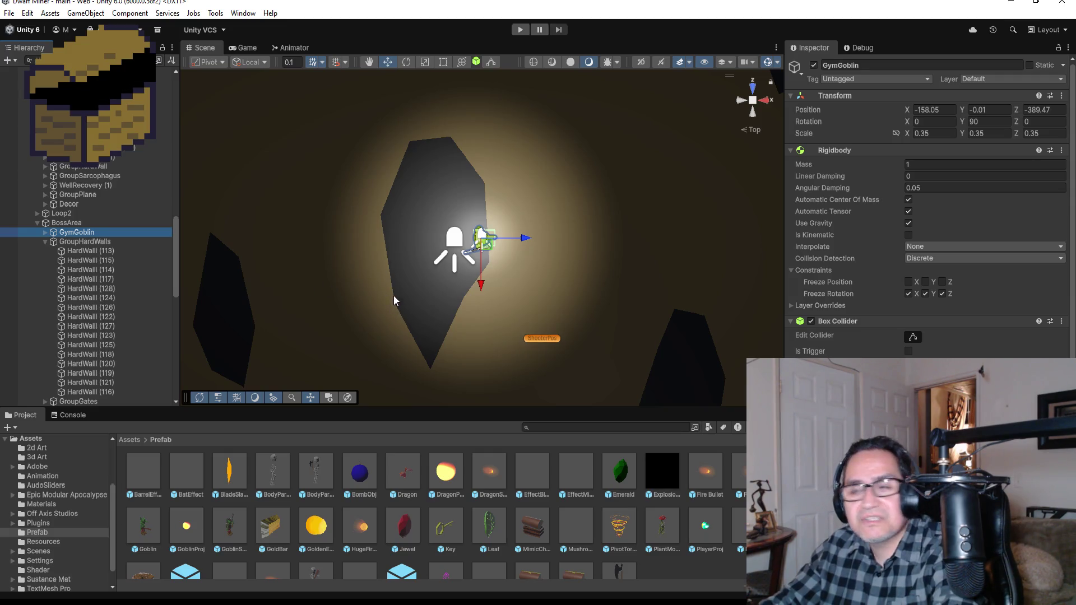
{"action": "scroll", "coordinate": [395, 296], "scroll_direction": "down", "scroll_amount": 6}
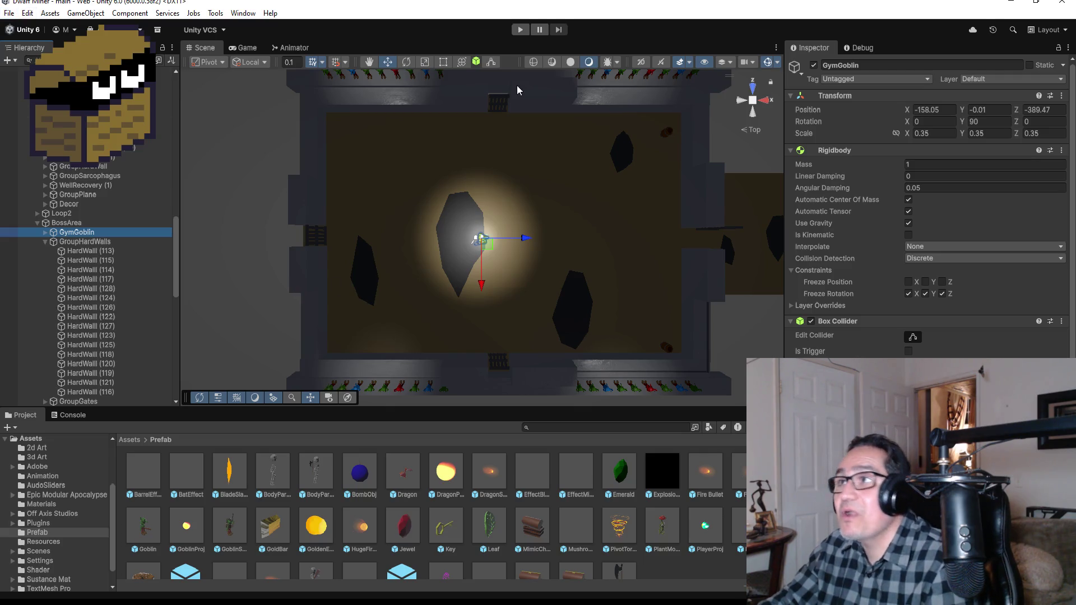
{"action": "left_click", "coordinate": [519, 31]}
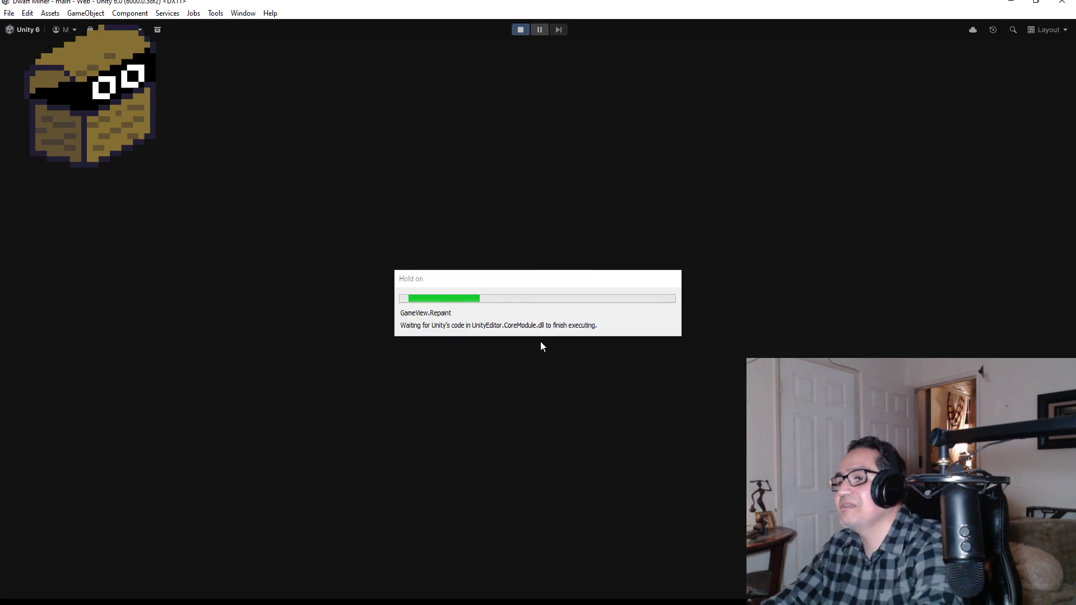
{"action": "key", "text": "Escape"}
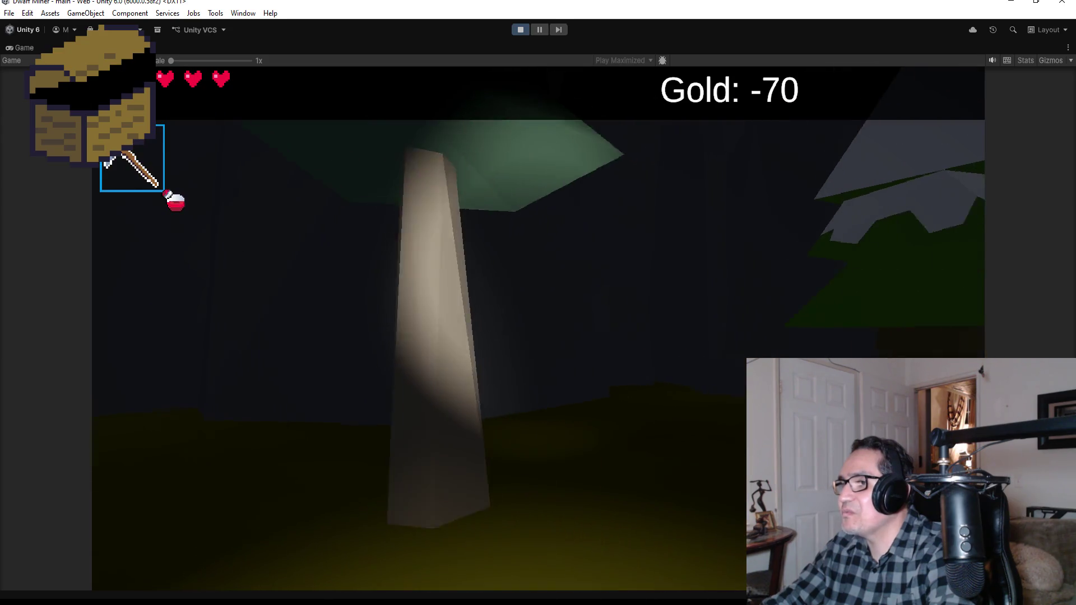
{"action": "key", "text": "Escape"}
{"action": "left_click", "coordinate": [523, 31]}
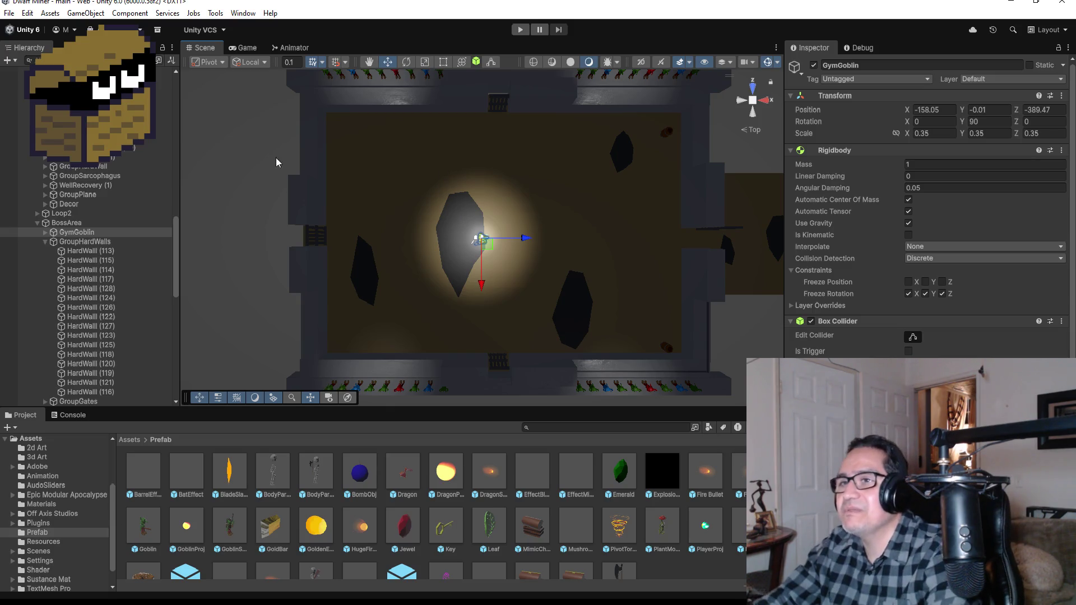
Zoom around GymGoblin in the Scene view, then switch to the TriggerGymGoblin script in Visual Studio
{"action": "scroll", "coordinate": [595, 249], "scroll_direction": "down", "scroll_amount": 2}
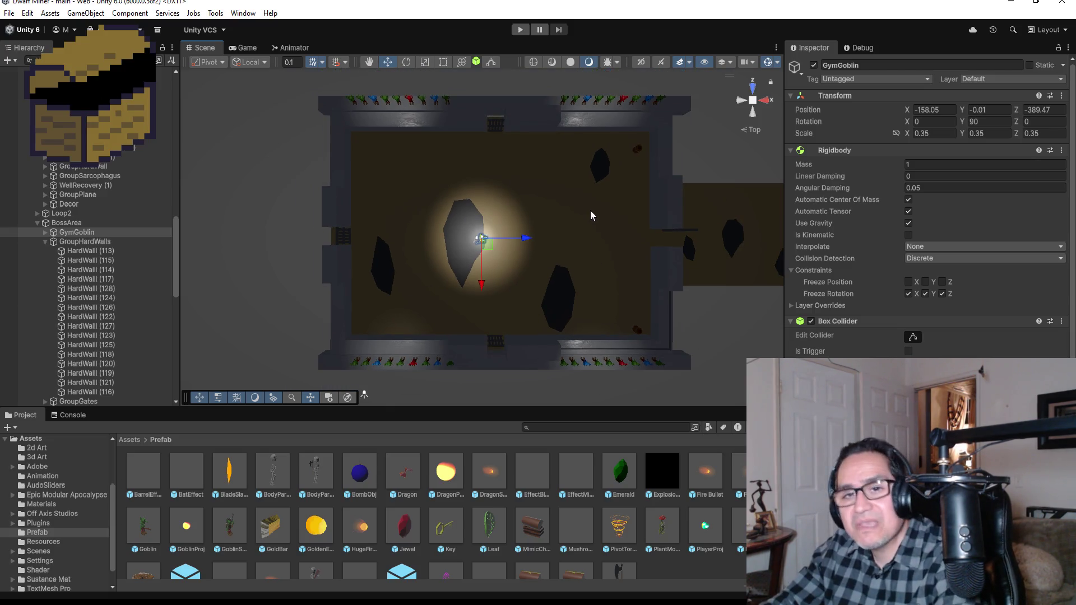
{"action": "scroll", "coordinate": [582, 254], "scroll_direction": "up", "scroll_amount": 2}
{"action": "scroll", "coordinate": [583, 254], "scroll_direction": "up", "scroll_amount": 2}
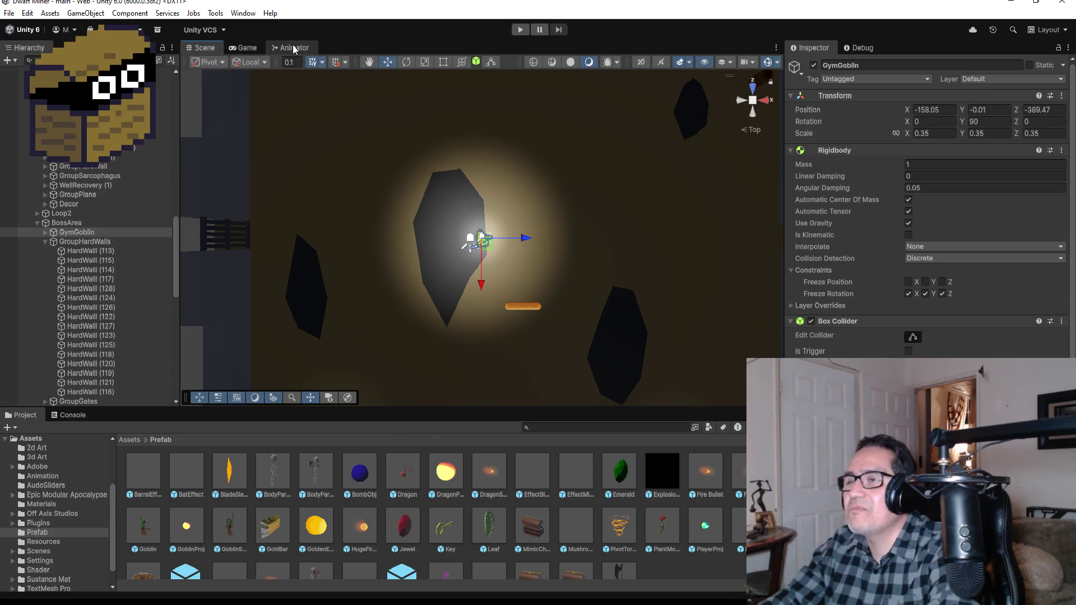
{"action": "scroll", "coordinate": [399, 237], "scroll_direction": "down", "scroll_amount": 3}
{"action": "scroll", "coordinate": [500, 256], "scroll_direction": "up", "scroll_amount": 3}
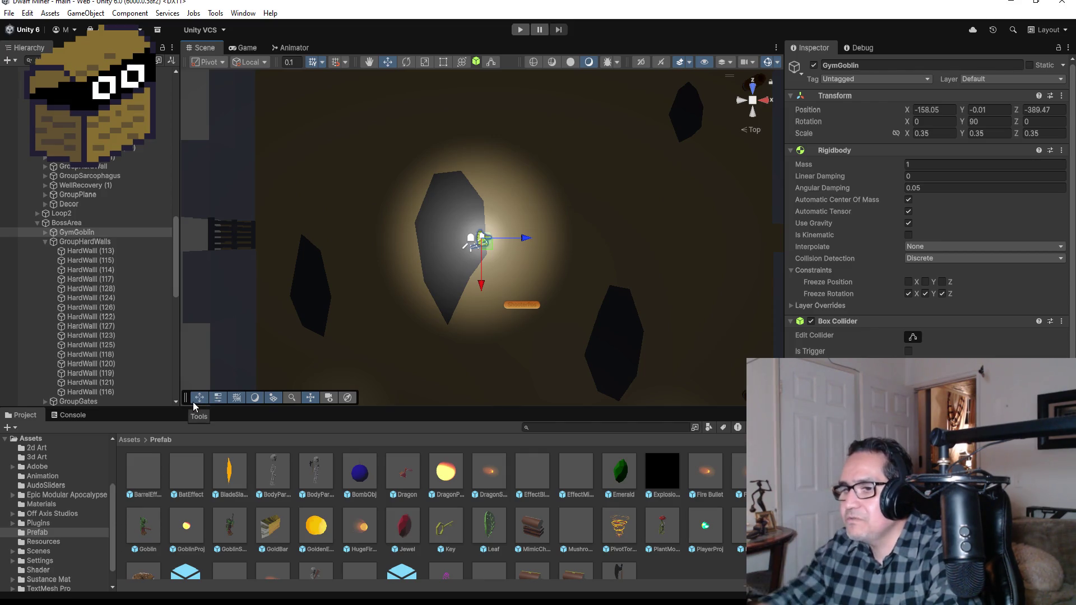
{"action": "key", "text": "alt+Tab"}
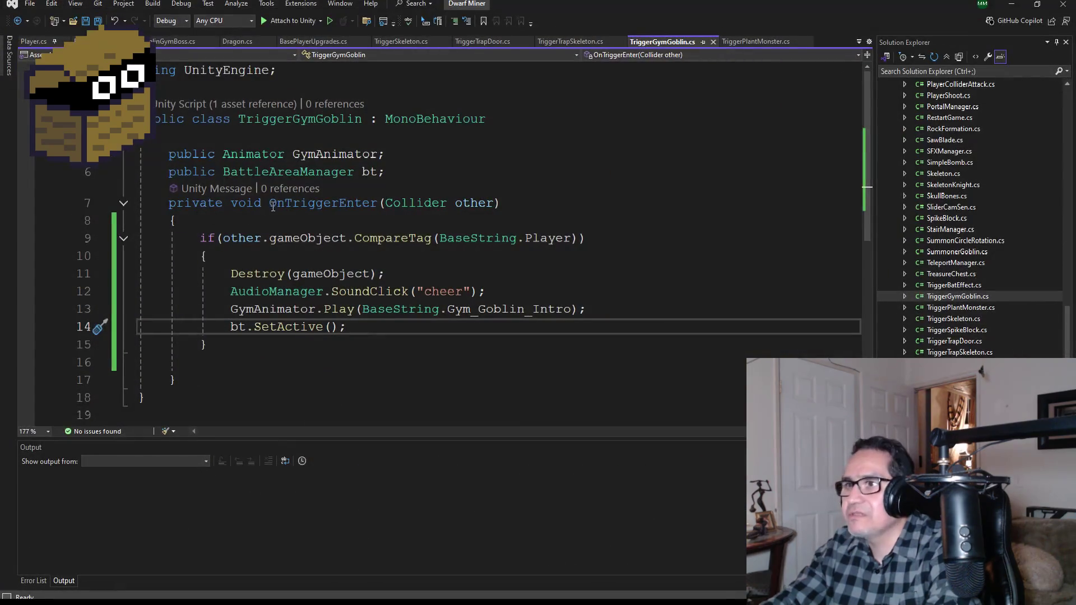
Save the scripts and open GoblinGymBoss.cs at the Gym_Goblin_Run line in Update
{"action": "key", "text": "ctrl+s"}
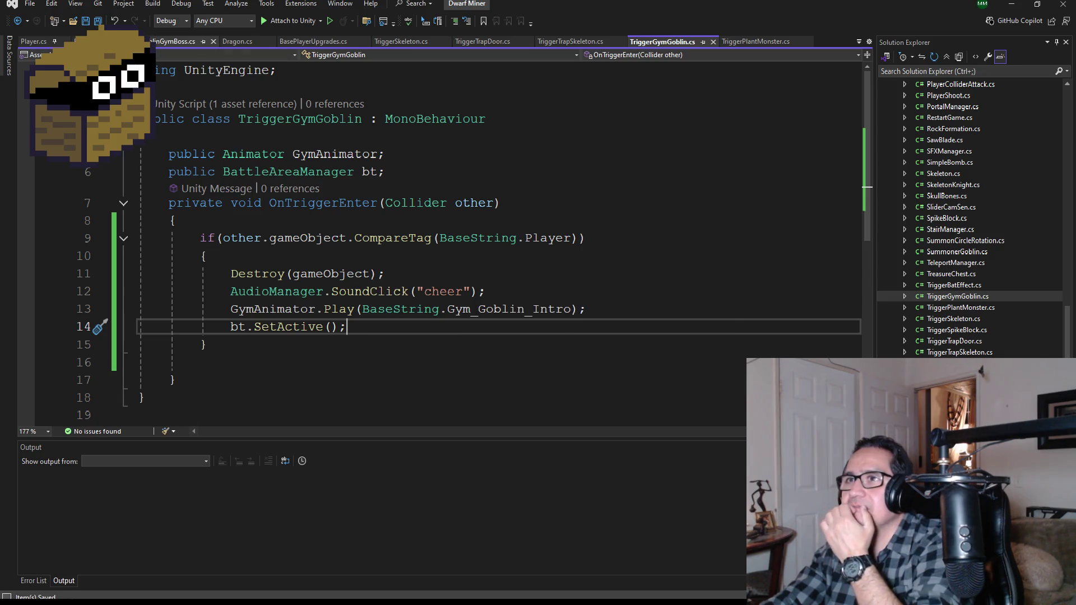
{"action": "left_click", "coordinate": [162, 44]}
{"action": "scroll", "coordinate": [376, 308], "scroll_direction": "down", "scroll_amount": 4}
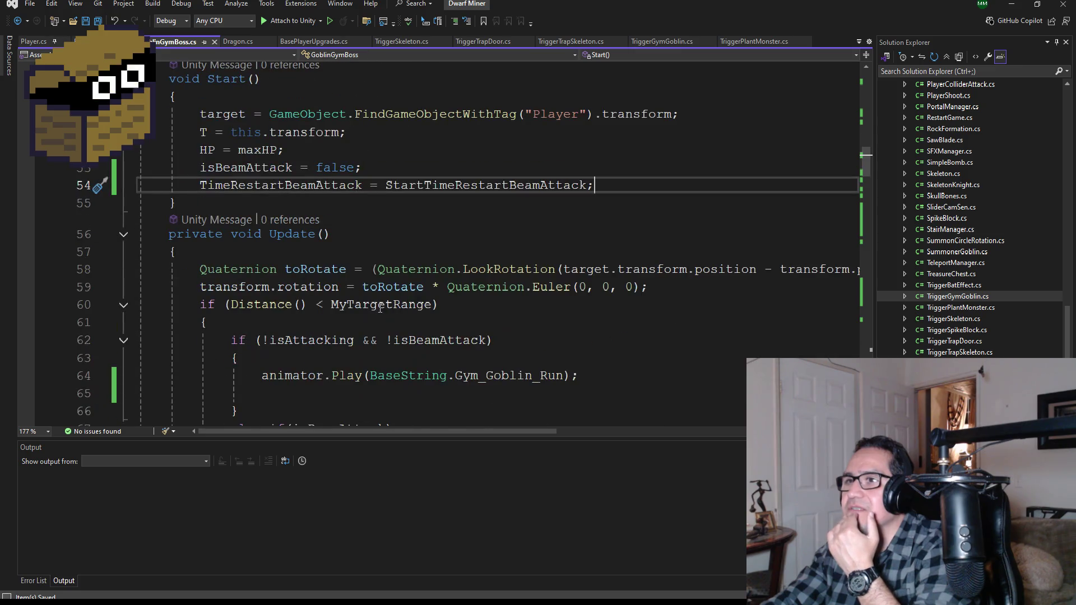
{"action": "scroll", "coordinate": [395, 296], "scroll_direction": "down", "scroll_amount": 3}
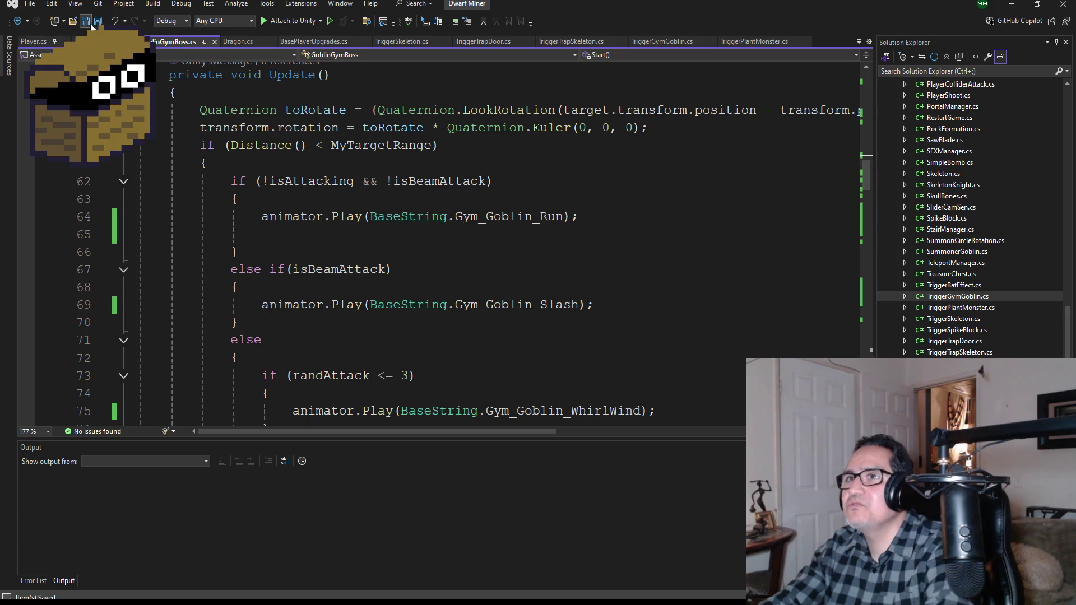
{"action": "scroll", "coordinate": [374, 303], "scroll_direction": "up", "scroll_amount": 2}
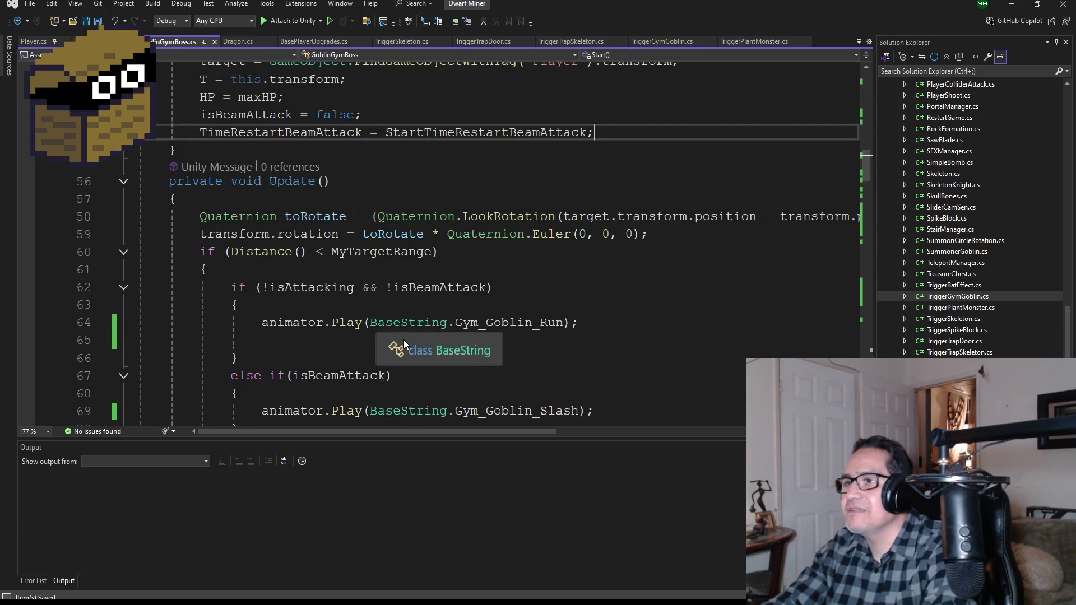
{"action": "left_click", "coordinate": [256, 322]}
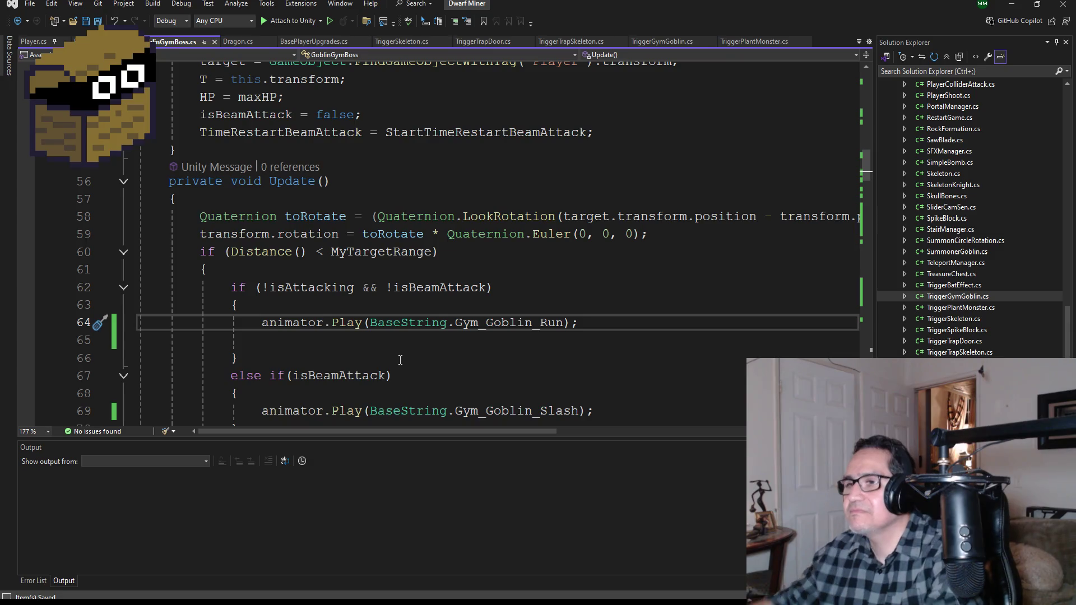
Comment out the Gym_Goblin_Run call and paste the Gym_Goblin_WhirlWind Play line onto line 65
{"action": "type", "text": "//"}
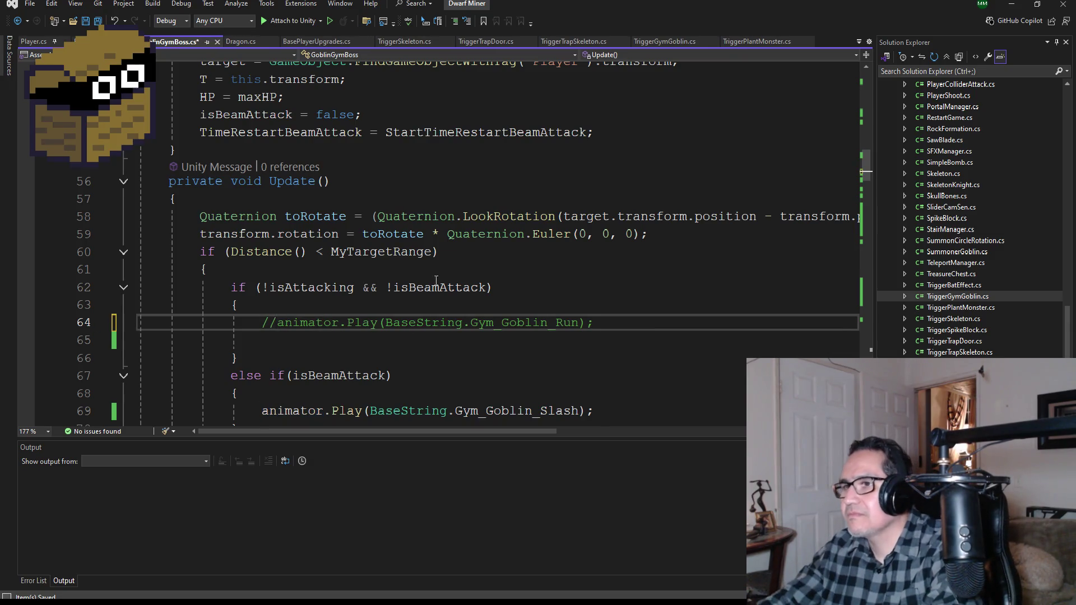
{"action": "scroll", "coordinate": [436, 280], "scroll_direction": "down", "scroll_amount": 2}
{"action": "scroll", "coordinate": [437, 264], "scroll_direction": "down", "scroll_amount": 2}
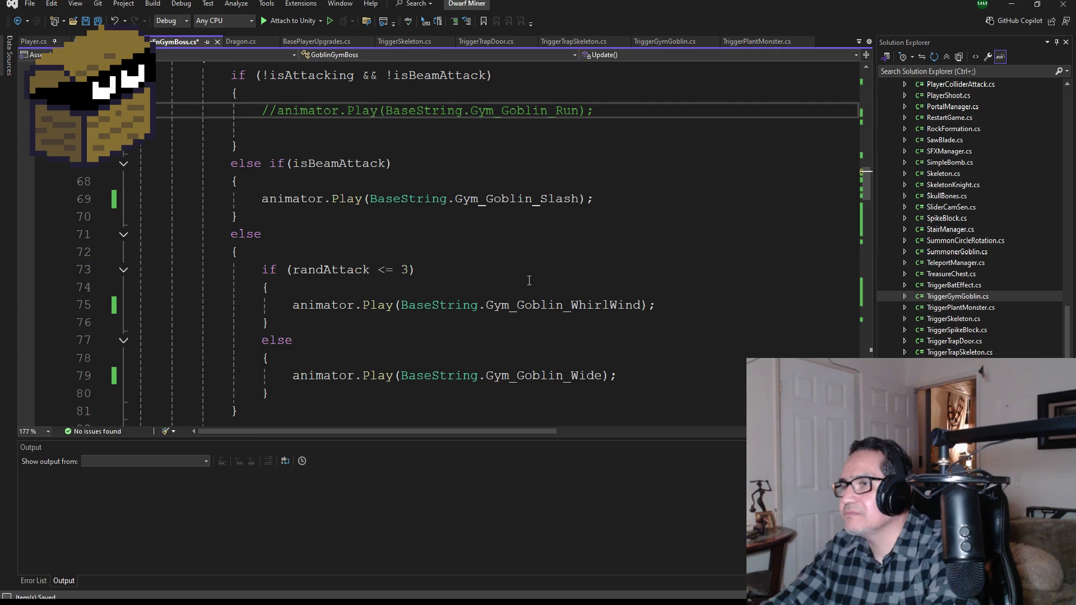
{"action": "scroll", "coordinate": [661, 321], "scroll_direction": "down", "scroll_amount": 2}
{"action": "left_click_drag", "start_coordinate": [677, 205], "coordinate": [290, 199]}
{"action": "key", "text": "ctrl+c"}
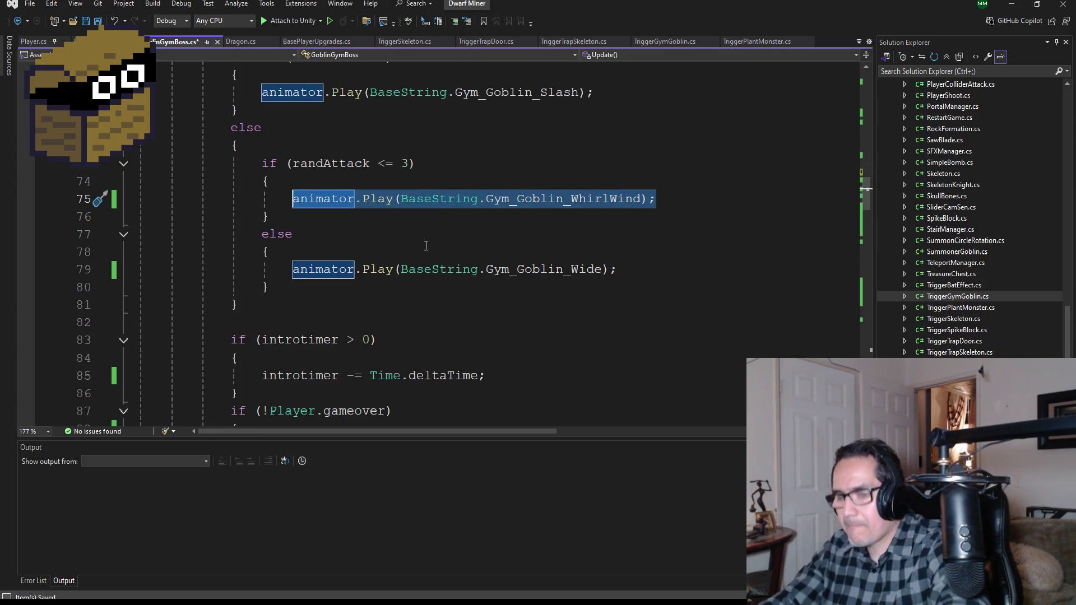
{"action": "scroll", "coordinate": [426, 246], "scroll_direction": "up", "scroll_amount": 3}
{"action": "left_click", "coordinate": [319, 185]}
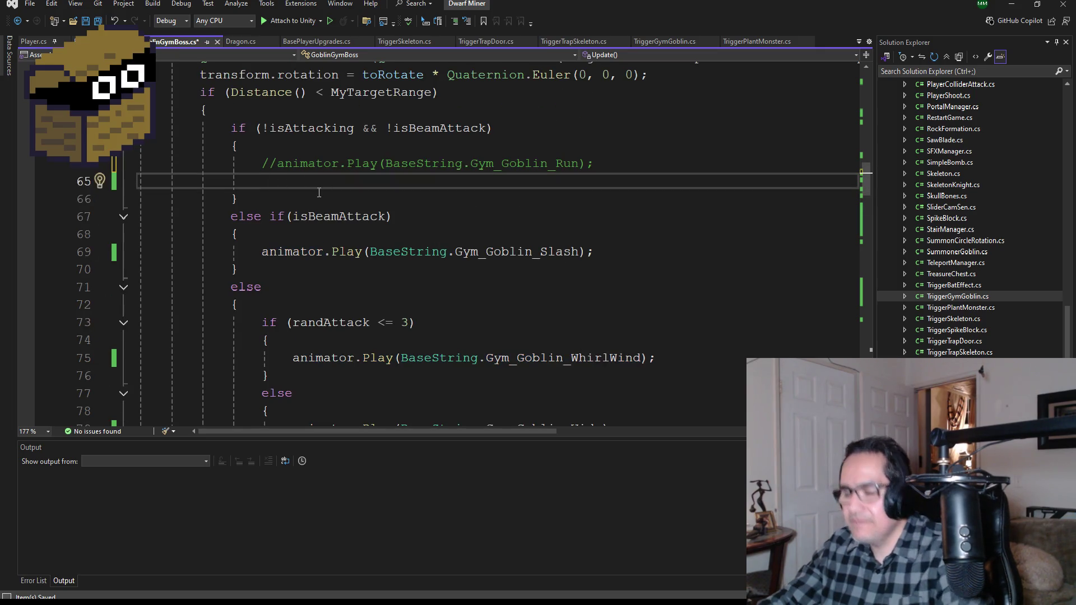
{"action": "key", "text": "ctrl+v"}
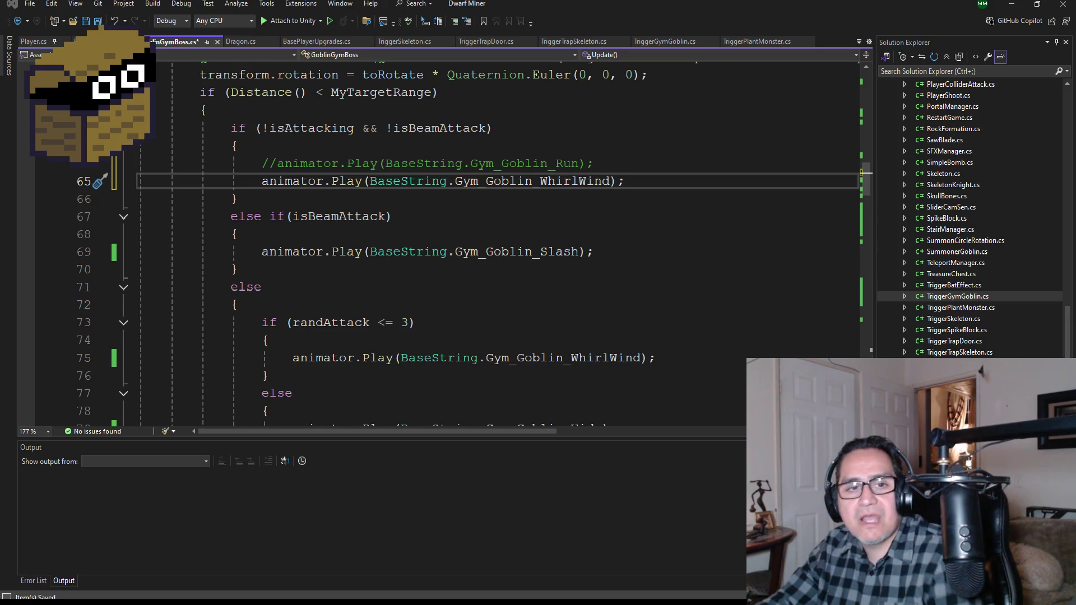
Save GoblinGymBoss.cs, check which if the else on line 71 belongs to, and return to Unity
{"action": "left_click", "coordinate": [97, 21]}
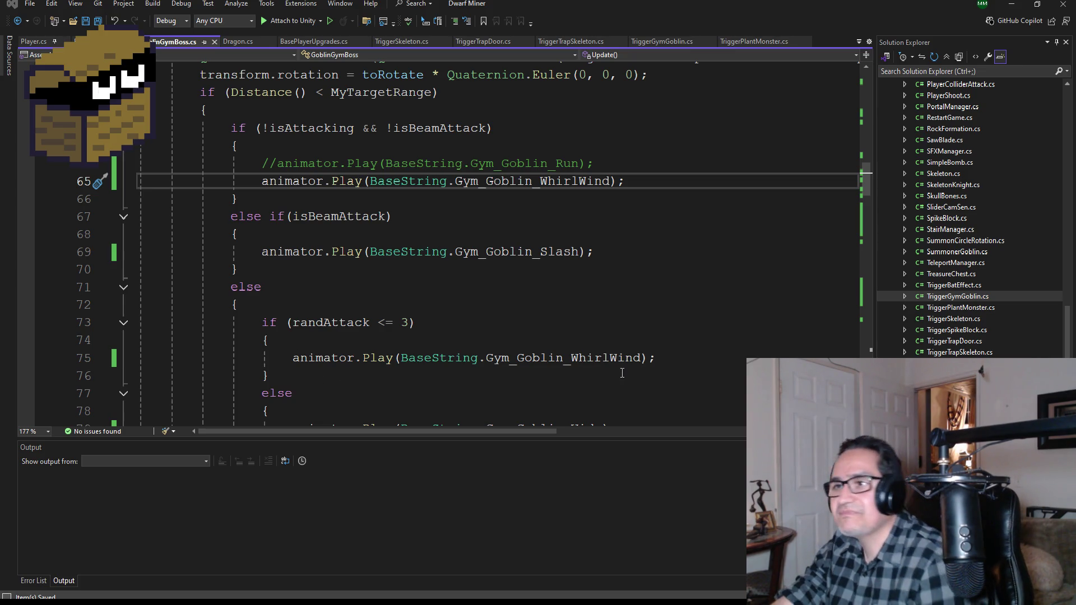
{"action": "left_click", "coordinate": [515, 288]}
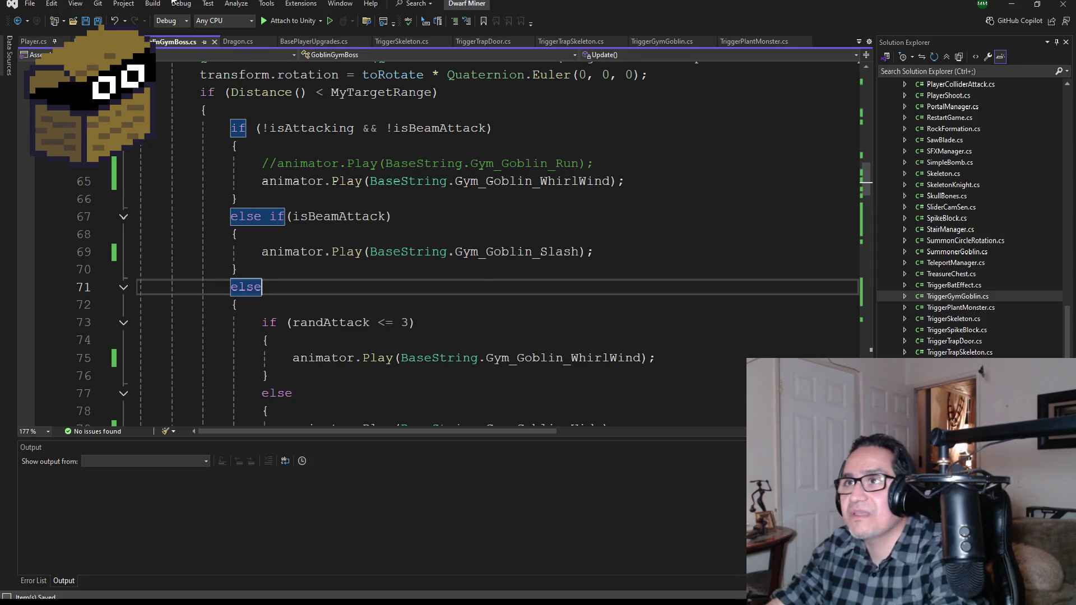
{"action": "scroll", "coordinate": [474, 236], "scroll_direction": "up", "scroll_amount": 1}
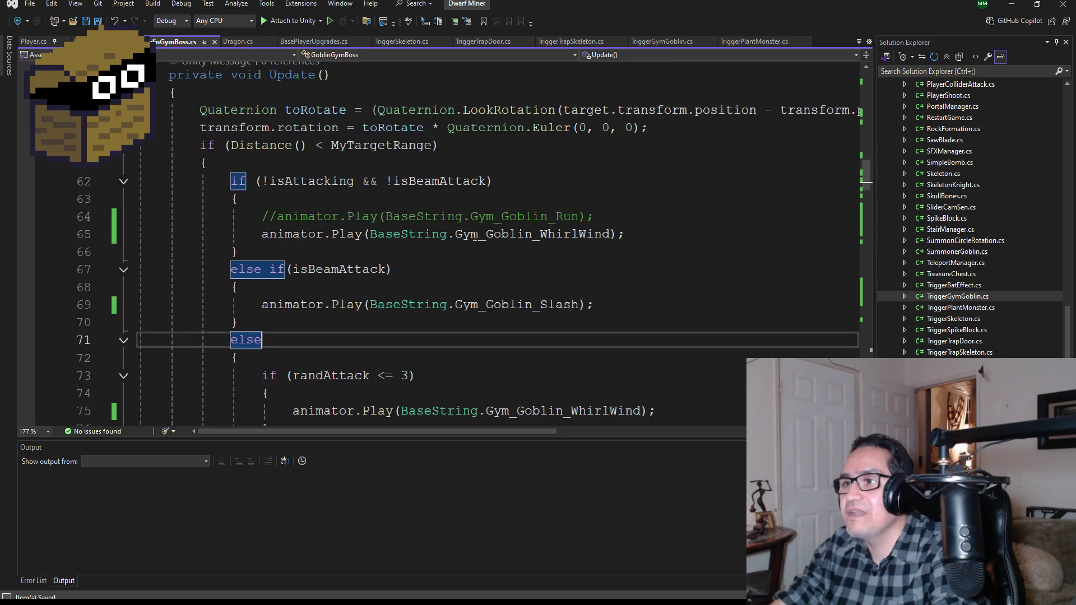
{"action": "left_click", "coordinate": [999, 6]}
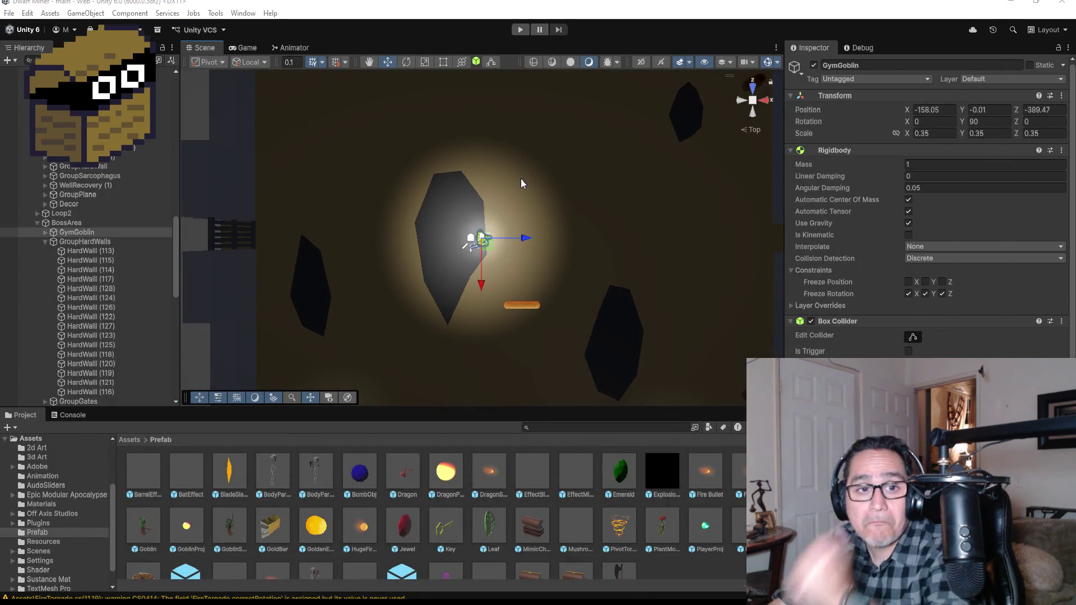
Enter Play mode to test the updated goblin boss script
{"action": "left_click", "coordinate": [525, 31]}
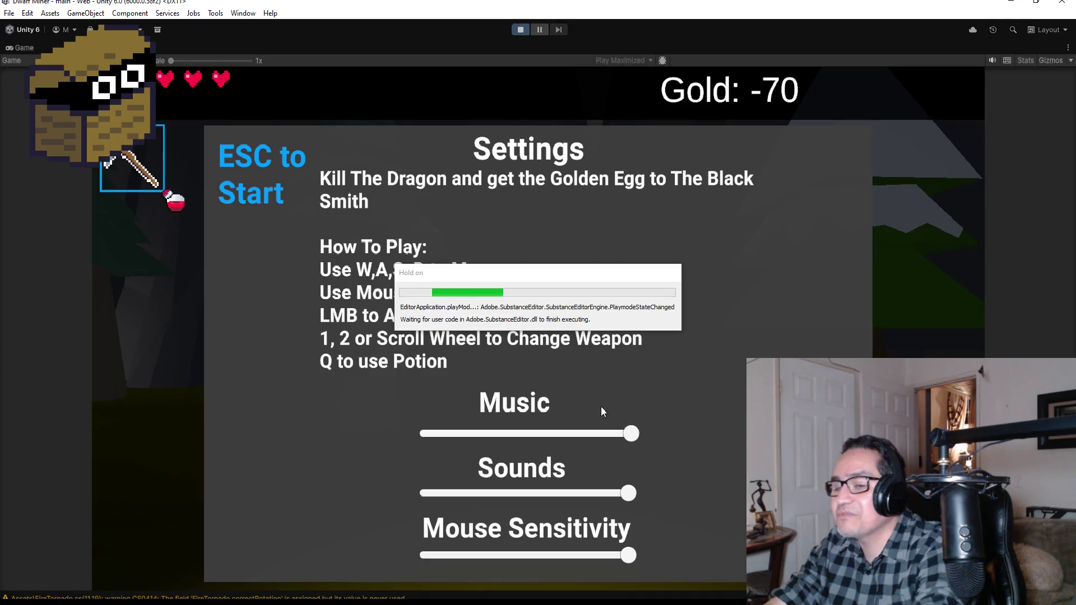
Start the play test and walk the player up to the alchemist, opening her shop
{"action": "key", "text": "Escape"}
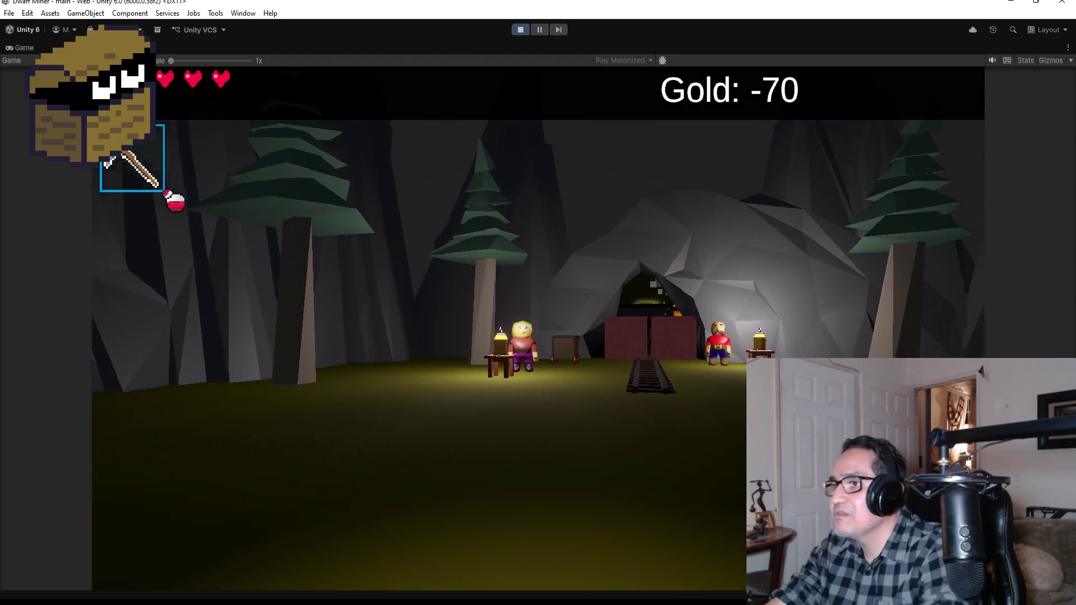
{"action": "key", "text": "w"}
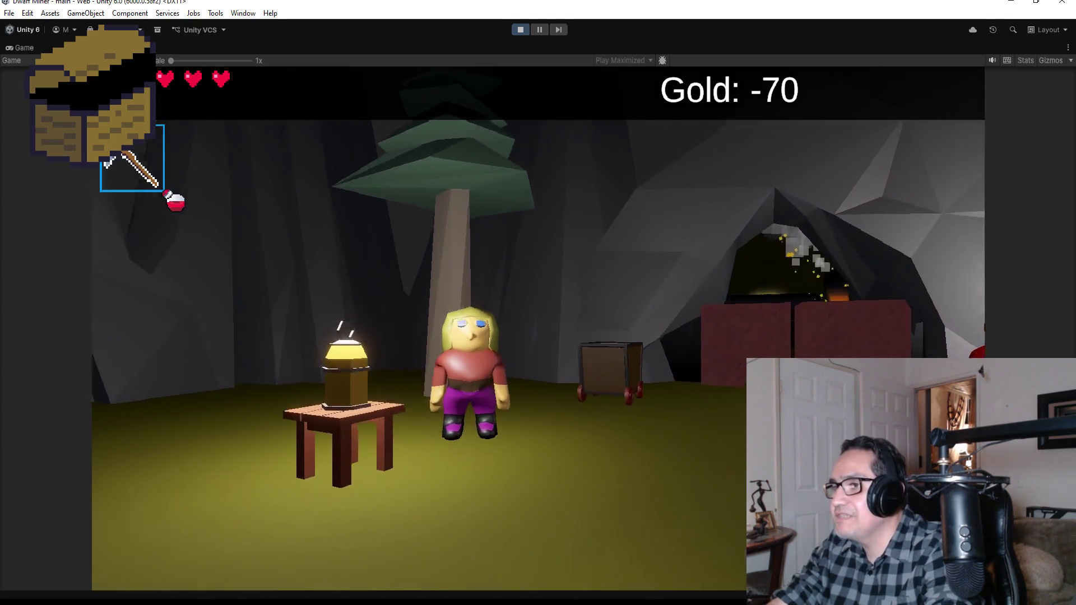
{"action": "key", "text": "w"}
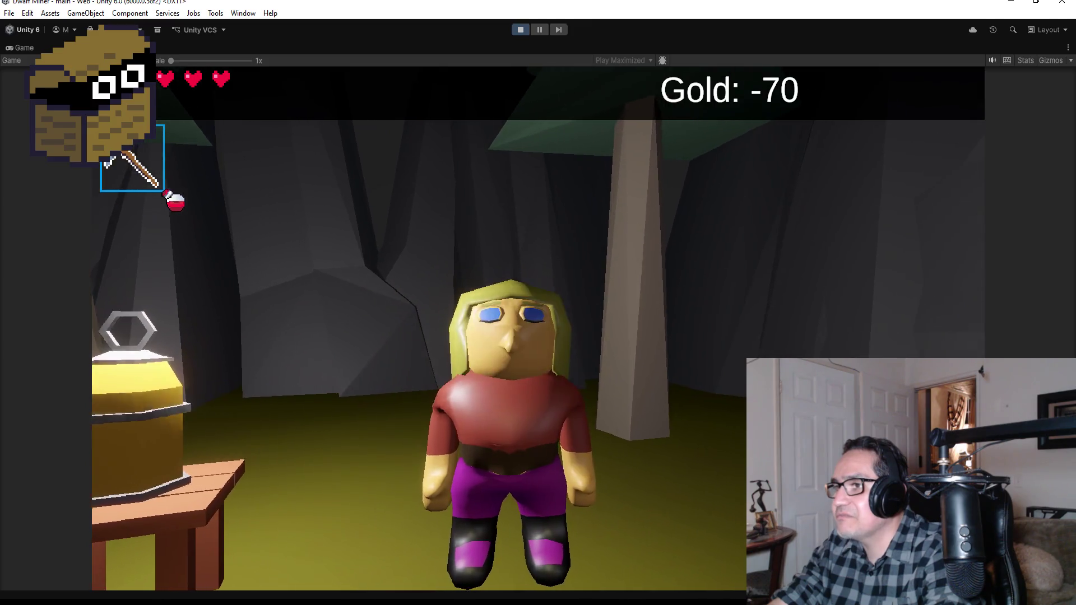
{"action": "key", "text": "w"}
Close the alchemist's and blacksmith's shops, bring up Settings, then stop the game
{"action": "left_click", "coordinate": [839, 116]}
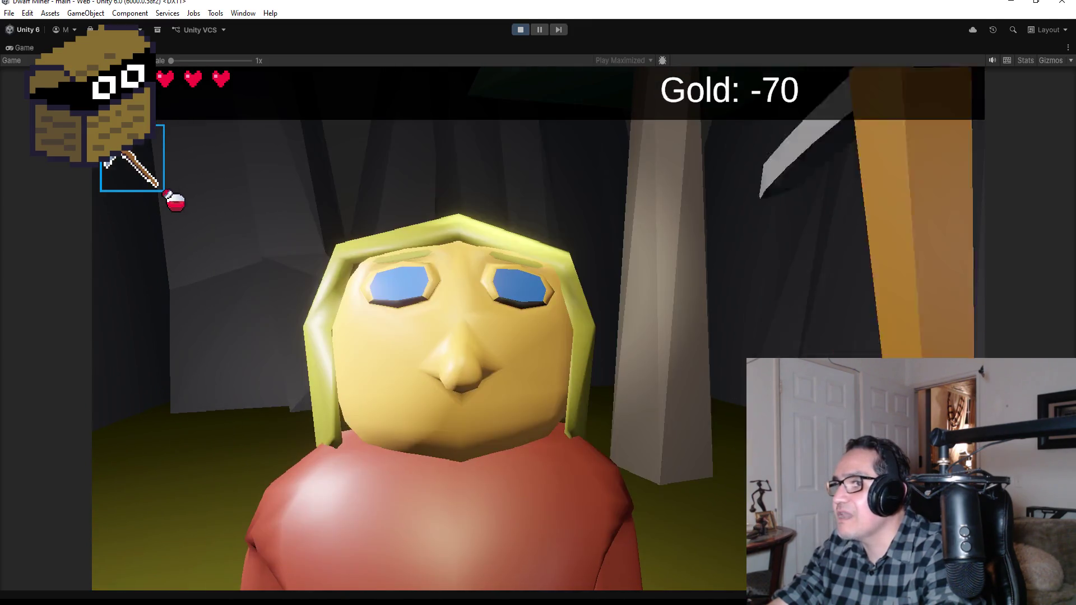
{"action": "key", "text": "w"}
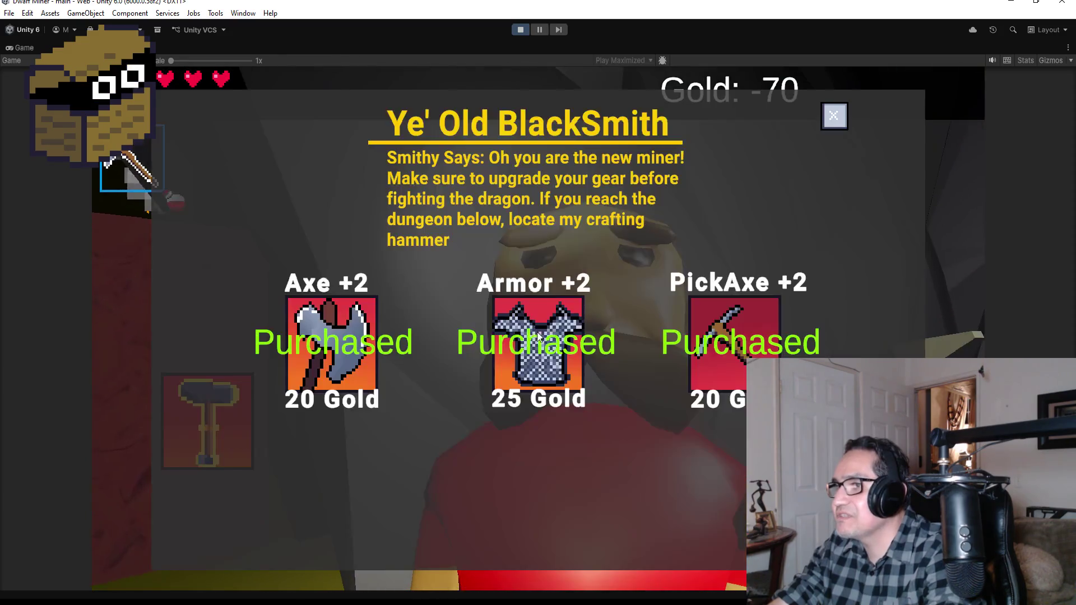
{"action": "left_click", "coordinate": [835, 119]}
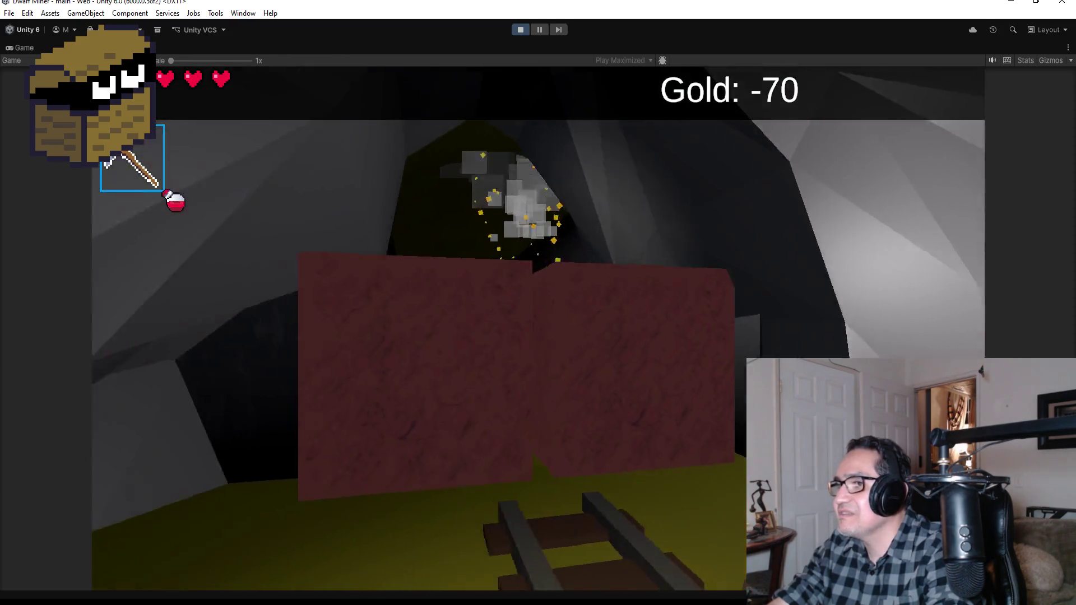
{"action": "key", "text": "Escape"}
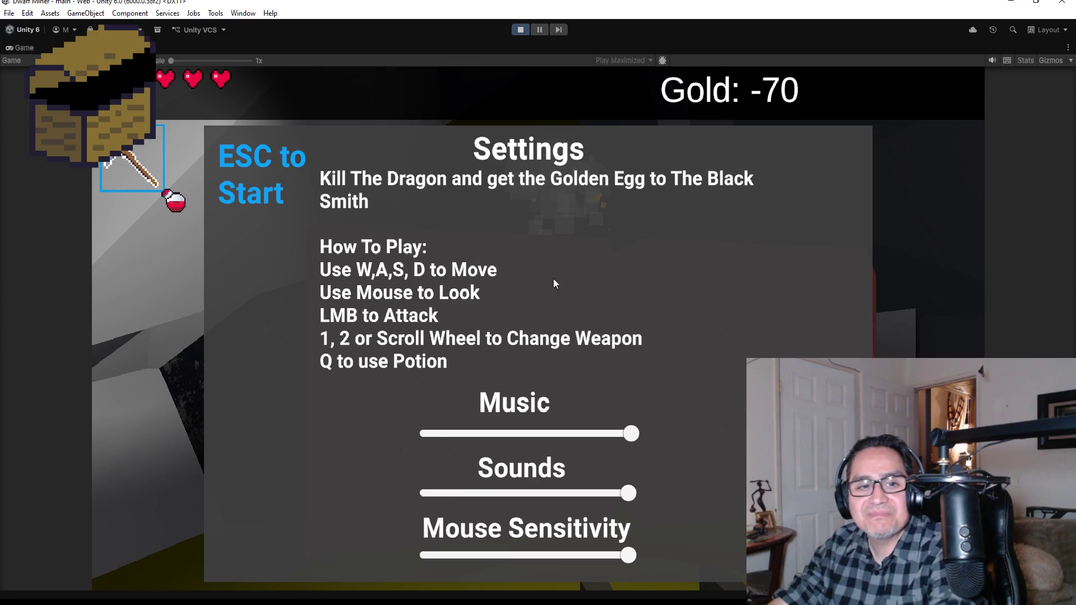
{"action": "left_click", "coordinate": [520, 32]}
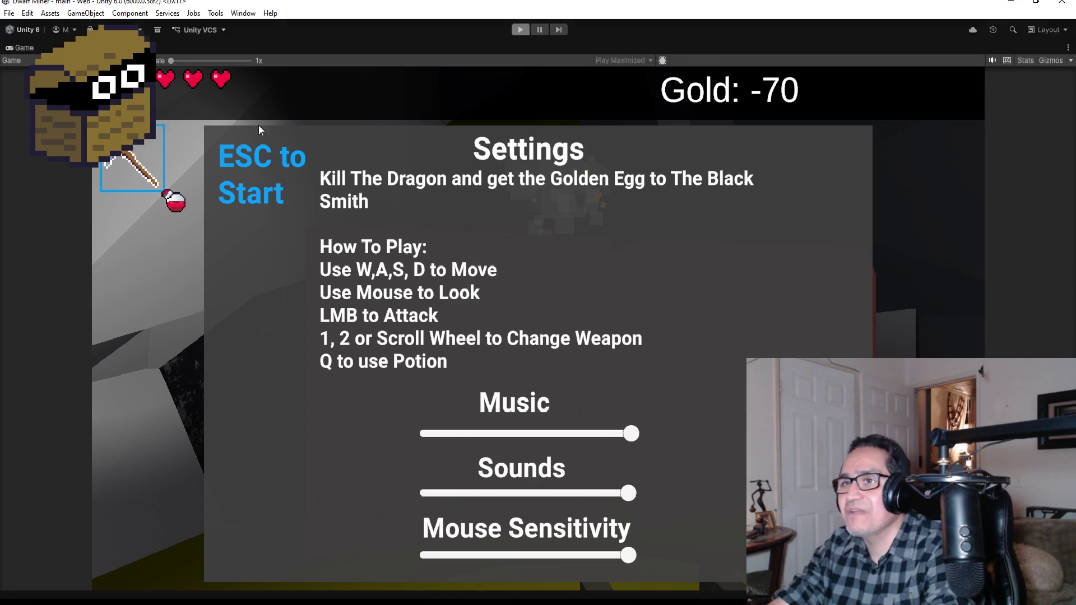
Select DwarfMiner, set its Player script's Pp zone to Zone 3, and launch Play
{"action": "scroll", "coordinate": [19, 264], "scroll_direction": "up", "scroll_amount": 10}
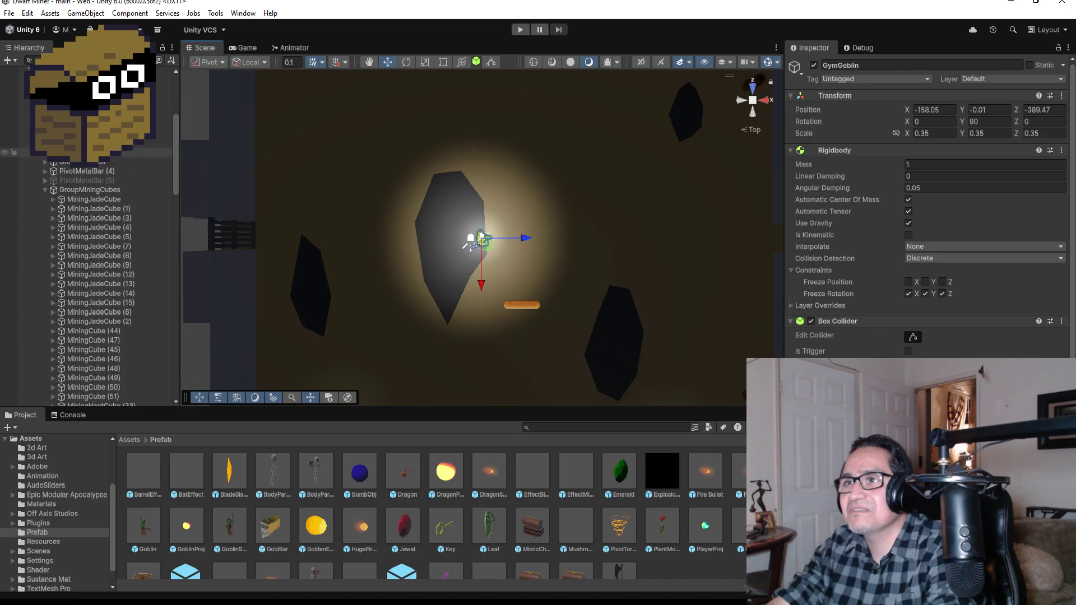
{"action": "left_click", "coordinate": [30, 250]}
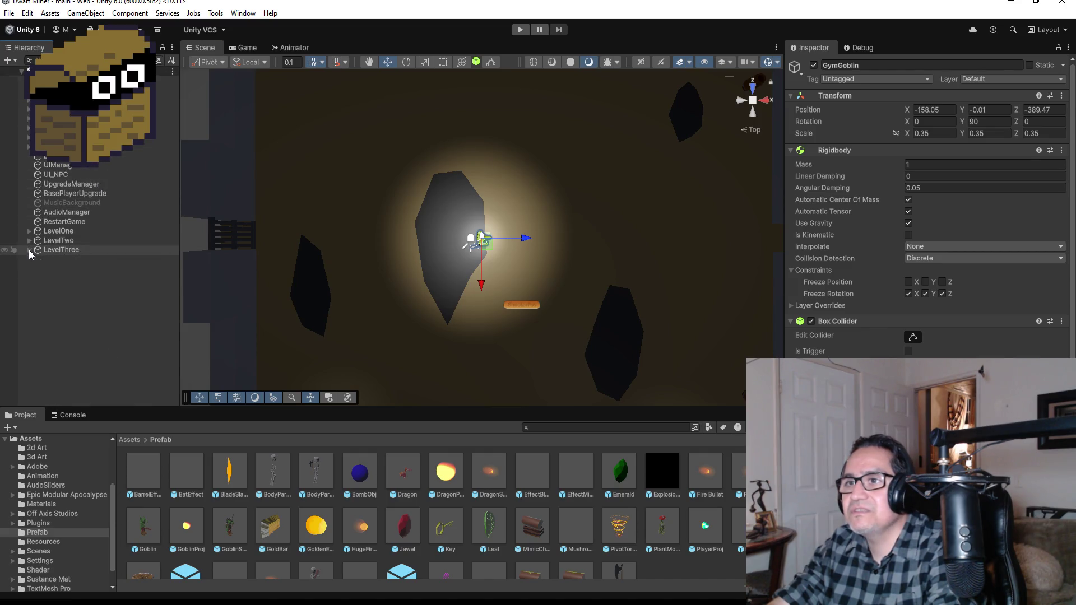
{"action": "left_click", "coordinate": [84, 99]}
{"action": "scroll", "coordinate": [941, 225], "scroll_direction": "down", "scroll_amount": 10}
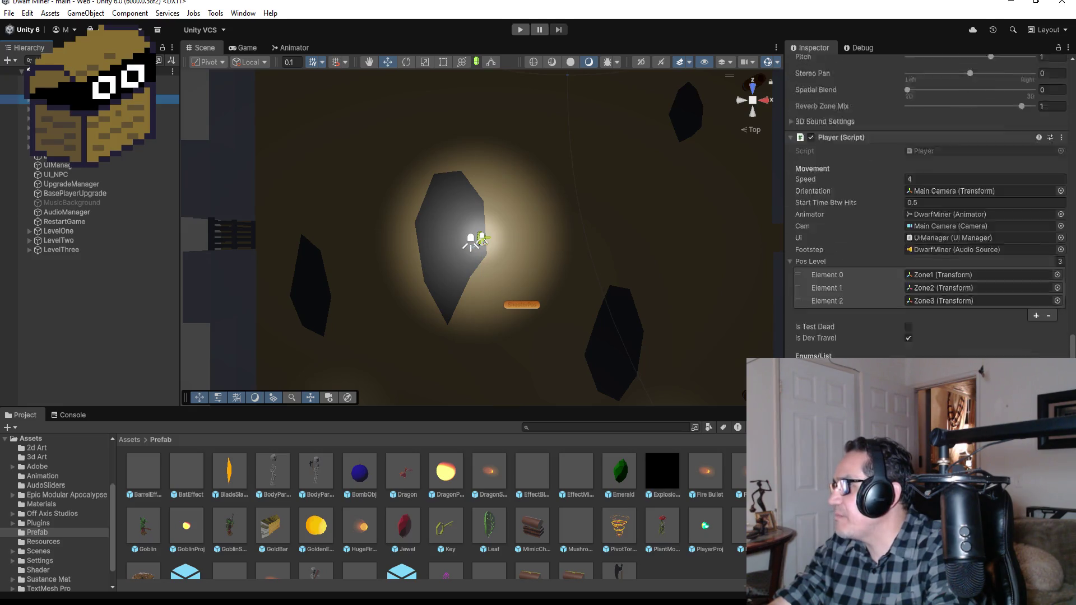
{"action": "left_click", "coordinate": [941, 290]}
{"action": "left_click", "coordinate": [935, 330]}
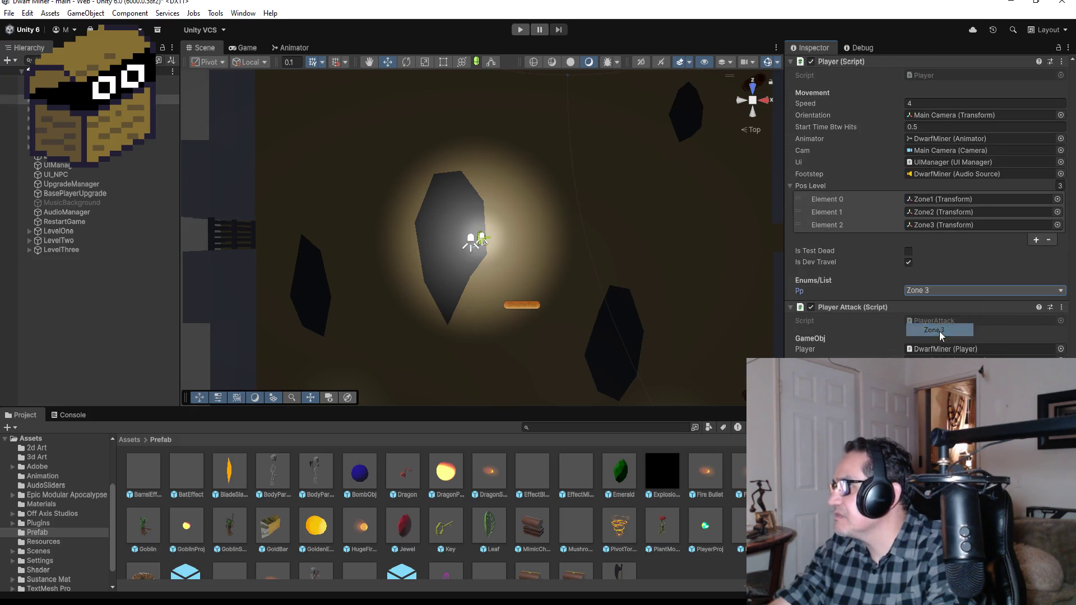
{"action": "left_click", "coordinate": [515, 34]}
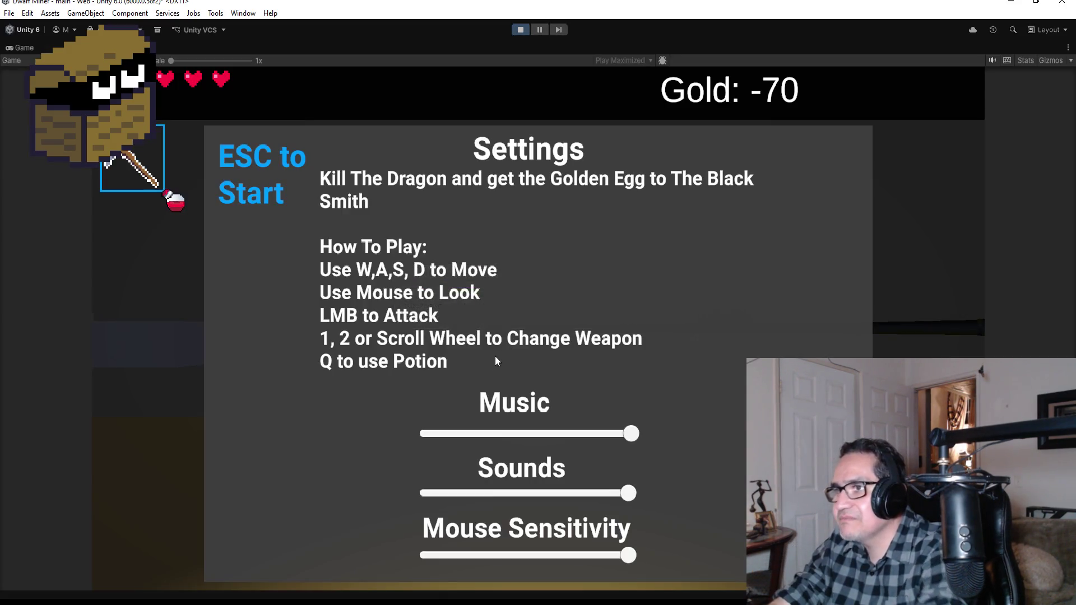
Start the game, switch to the gun, and walk into the Zone 3 arena
{"action": "key", "text": "Escape"}
{"action": "key", "text": "w"}
{"action": "key", "text": "2"}
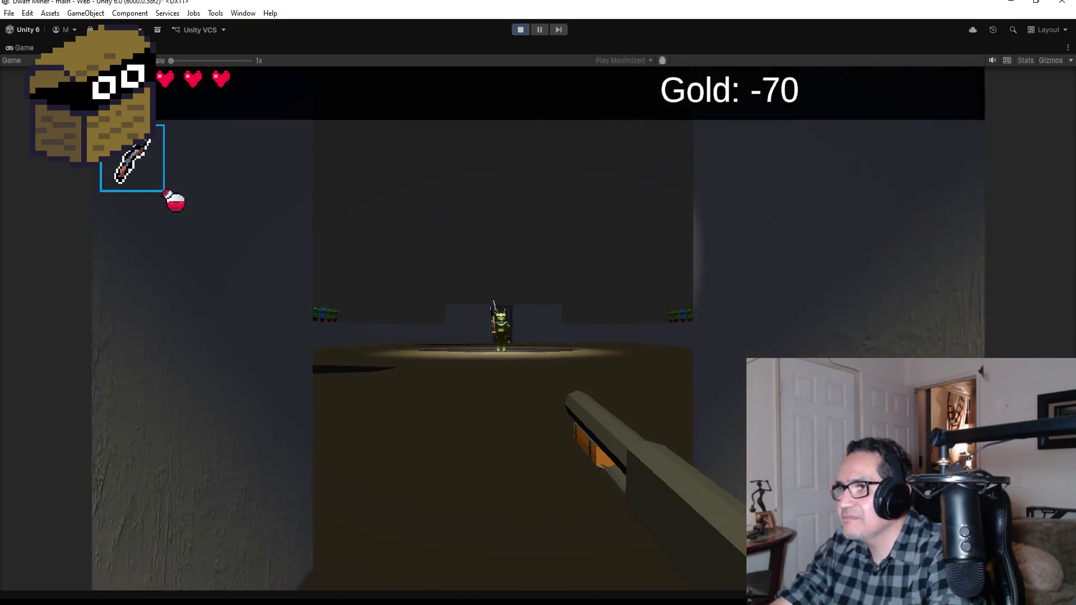
{"action": "key", "text": "w"}
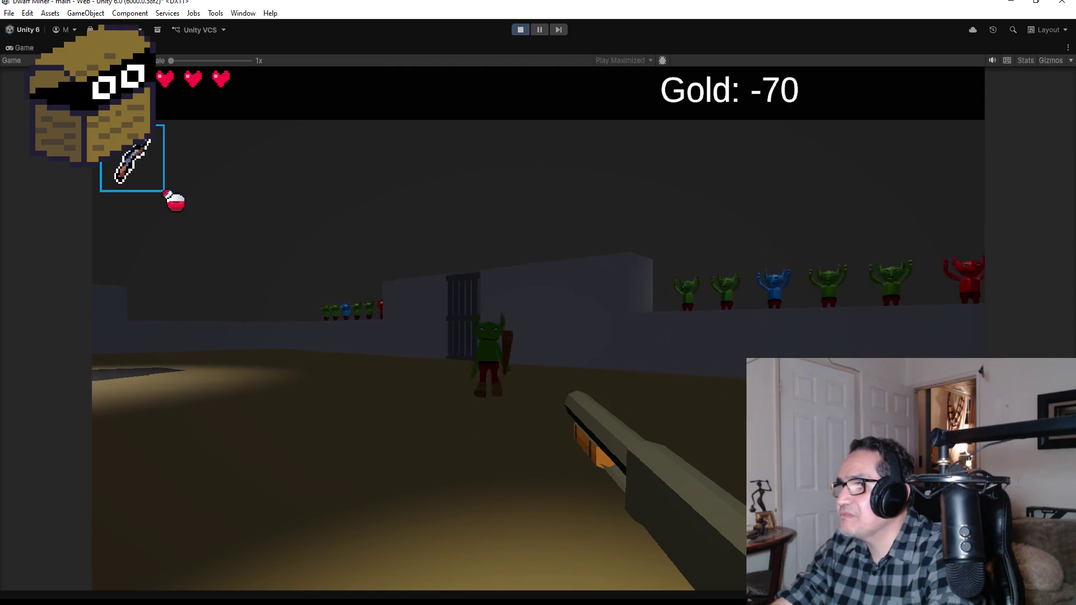
Shoot the goblins and the axe-wielding goblin boss
{"action": "left_click", "coordinate": [538, 328]}
{"action": "left_click", "coordinate": [538, 328]}
{"action": "left_click", "coordinate": [538, 328]}
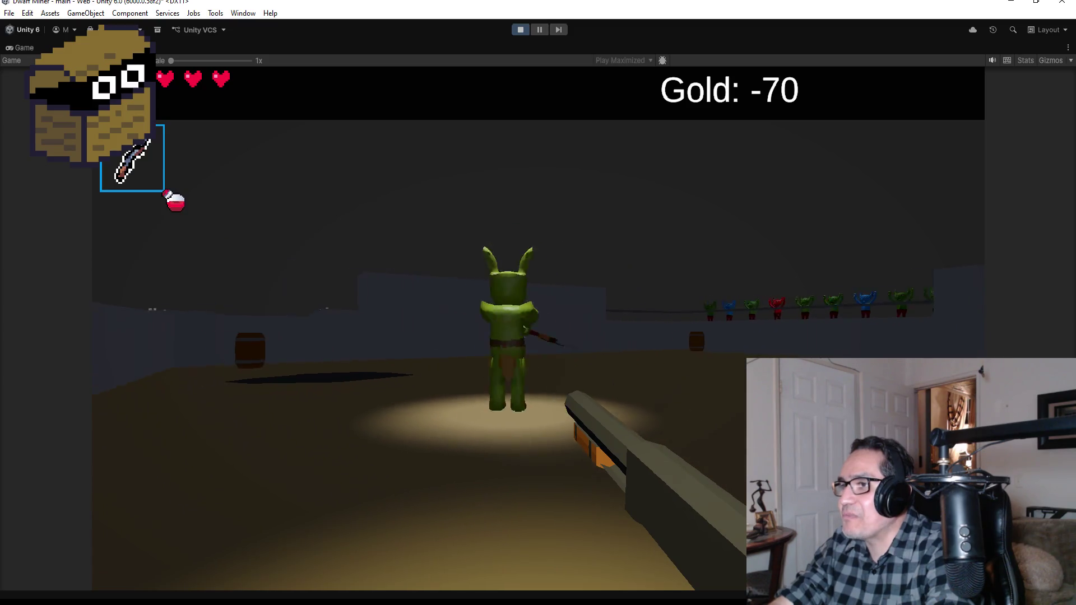
{"action": "left_click", "coordinate": [539, 329]}
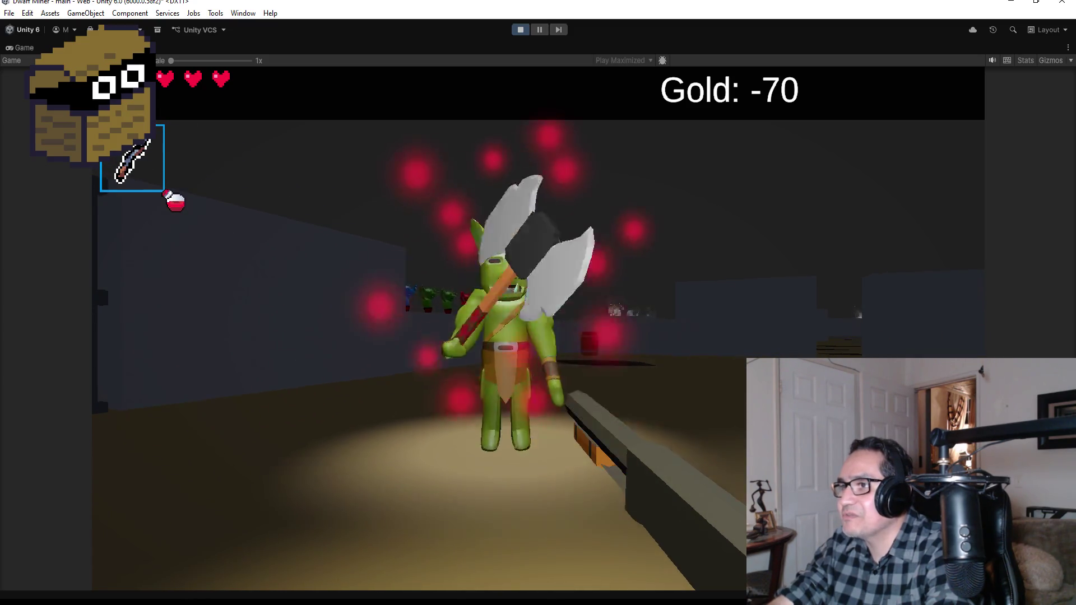
{"action": "left_click", "coordinate": [538, 329]}
{"action": "left_click", "coordinate": [538, 328]}
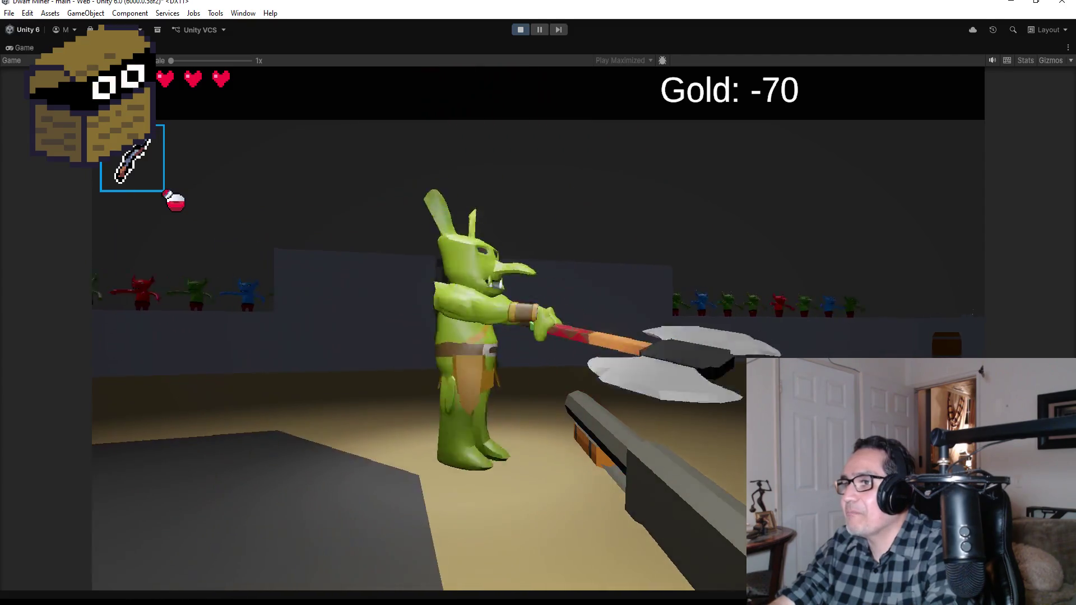
{"action": "left_click", "coordinate": [538, 328]}
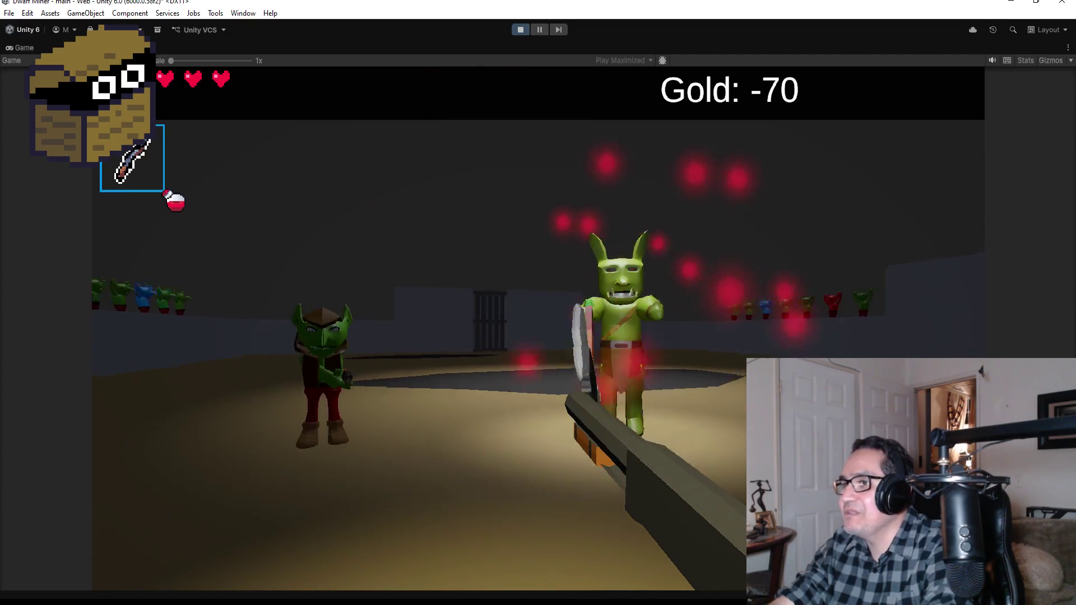
{"action": "left_click", "coordinate": [539, 329]}
{"action": "left_click", "coordinate": [538, 328]}
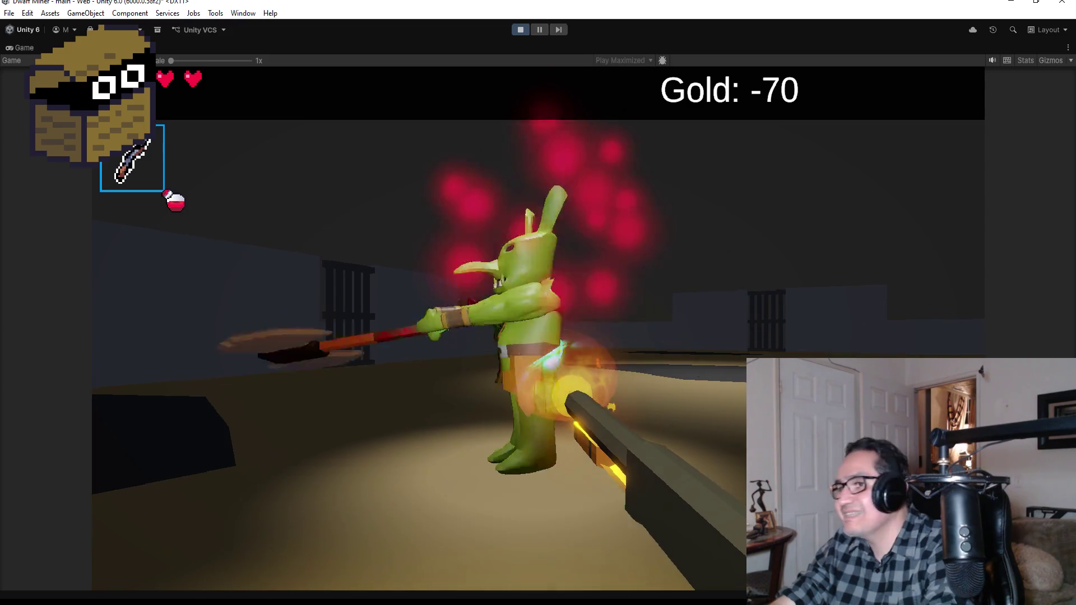
{"action": "left_click", "coordinate": [538, 329]}
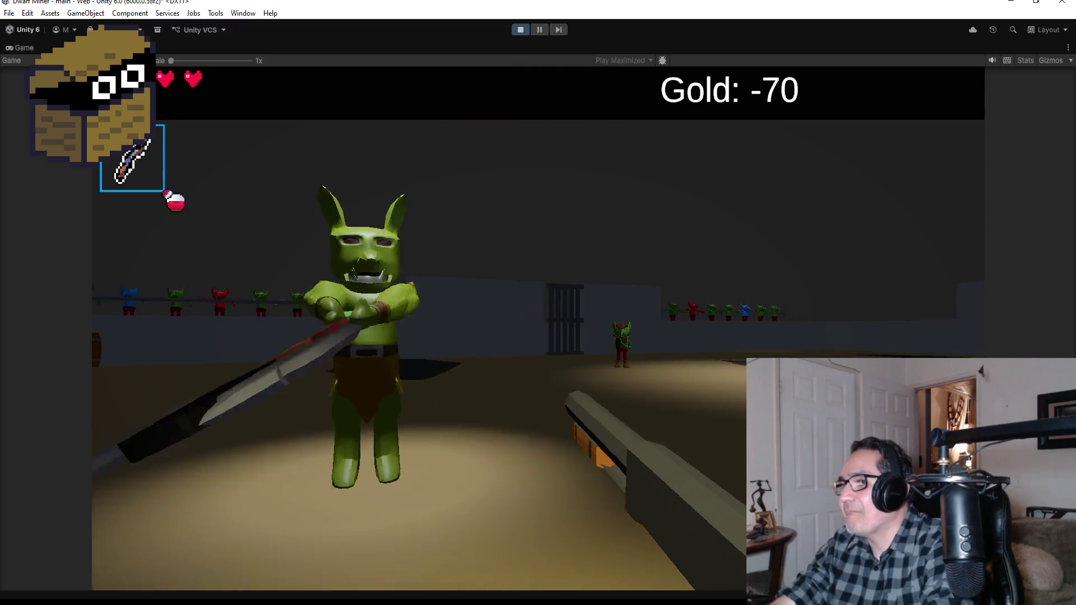
{"action": "left_click", "coordinate": [538, 328]}
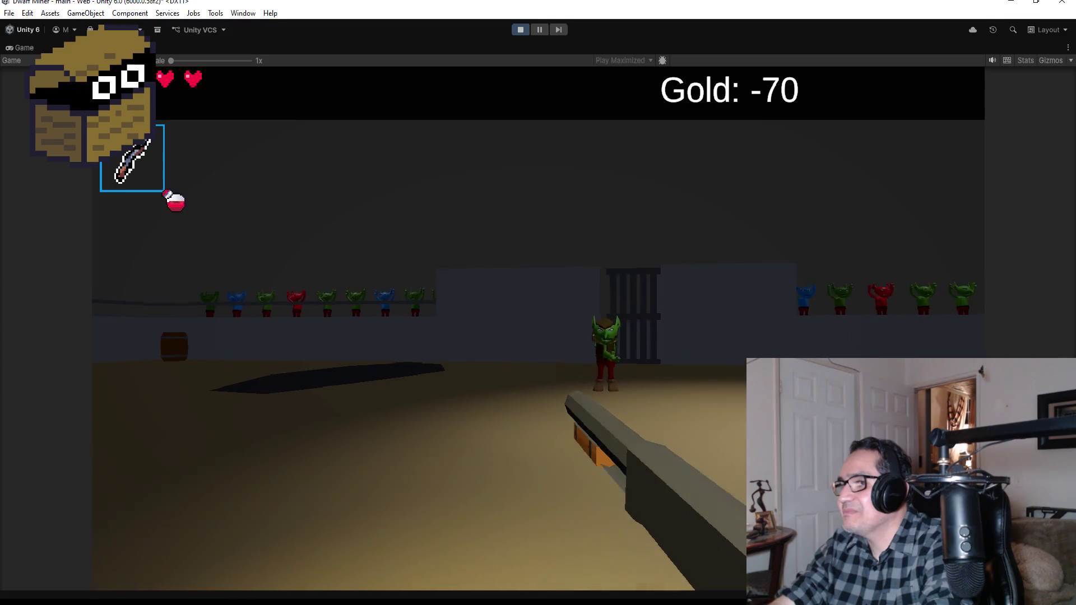
{"action": "left_click", "coordinate": [538, 329]}
{"action": "left_click", "coordinate": [538, 329]}
{"action": "left_click", "coordinate": [538, 328]}
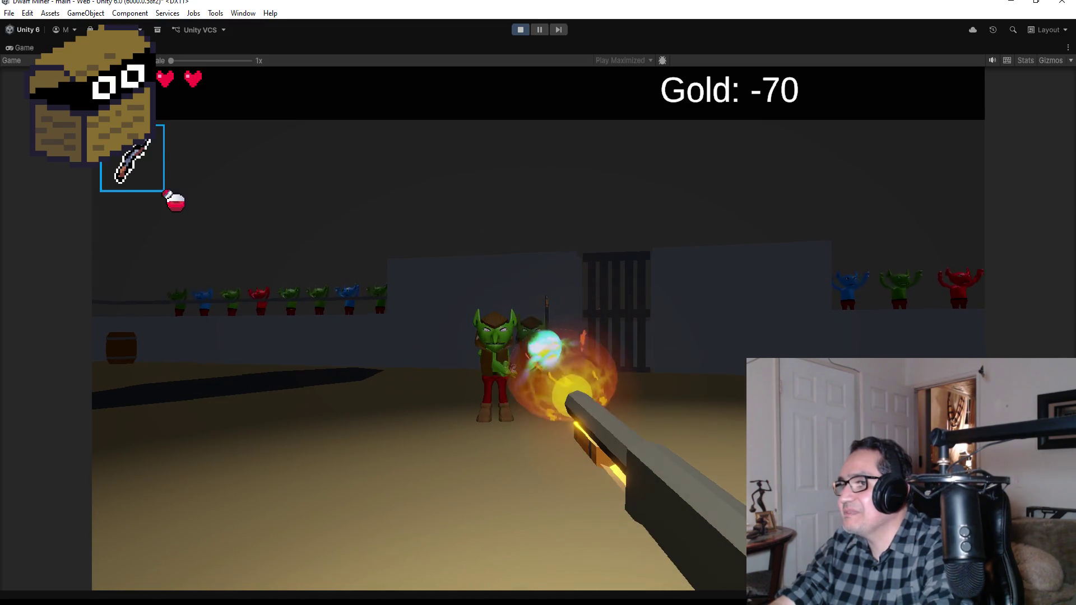
{"action": "left_click", "coordinate": [538, 328]}
{"action": "left_click", "coordinate": [538, 328]}
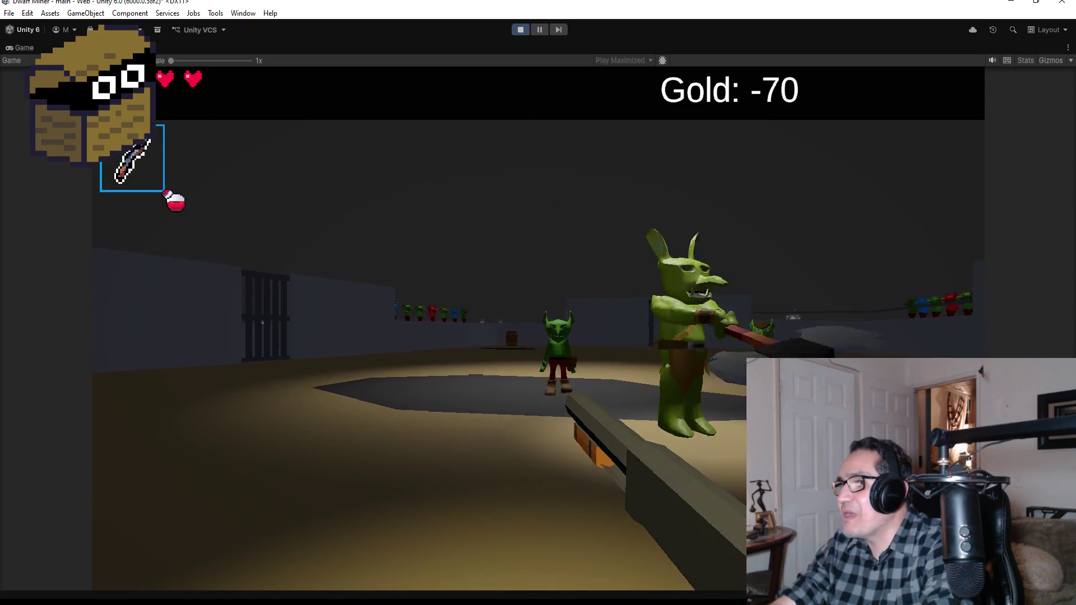
Keep firing at the boss and approaching goblins, then pause to Settings and stop
{"action": "left_click", "coordinate": [538, 329]}
{"action": "left_click", "coordinate": [539, 328]}
{"action": "left_click", "coordinate": [538, 329]}
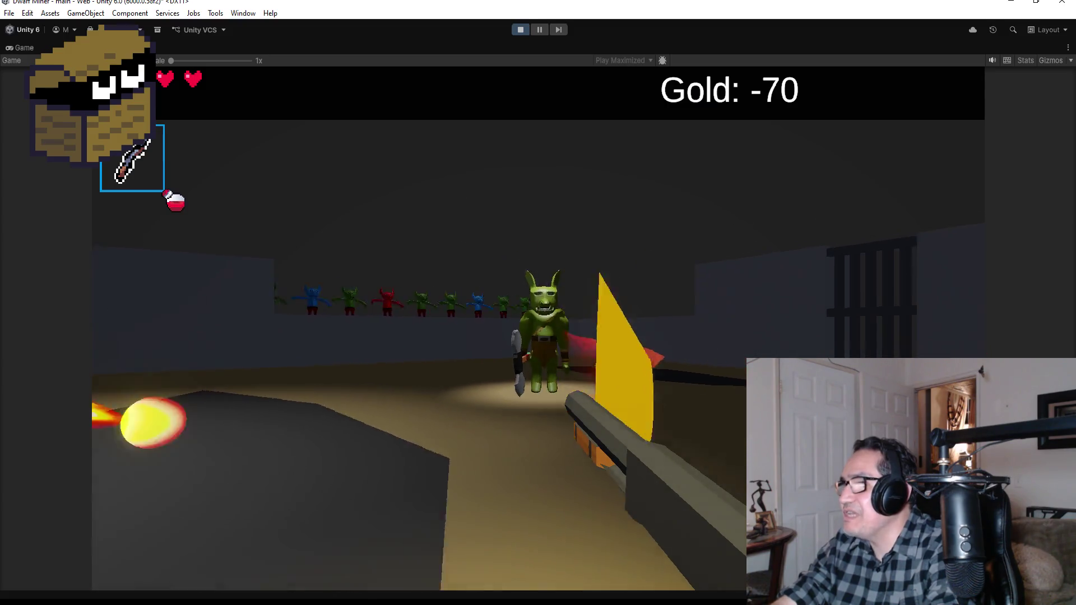
{"action": "left_click", "coordinate": [538, 328]}
{"action": "left_click", "coordinate": [538, 329]}
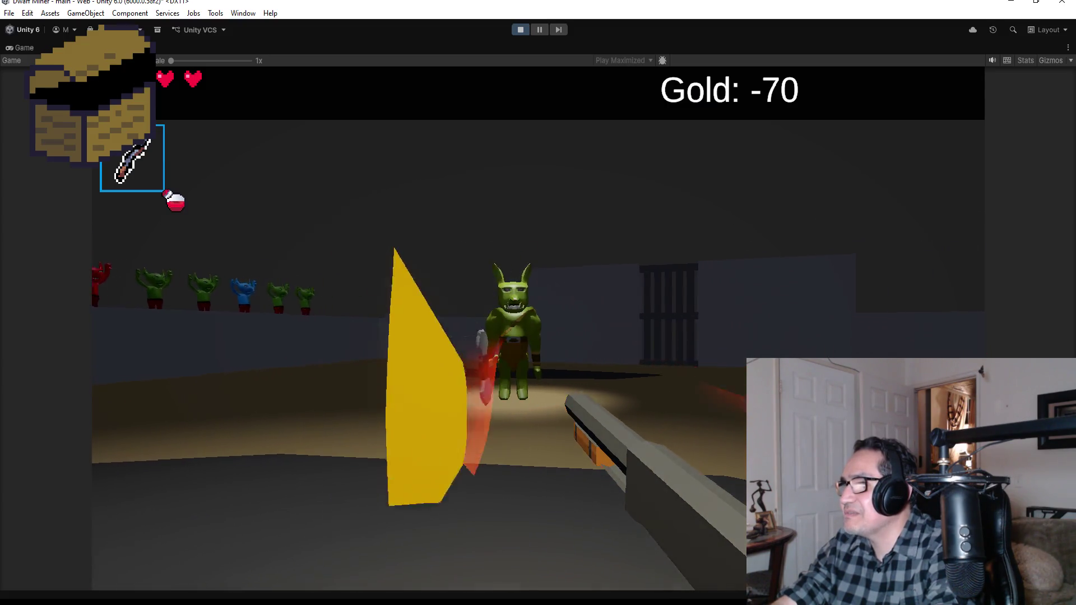
{"action": "left_click", "coordinate": [538, 329]}
{"action": "left_click", "coordinate": [538, 328]}
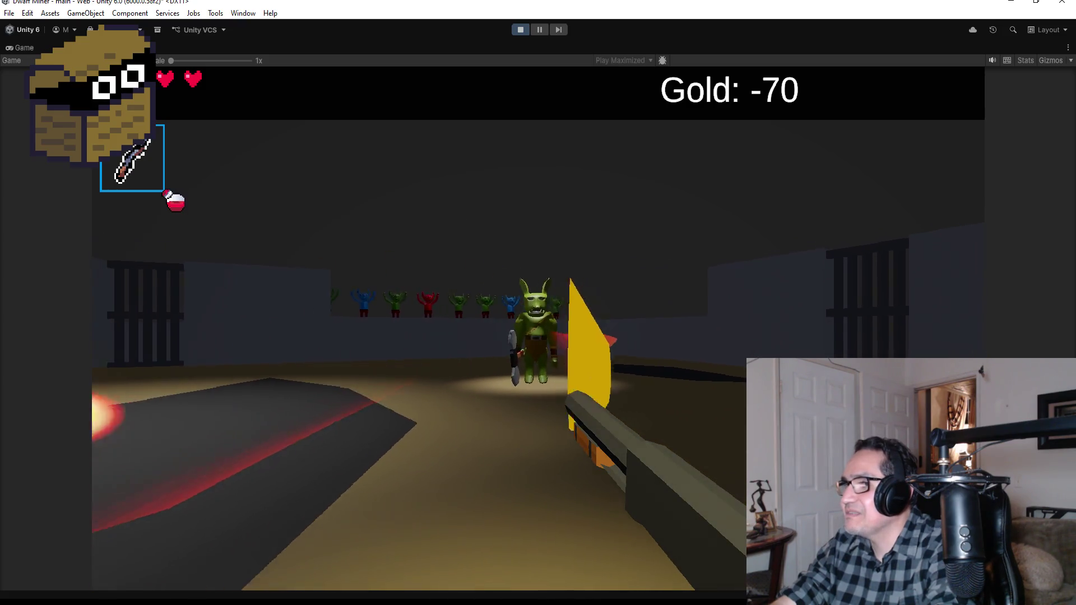
{"action": "left_click", "coordinate": [538, 328]}
{"action": "left_click", "coordinate": [538, 328]}
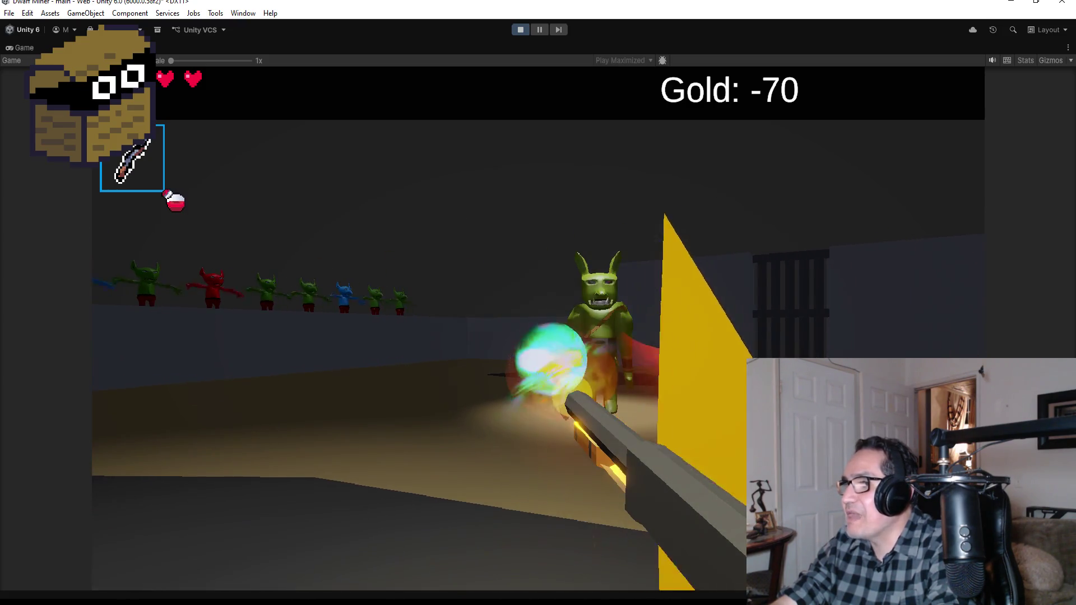
{"action": "left_click", "coordinate": [538, 328]}
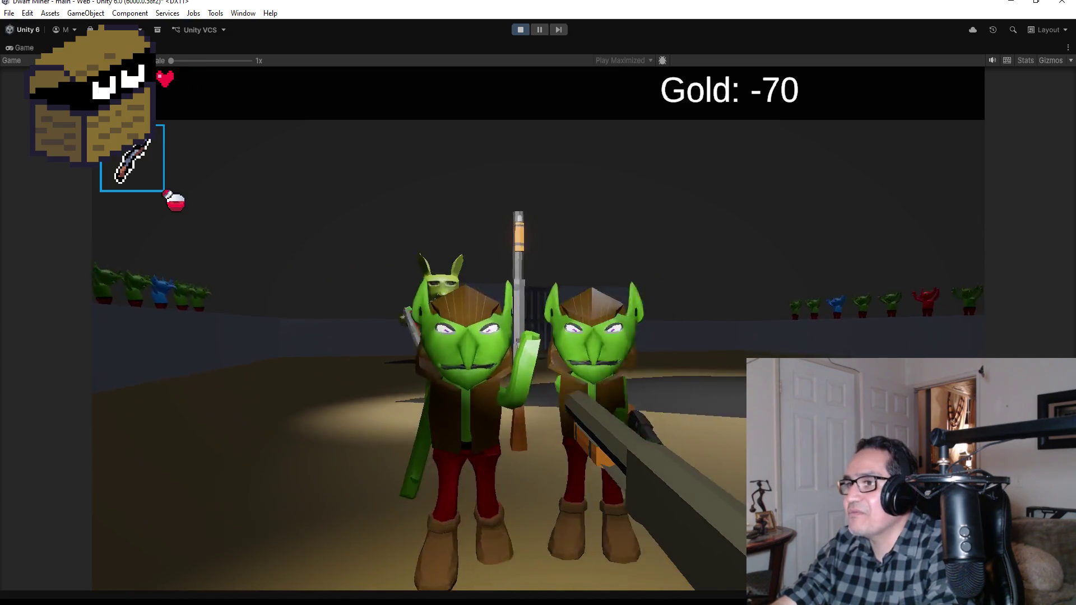
{"action": "left_click", "coordinate": [538, 329]}
{"action": "key", "text": "Escape"}
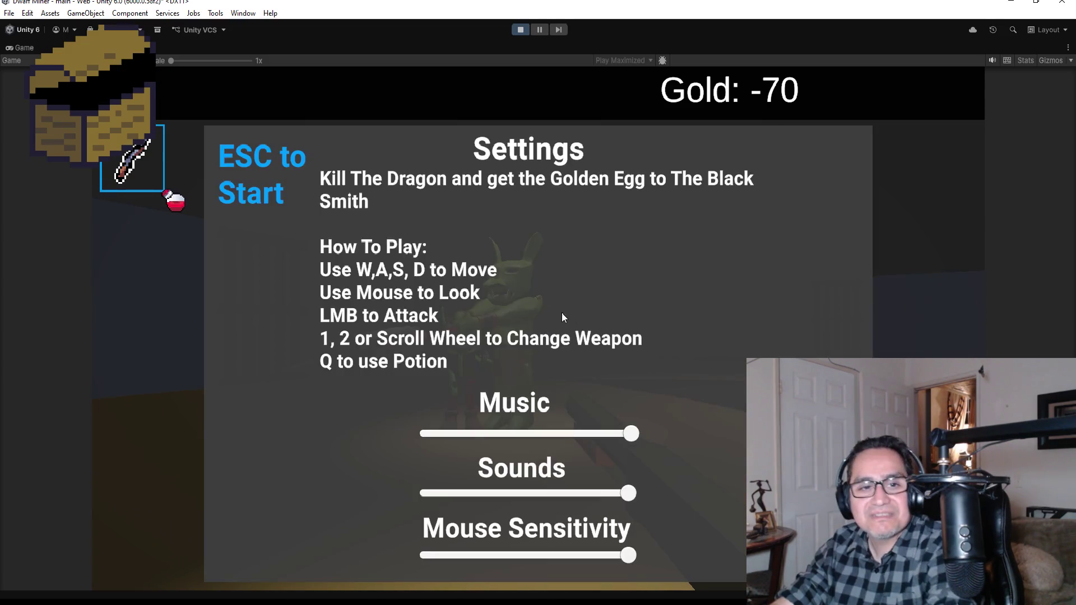
{"action": "left_click", "coordinate": [519, 30]}
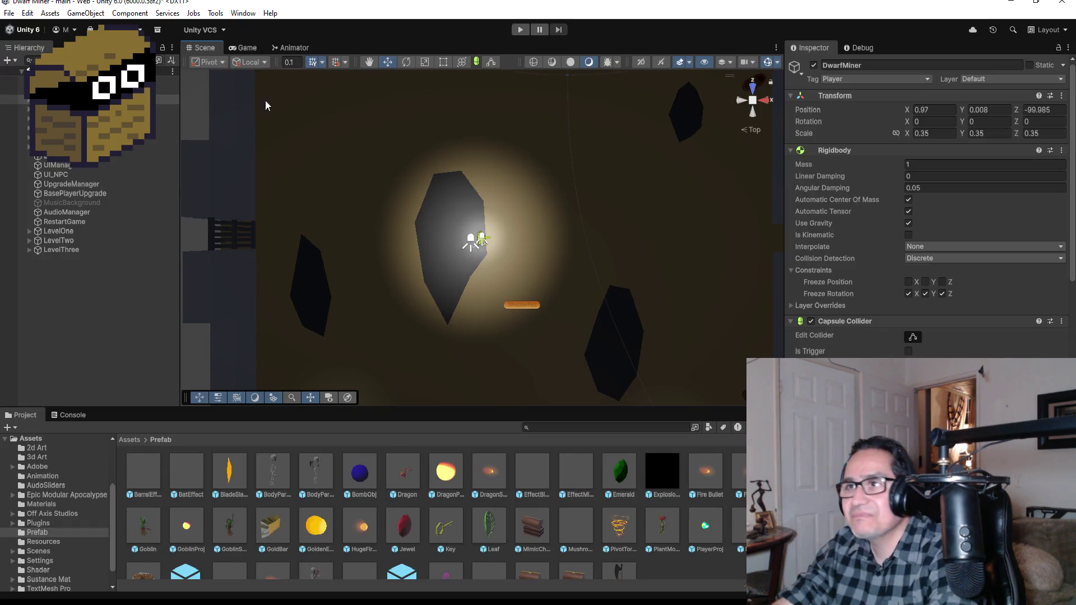
Save the scene with File > Save, then select LevelThree and save again
{"action": "left_click", "coordinate": [10, 15]}
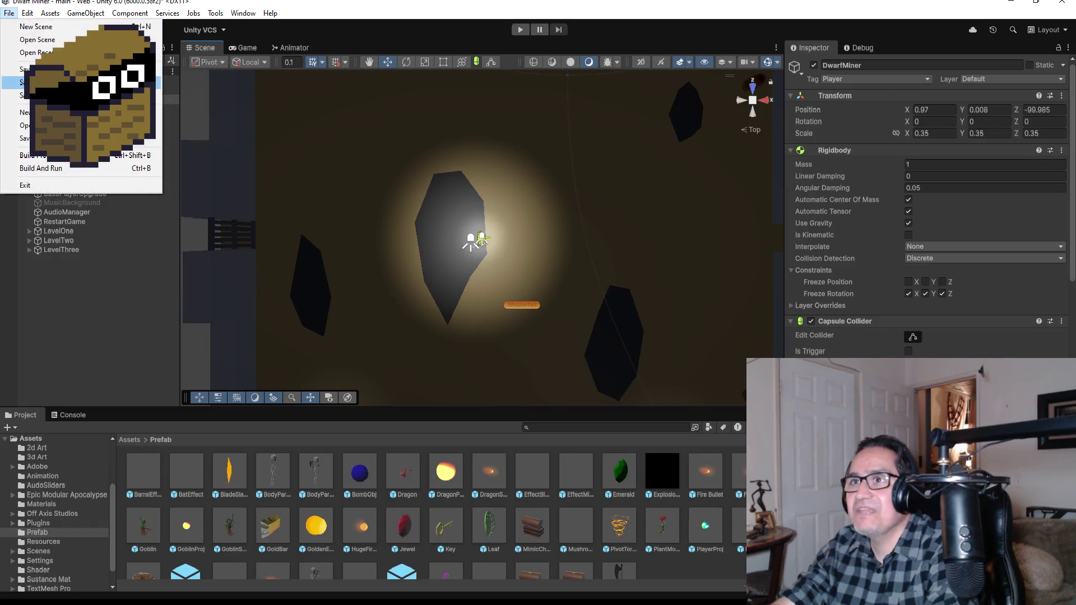
{"action": "left_click", "coordinate": [28, 55]}
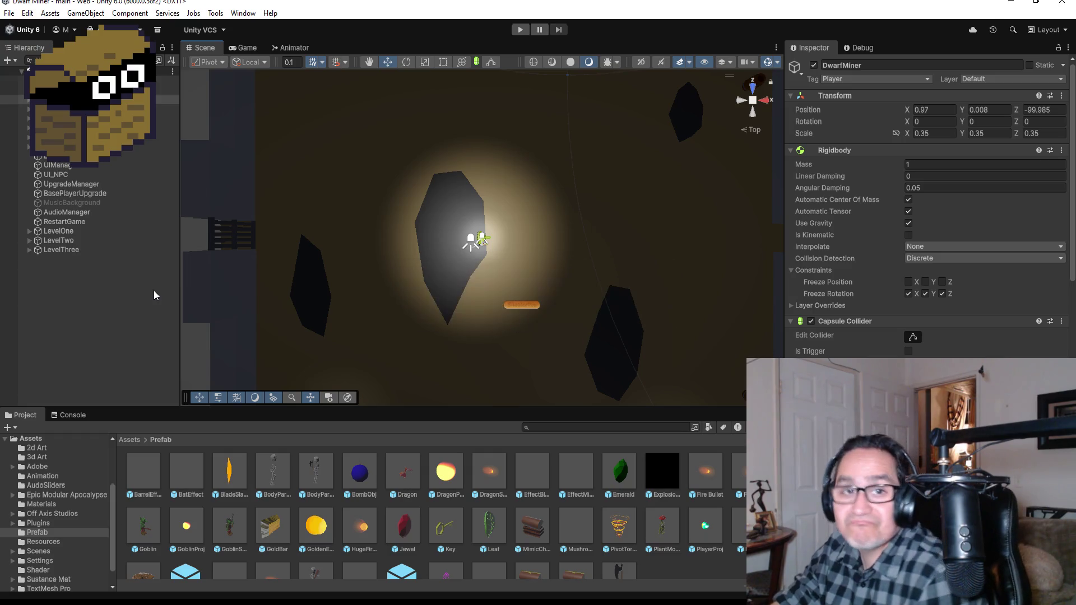
{"action": "left_click", "coordinate": [112, 292]}
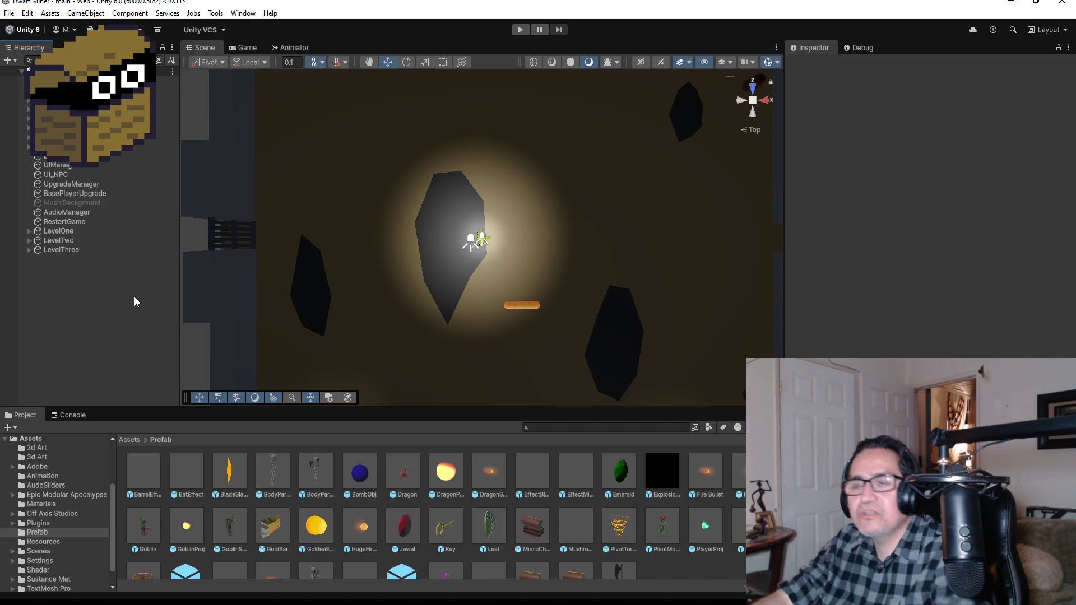
{"action": "left_click", "coordinate": [106, 250]}
{"action": "left_click", "coordinate": [9, 13]}
{"action": "left_click", "coordinate": [25, 69]}
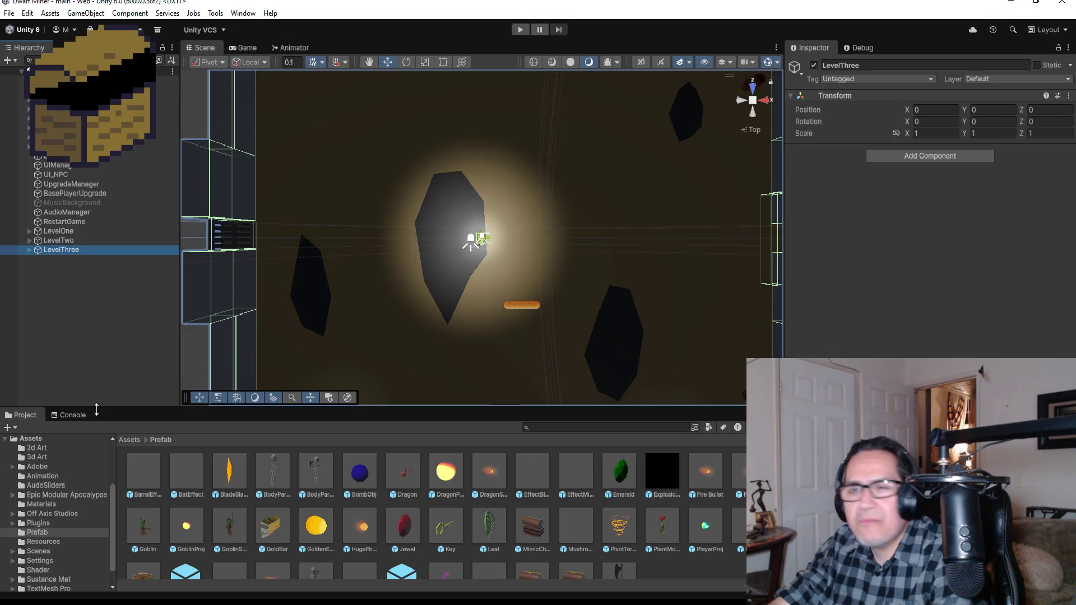
{"action": "left_click", "coordinate": [111, 317]}
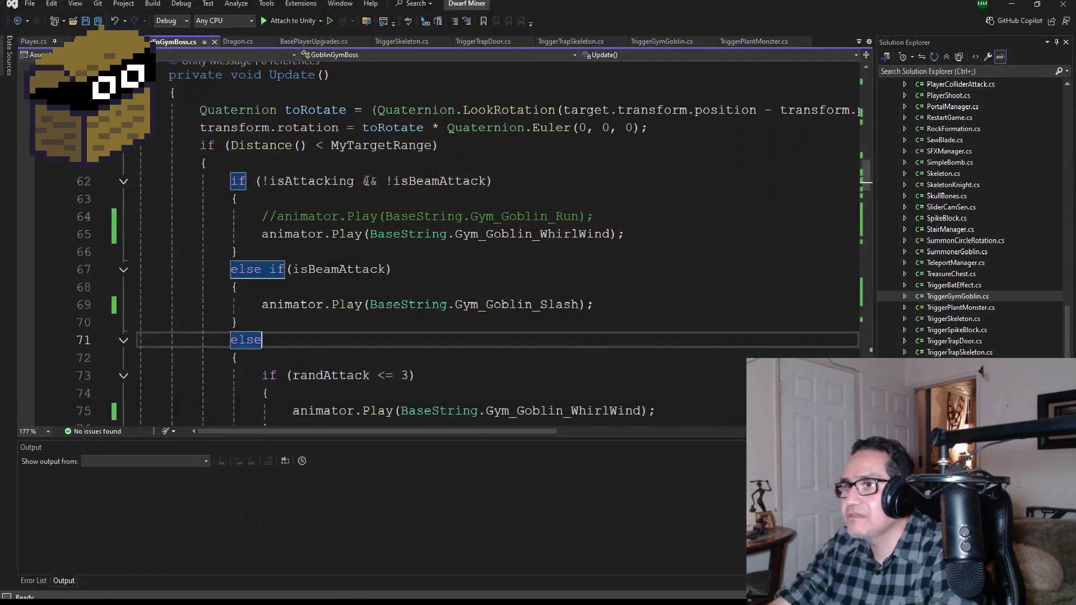
Declare 'private bool isTornadoAttack;' below isBeamAttack in GoblinGymBoss.cs and save
{"action": "left_click", "coordinate": [286, 217]}
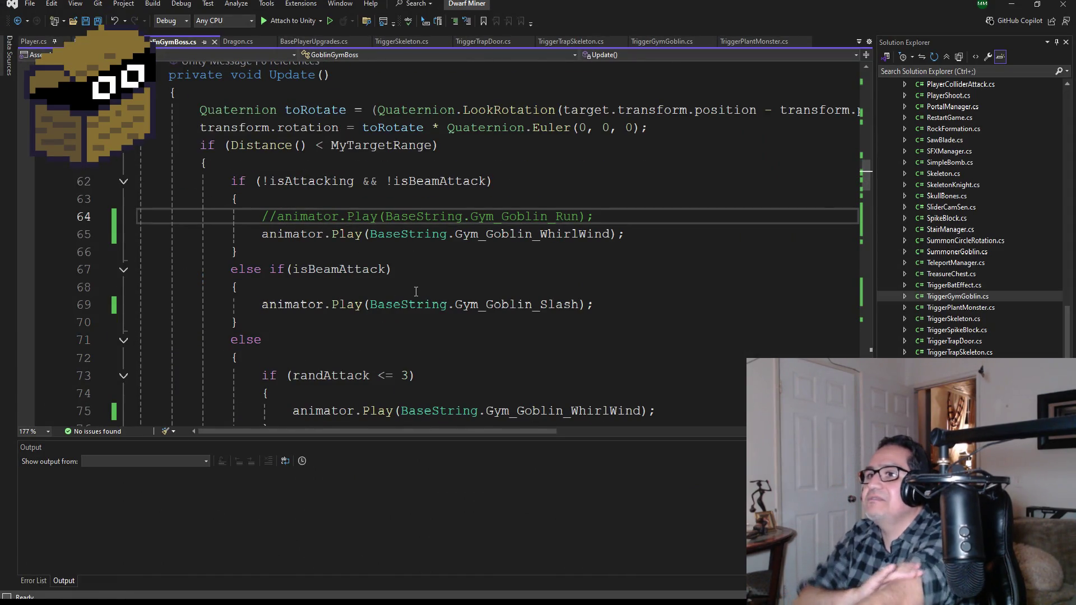
{"action": "scroll", "coordinate": [416, 291], "scroll_direction": "up", "scroll_amount": 6}
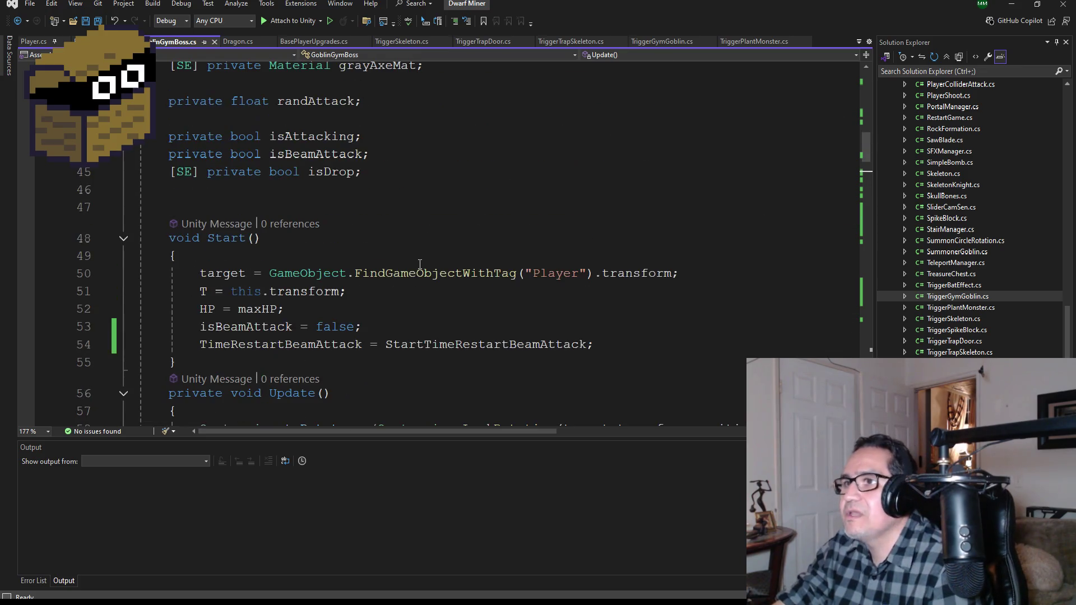
{"action": "left_click", "coordinate": [402, 176]}
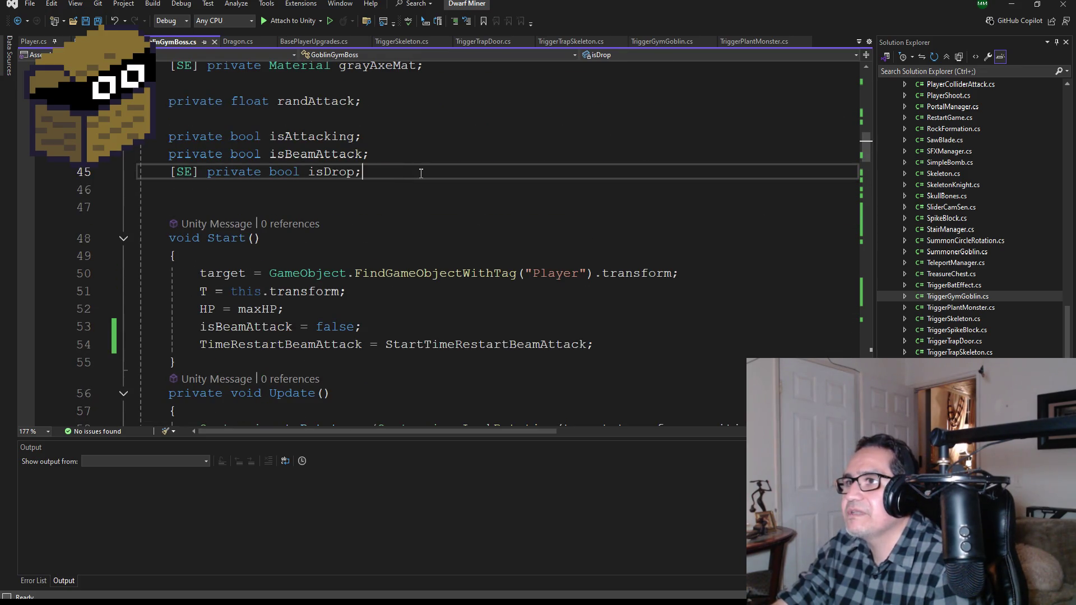
{"action": "scroll", "coordinate": [404, 185], "scroll_direction": "up", "scroll_amount": 2}
{"action": "left_click", "coordinate": [410, 263]}
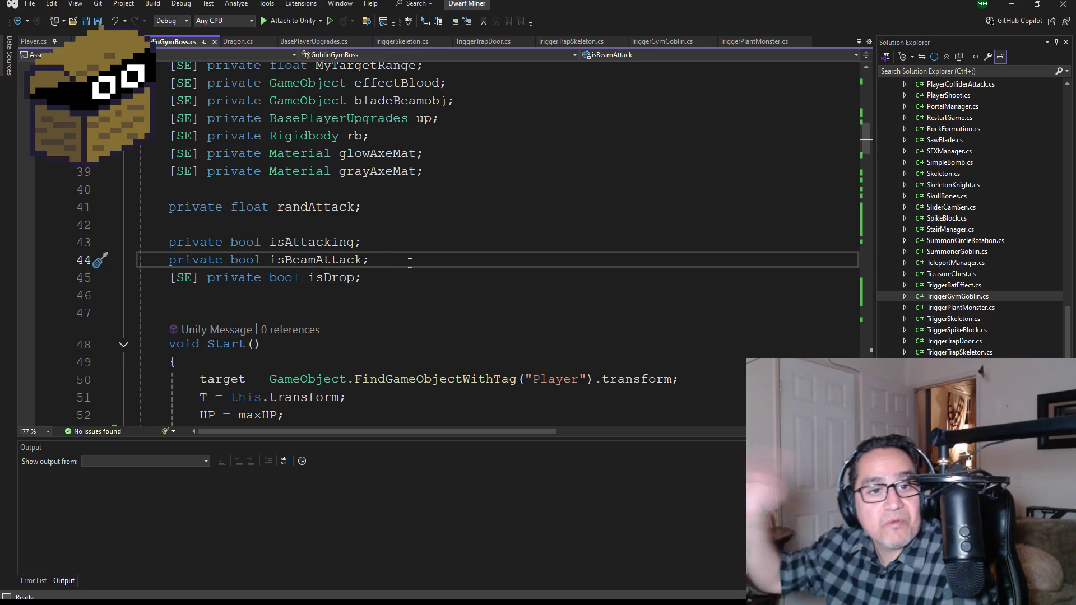
{"action": "scroll", "coordinate": [437, 229], "scroll_direction": "up", "scroll_amount": 1}
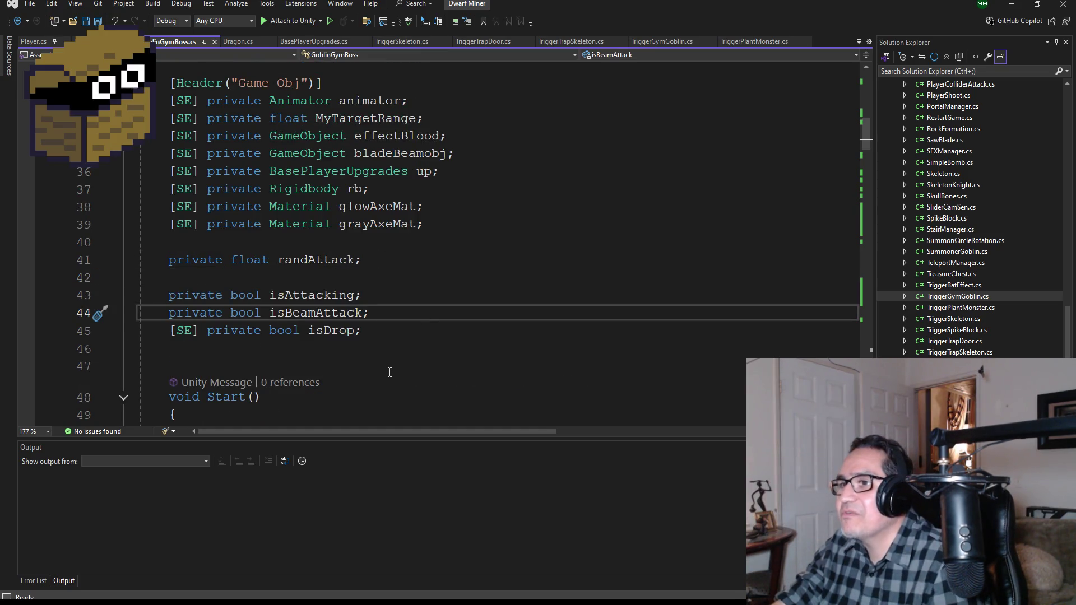
{"action": "key", "text": "Return"}
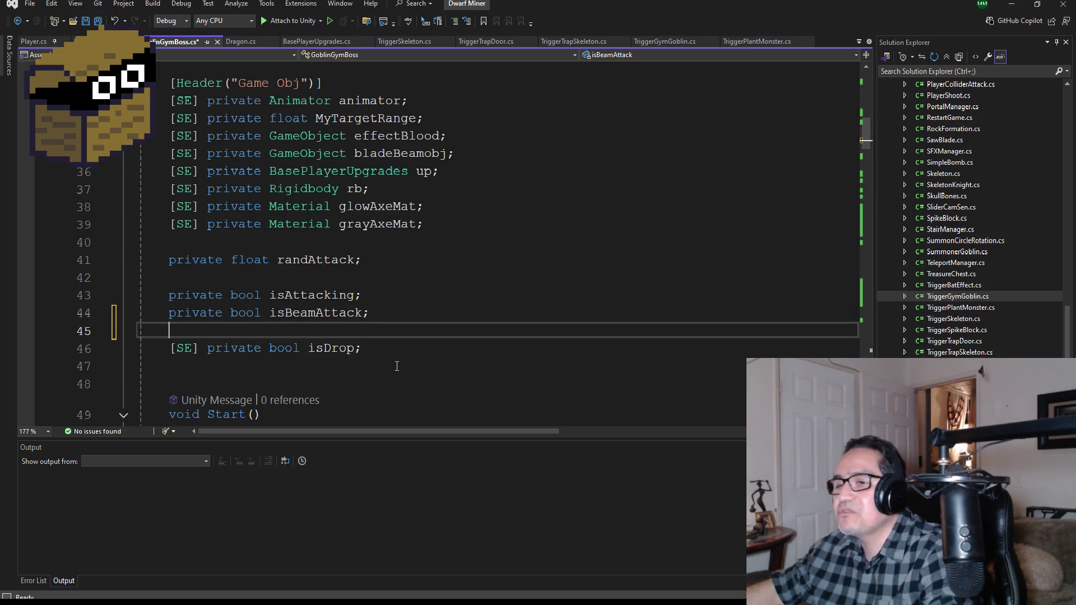
{"action": "type", "text": "private bool isCi"}
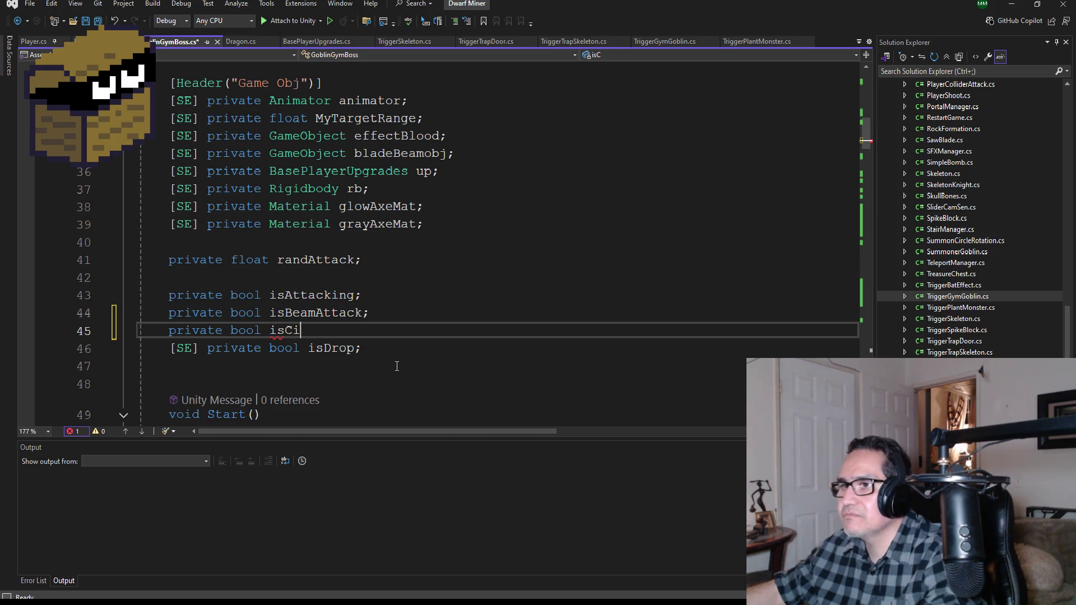
{"action": "key", "text": "BackSpace"}
{"action": "key", "text": "BackSpace"}
{"action": "type", "text": "To"}
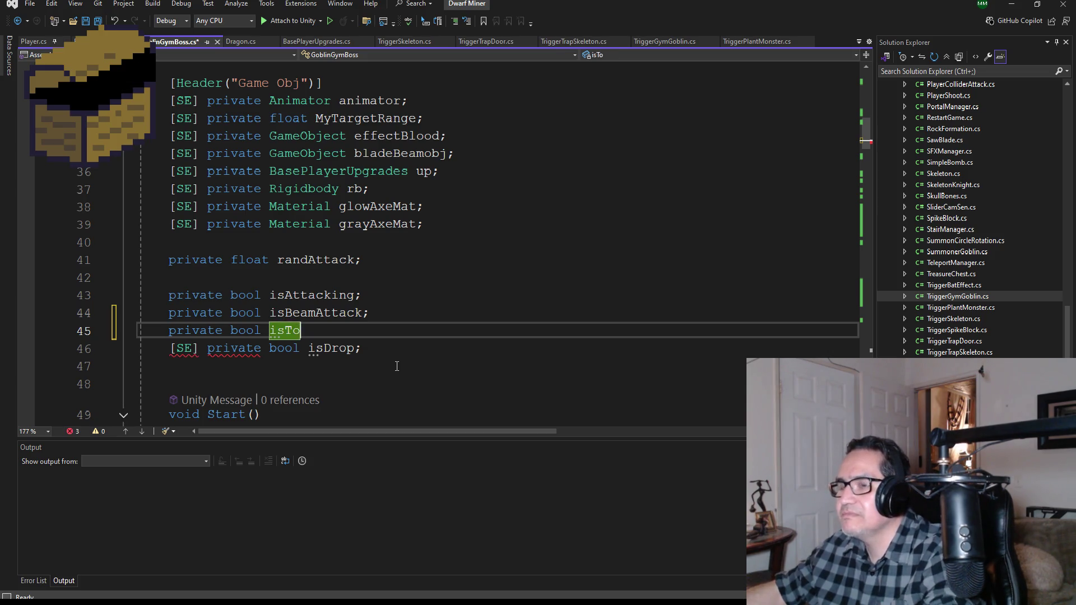
{"action": "type", "text": "rnado"}
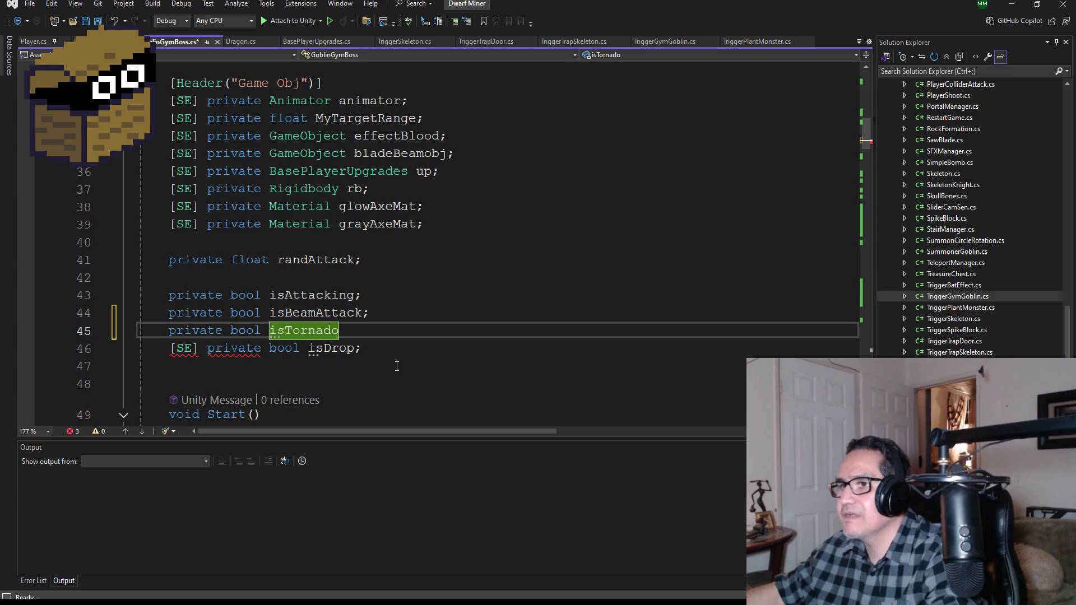
{"action": "type", "text": "Attack;"}
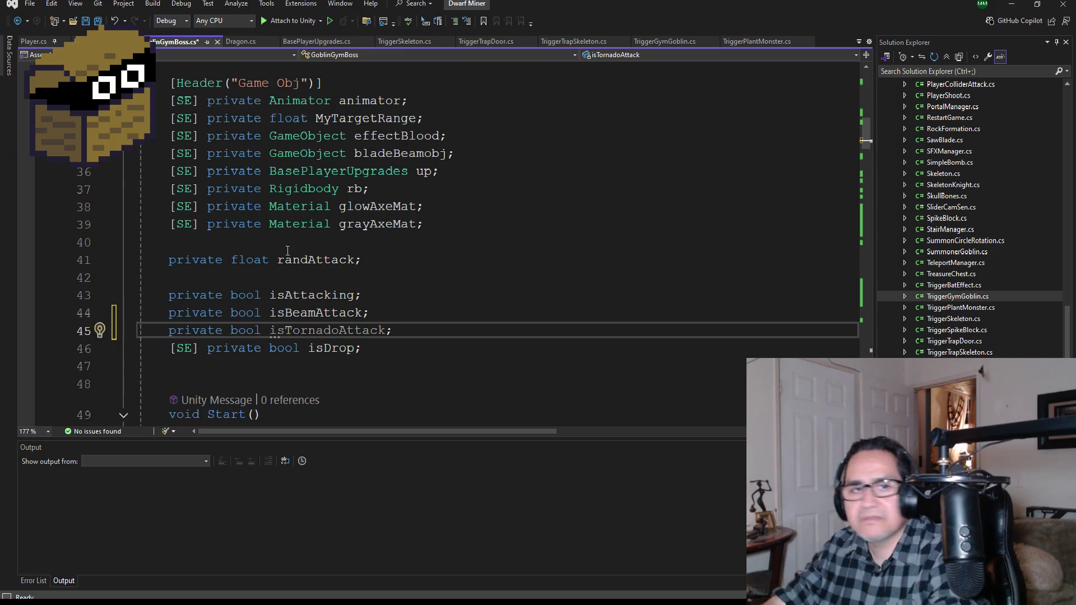
{"action": "left_click", "coordinate": [96, 25]}
{"action": "scroll", "coordinate": [385, 267], "scroll_direction": "down", "scroll_amount": 4}
Add an if(isTornadoAttack) branch with an empty body after Update's first branch
{"action": "scroll", "coordinate": [348, 313], "scroll_direction": "down", "scroll_amount": 5}
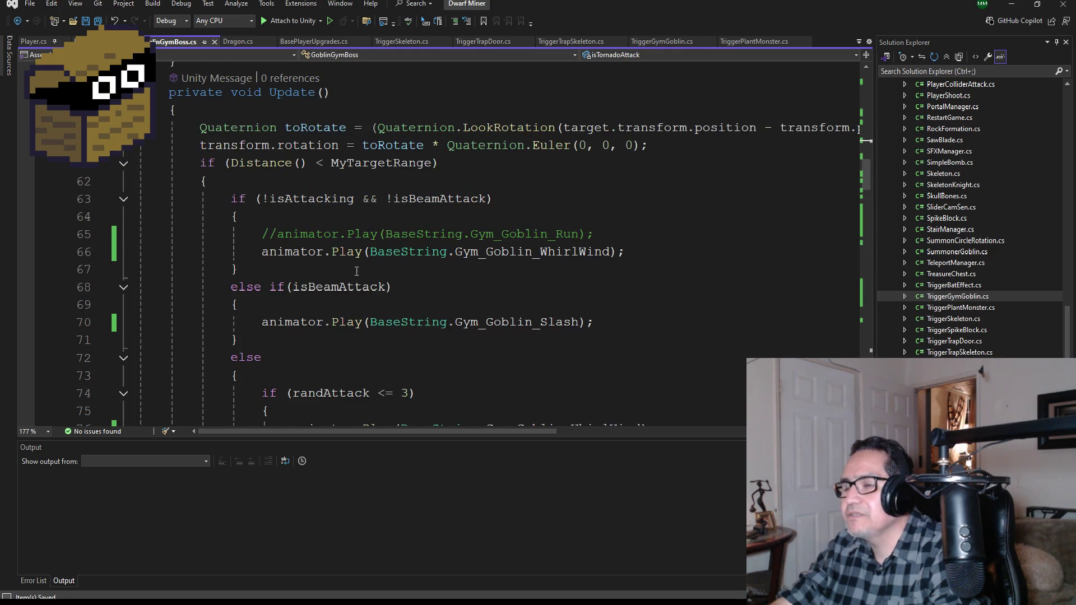
{"action": "left_click", "coordinate": [331, 338]}
{"action": "key", "text": "Up"}
{"action": "key", "text": "Up"}
{"action": "key", "text": "Up"}
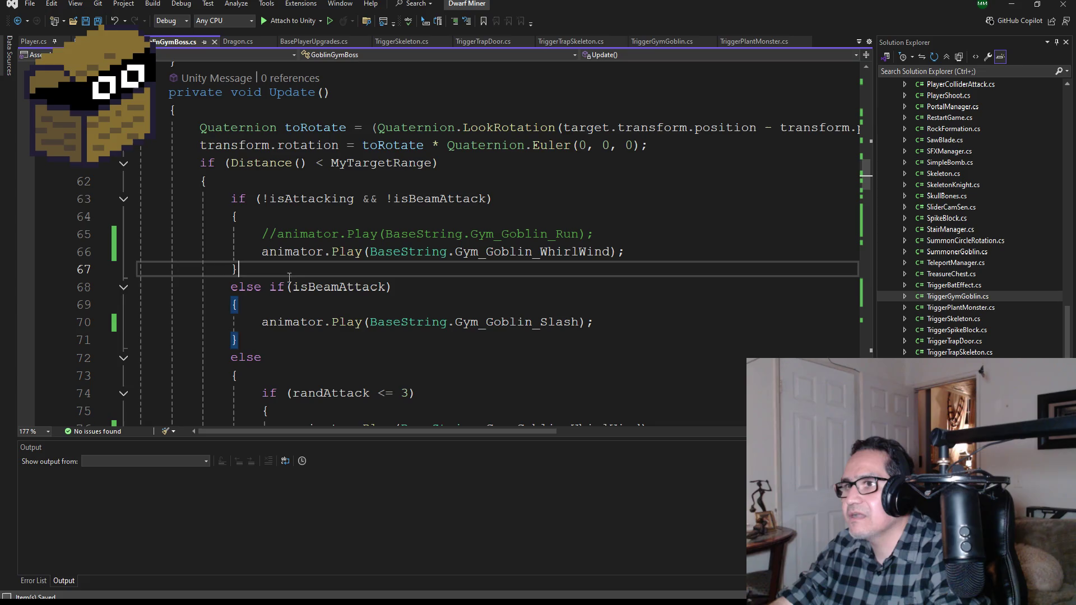
{"action": "key", "text": "Return"}
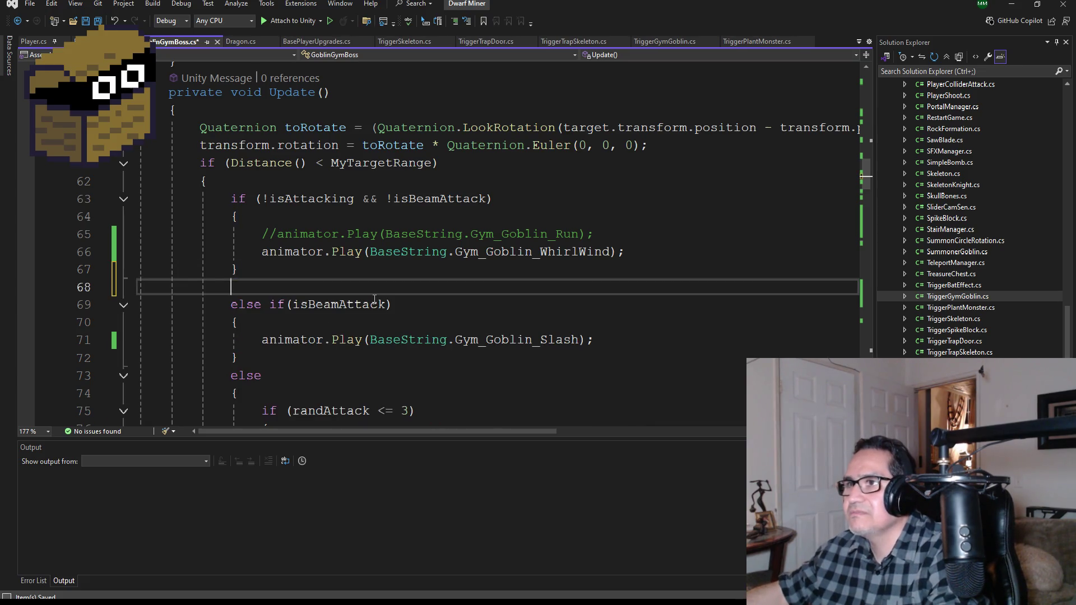
{"action": "type", "text": "if("}
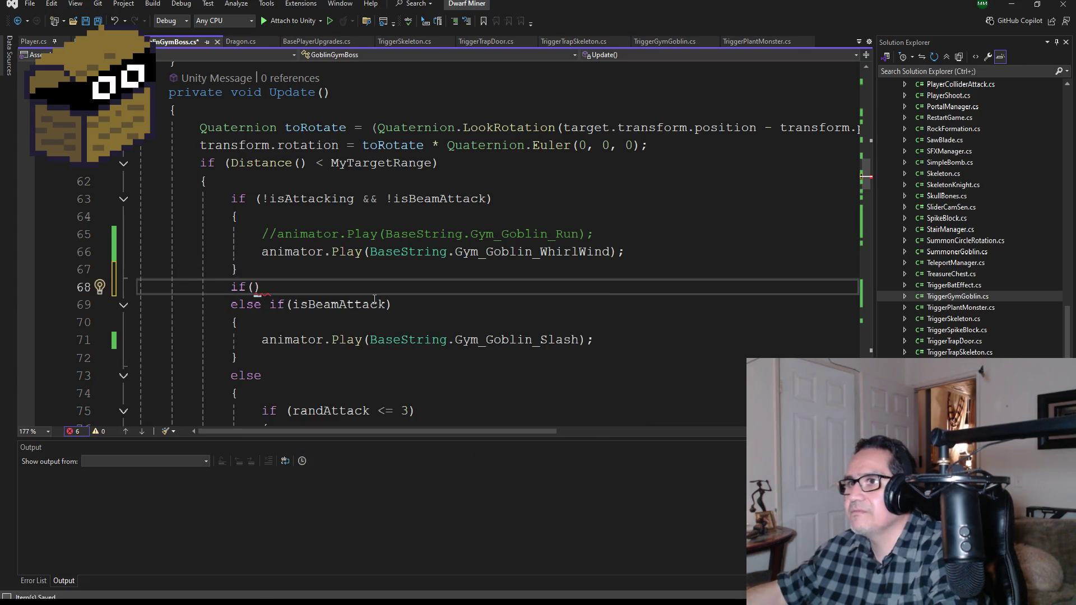
{"action": "type", "text": "!is"}
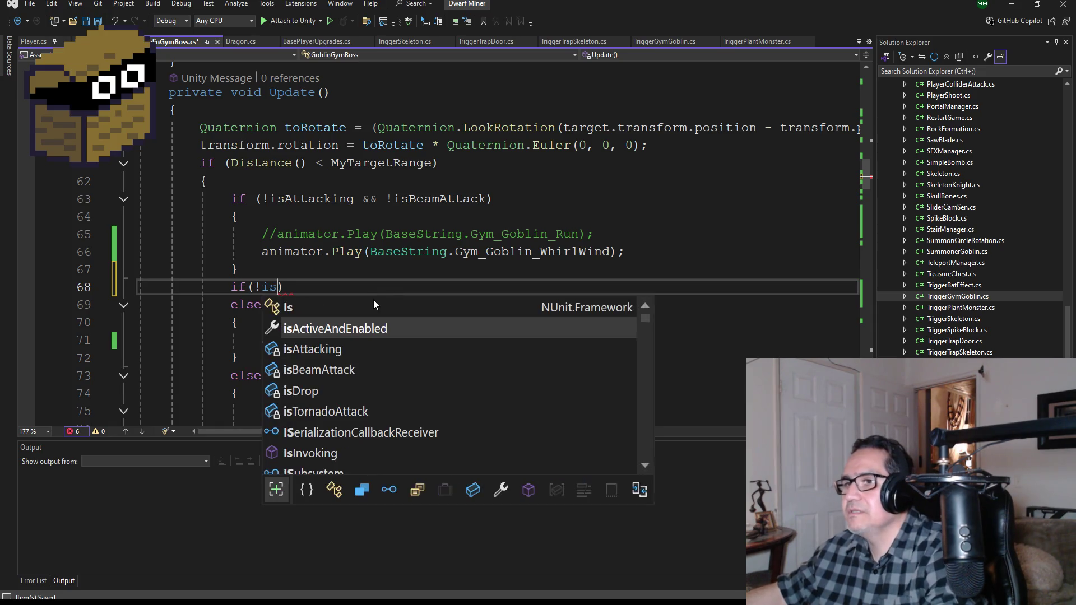
{"action": "key", "text": "BackSpace"}
{"action": "type", "text": "isTo"}
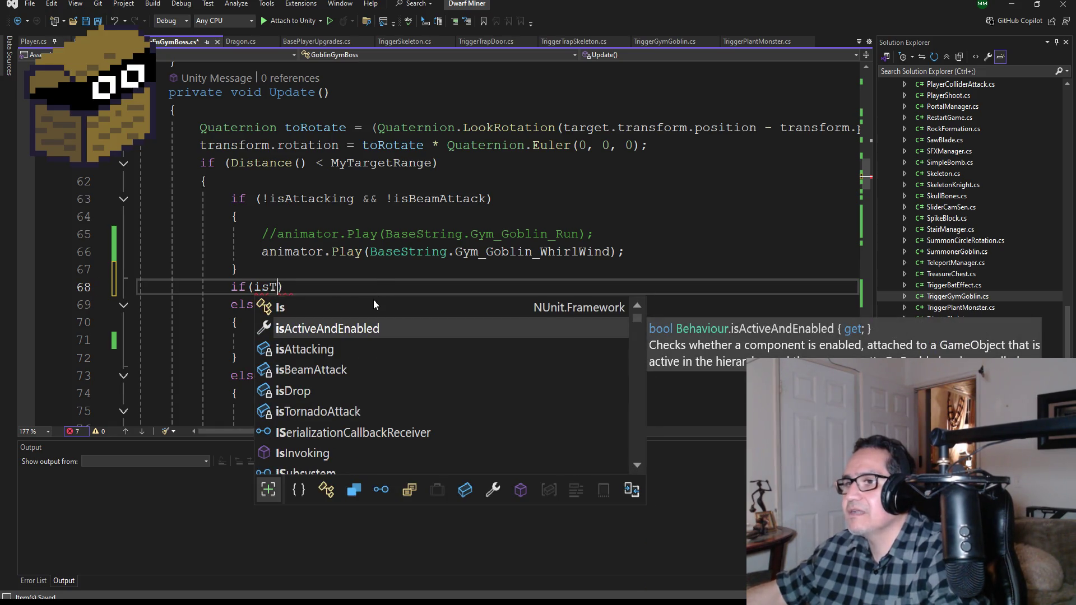
{"action": "key", "text": "Tab"}
{"action": "key", "text": "End"}
{"action": "key", "text": "Return"}
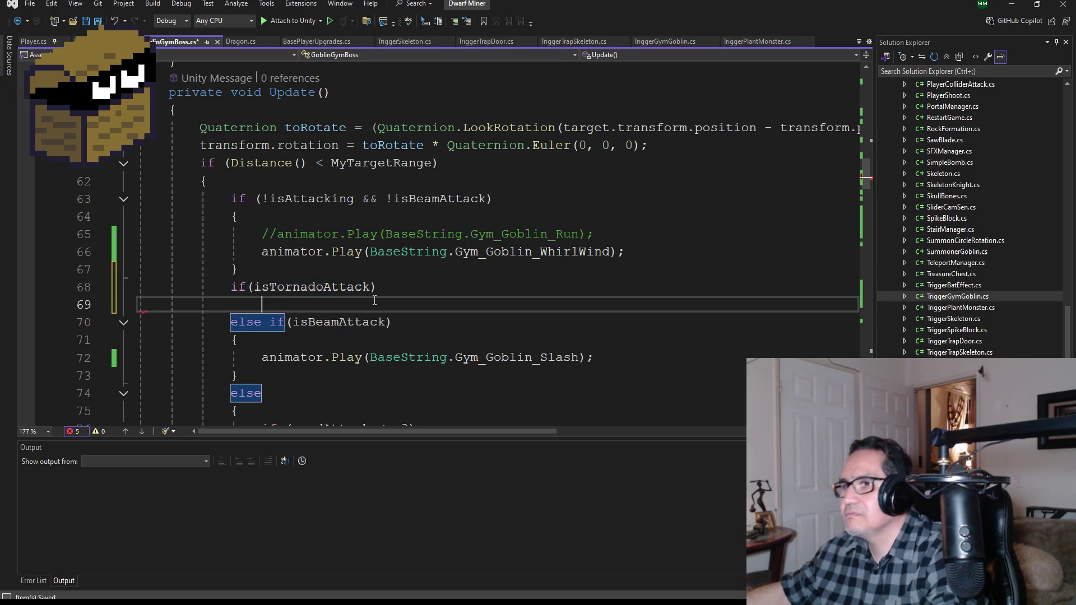
{"action": "type", "text": "{"}
{"action": "key", "text": "Return"}
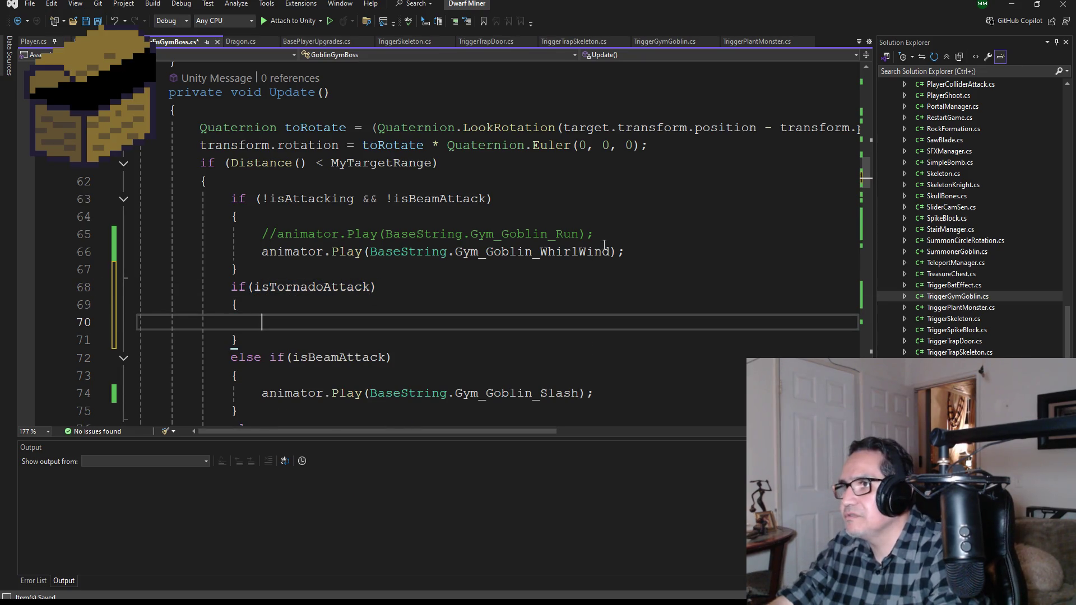
Move the Gym_Goblin_WhirlWind Play call into the tornado branch and uncomment Gym_Goblin_Run
{"action": "left_click_drag", "start_coordinate": [635, 251], "coordinate": [263, 252]}
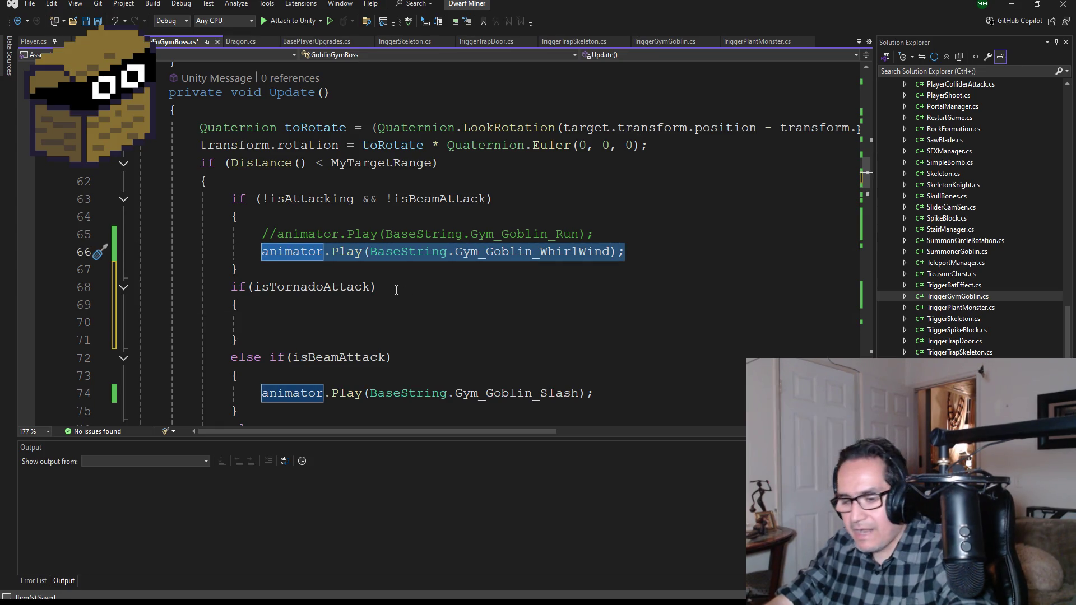
{"action": "key", "text": "ctrl+x"}
{"action": "left_click", "coordinate": [274, 323]}
{"action": "key", "text": "ctrl+v"}
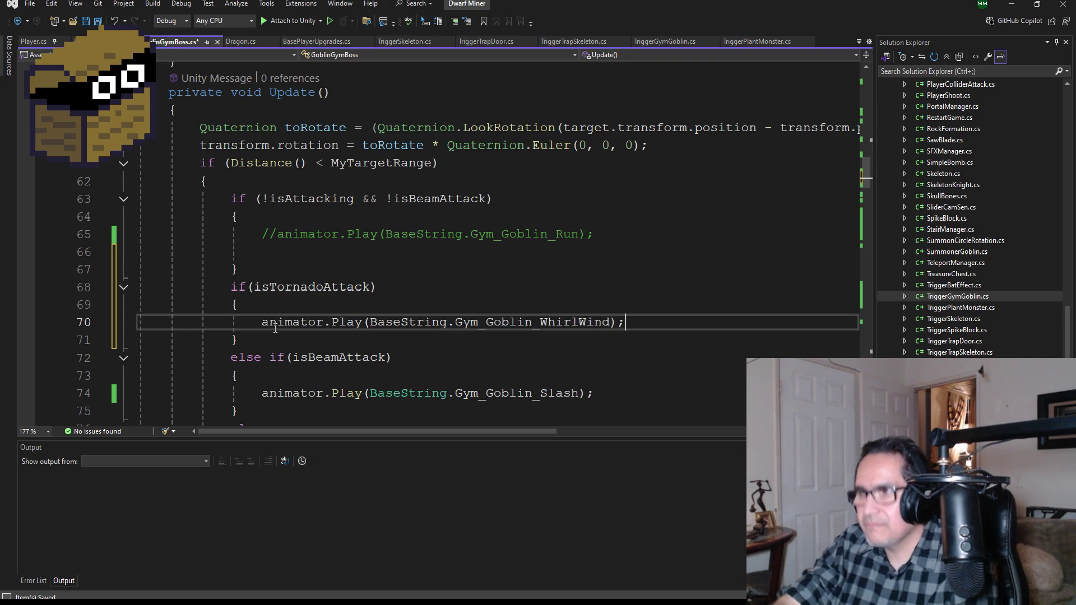
{"action": "left_click", "coordinate": [277, 234]}
{"action": "key", "text": "BackSpace"}
{"action": "key", "text": "BackSpace"}
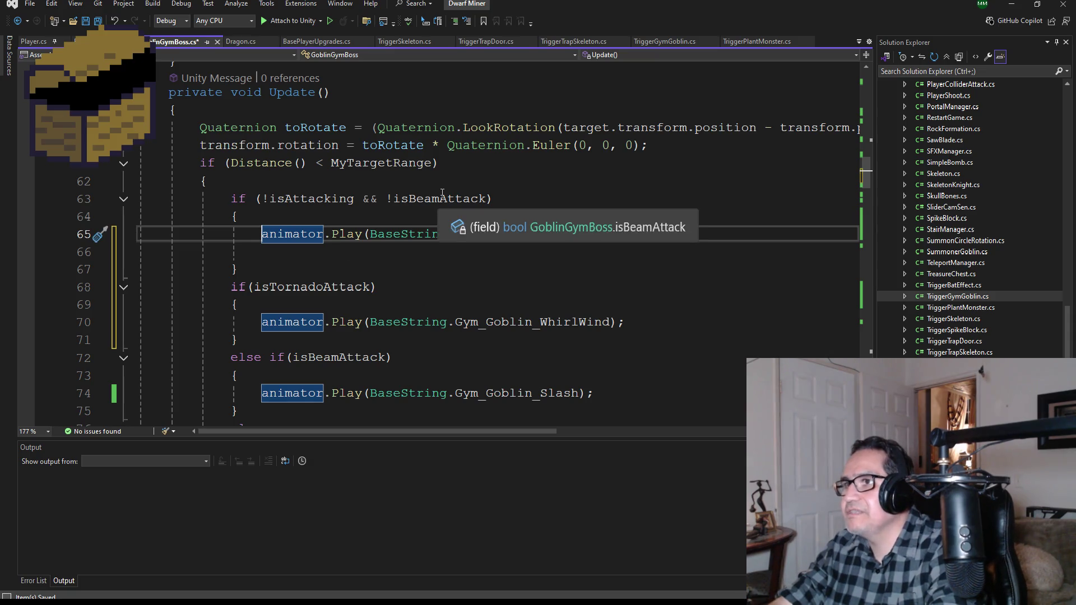
Append && !isTornadoAttack to the first condition and save the script
{"action": "double_click", "coordinate": [442, 196]}
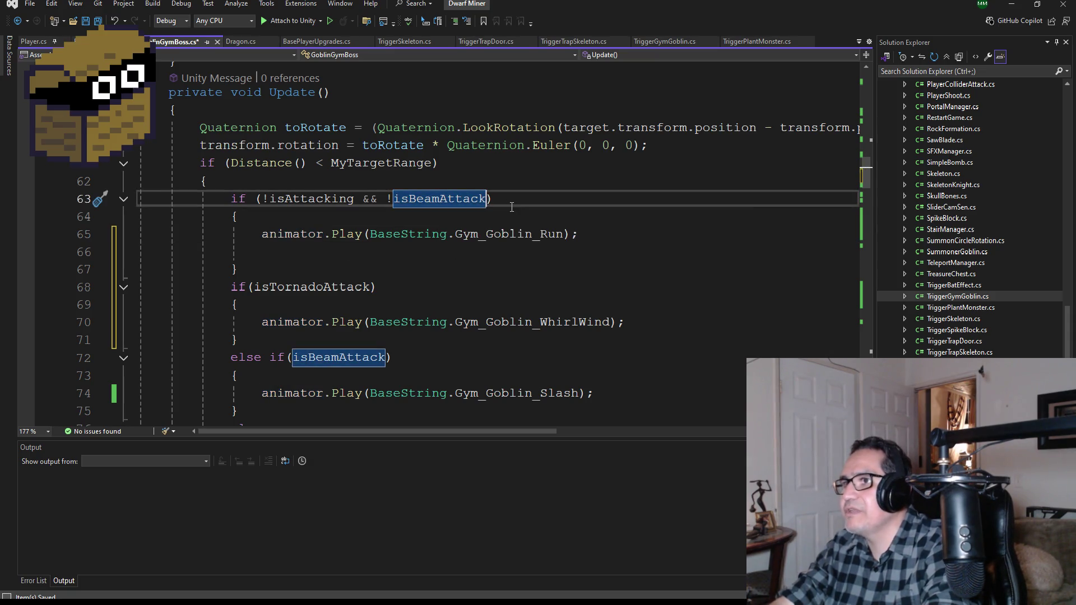
{"action": "key", "text": "Right"}
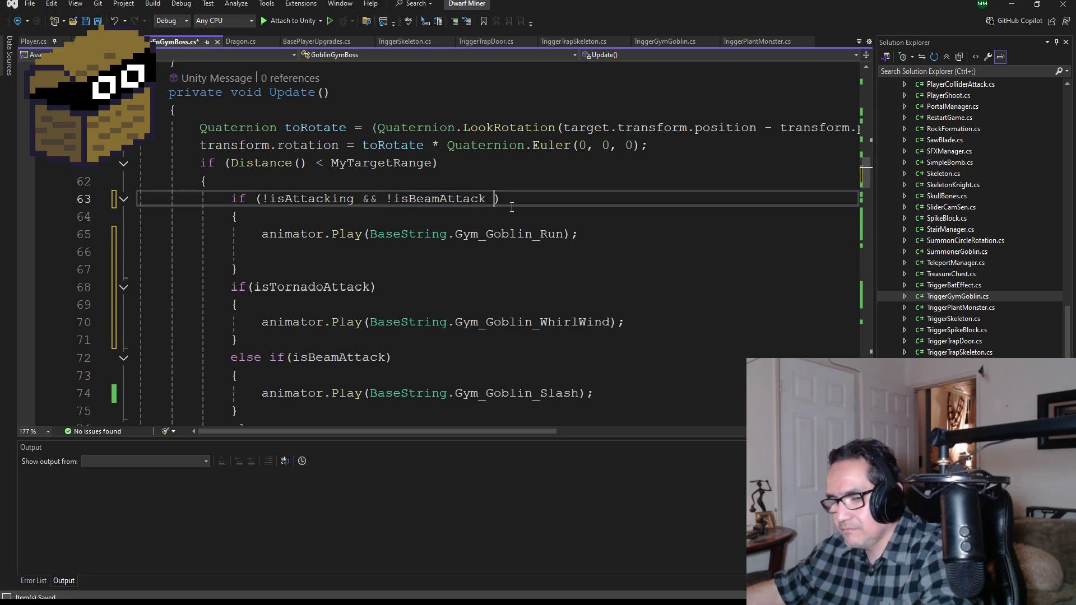
{"action": "key", "text": "BackSpace"}
{"action": "key", "text": "BackSpace"}
{"action": "type", "text": "&&"}
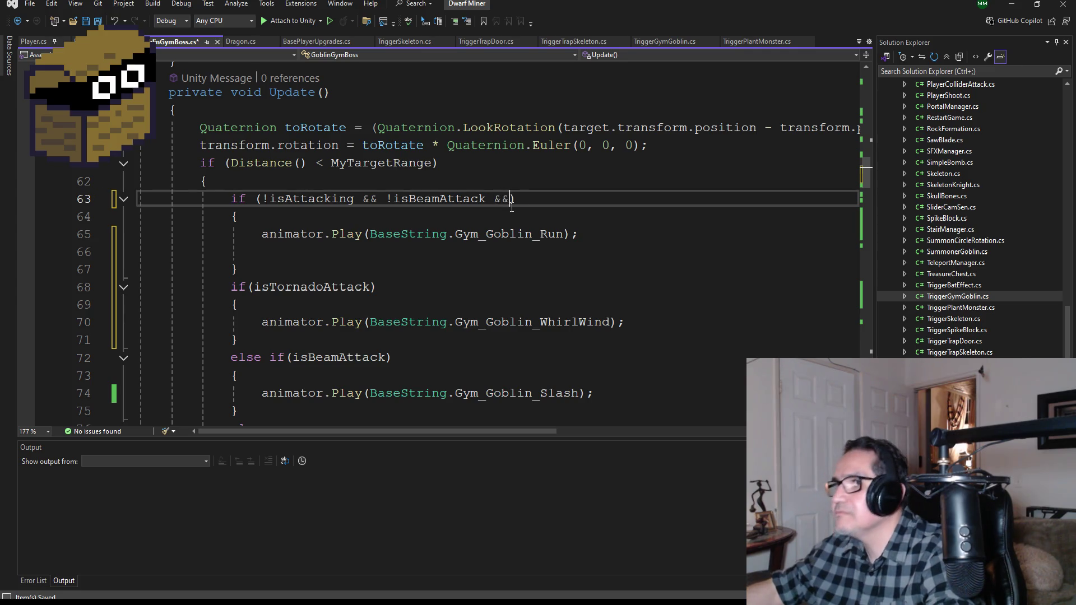
{"action": "type", "text": "!@"}
{"action": "key", "text": "BackSpace"}
{"action": "key", "text": "BackSpace"}
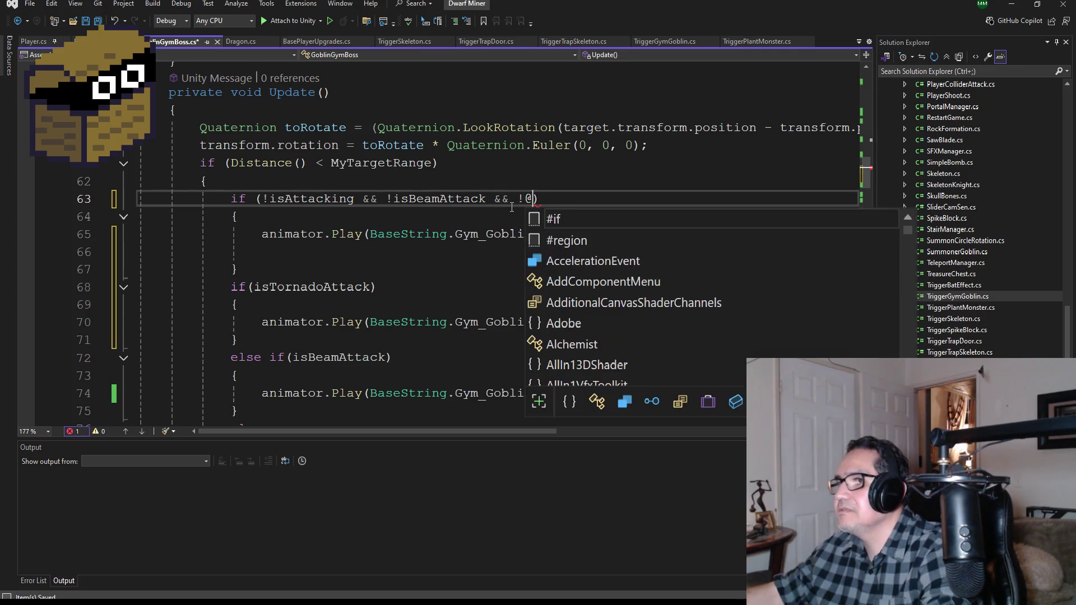
{"action": "type", "text": "isTo"}
{"action": "key", "text": "Tab"}
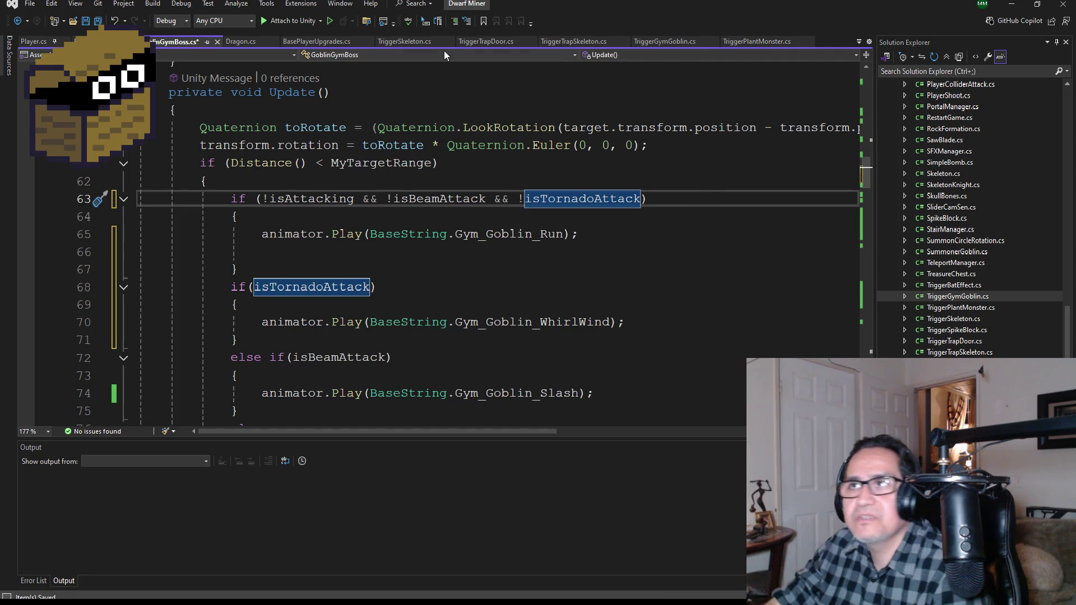
{"action": "key", "text": "ctrl+s"}
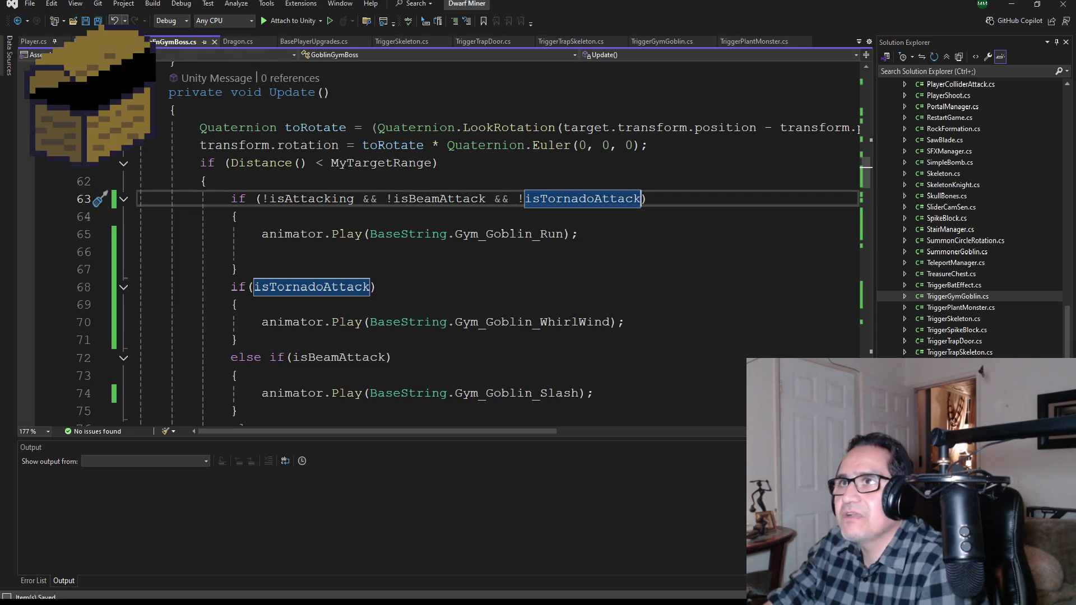
Review the GoblinGymBoss.cs attack code, then switch back to the Unity editor
{"action": "scroll", "coordinate": [417, 263], "scroll_direction": "down", "scroll_amount": 2}
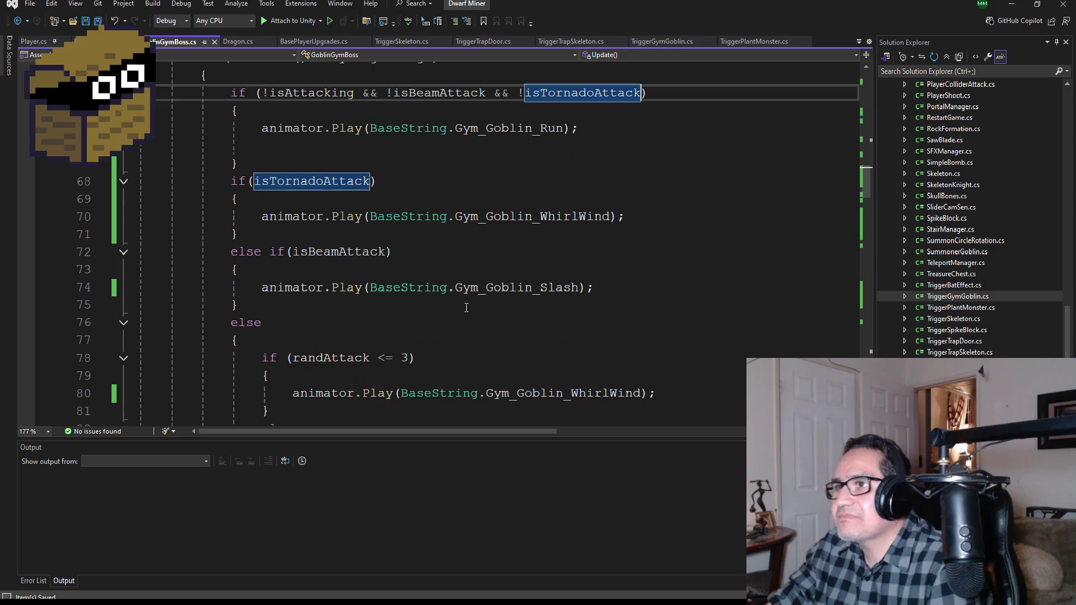
{"action": "scroll", "coordinate": [396, 324], "scroll_direction": "up", "scroll_amount": 1}
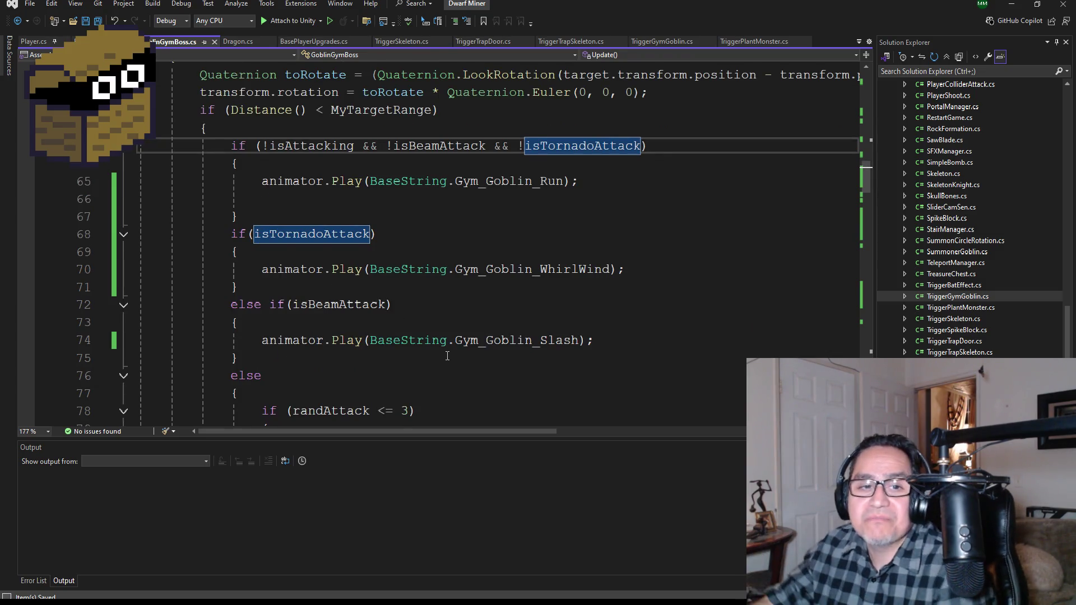
{"action": "scroll", "coordinate": [402, 366], "scroll_direction": "down", "scroll_amount": 2}
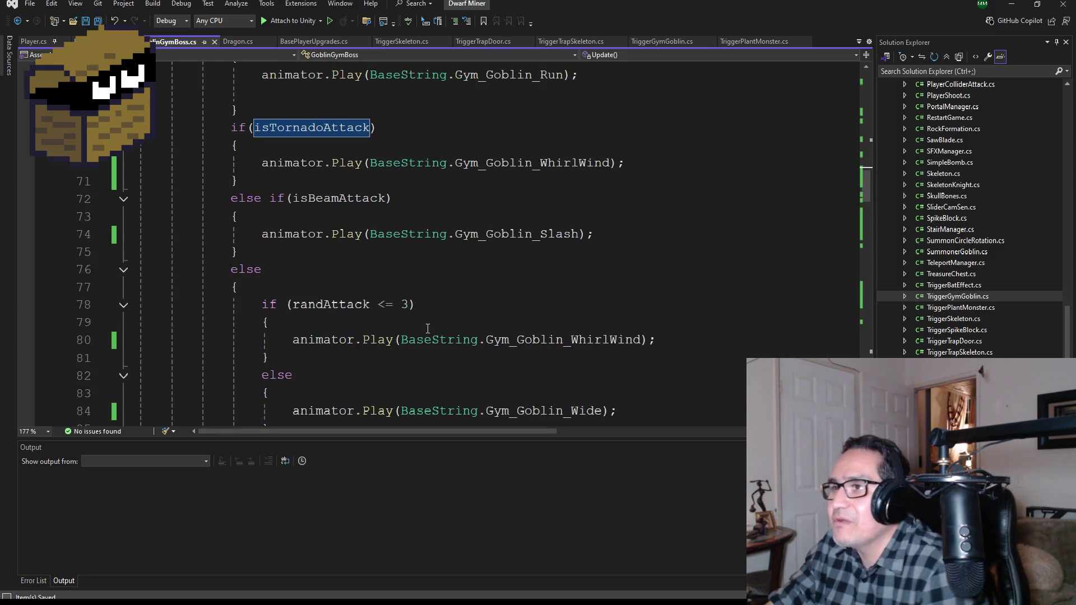
{"action": "scroll", "coordinate": [429, 295], "scroll_direction": "up", "scroll_amount": 2}
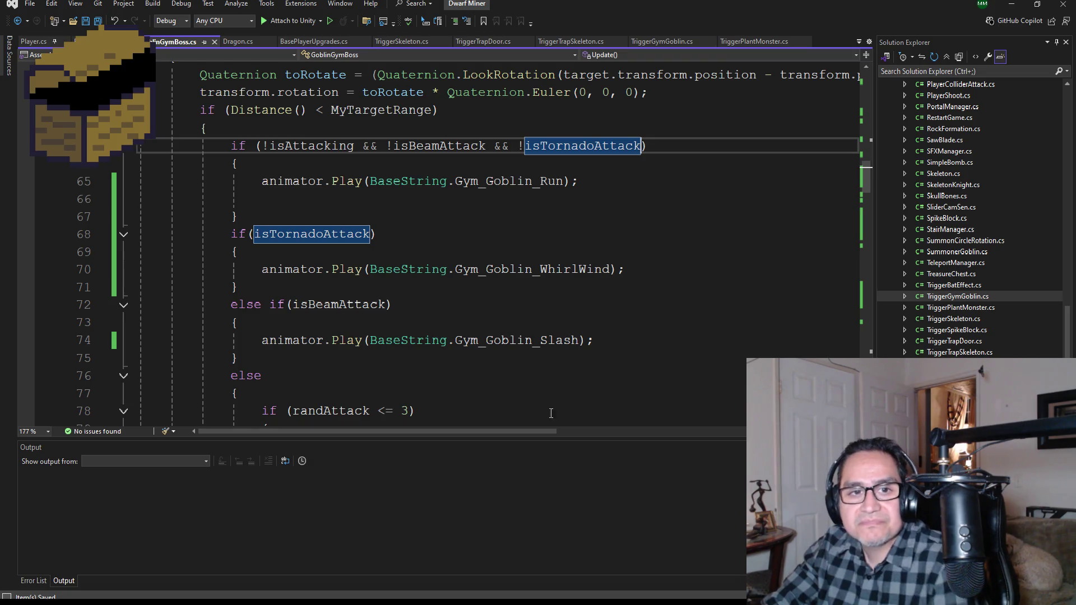
{"action": "scroll", "coordinate": [471, 314], "scroll_direction": "down", "scroll_amount": 4}
{"action": "scroll", "coordinate": [451, 253], "scroll_direction": "down", "scroll_amount": 2}
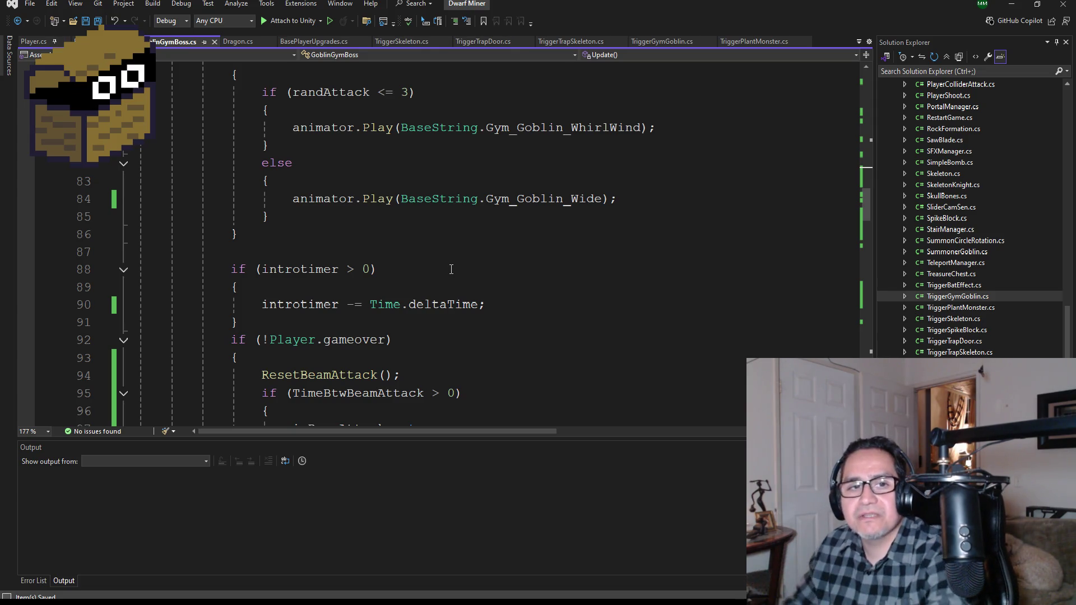
{"action": "scroll", "coordinate": [485, 272], "scroll_direction": "down", "scroll_amount": 9}
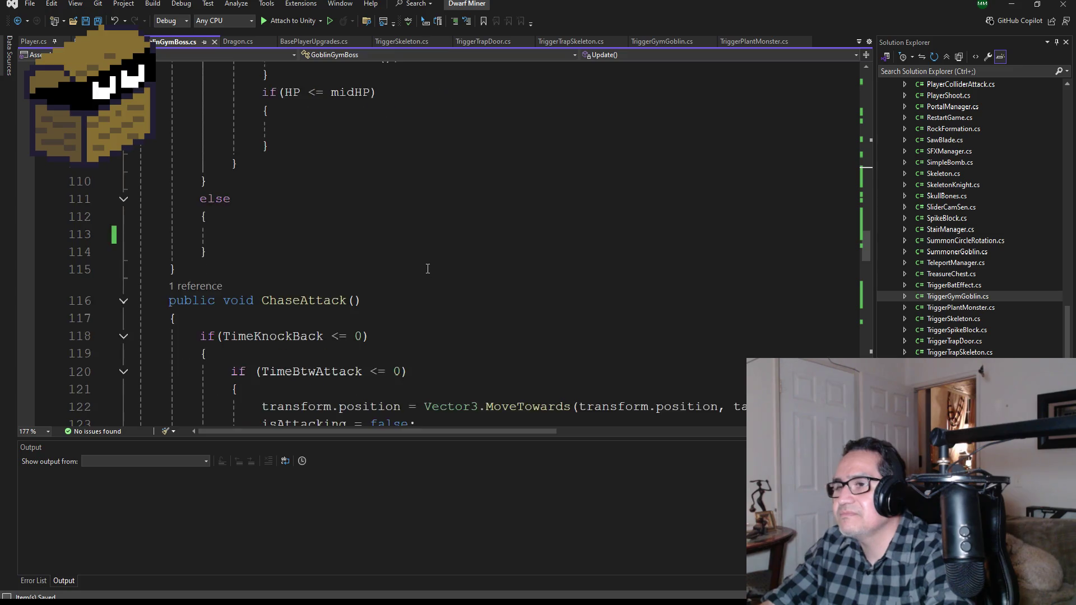
{"action": "scroll", "coordinate": [424, 272], "scroll_direction": "up", "scroll_amount": 1}
{"action": "scroll", "coordinate": [415, 275], "scroll_direction": "down", "scroll_amount": 8}
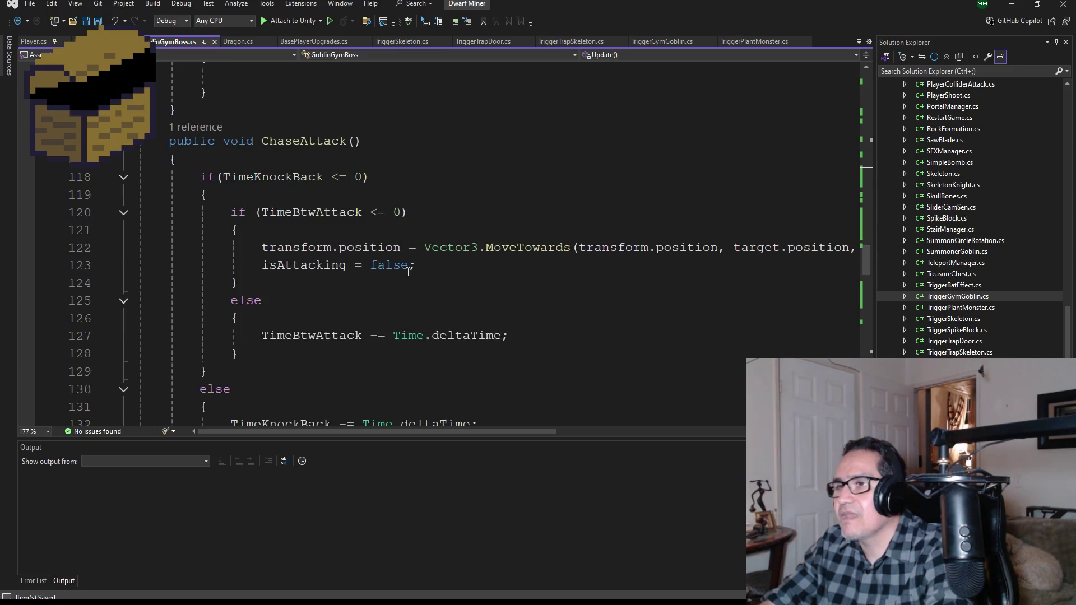
{"action": "scroll", "coordinate": [400, 285], "scroll_direction": "up", "scroll_amount": 7}
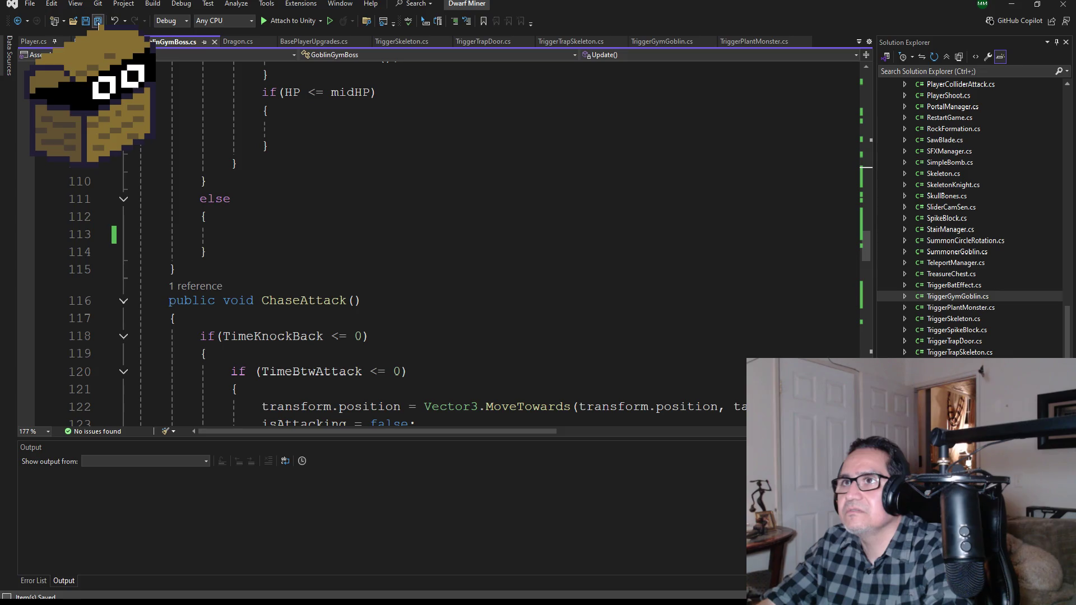
{"action": "scroll", "coordinate": [431, 240], "scroll_direction": "up", "scroll_amount": 3}
{"action": "scroll", "coordinate": [431, 240], "scroll_direction": "up", "scroll_amount": 8}
{"action": "key", "text": "alt+Tab"}
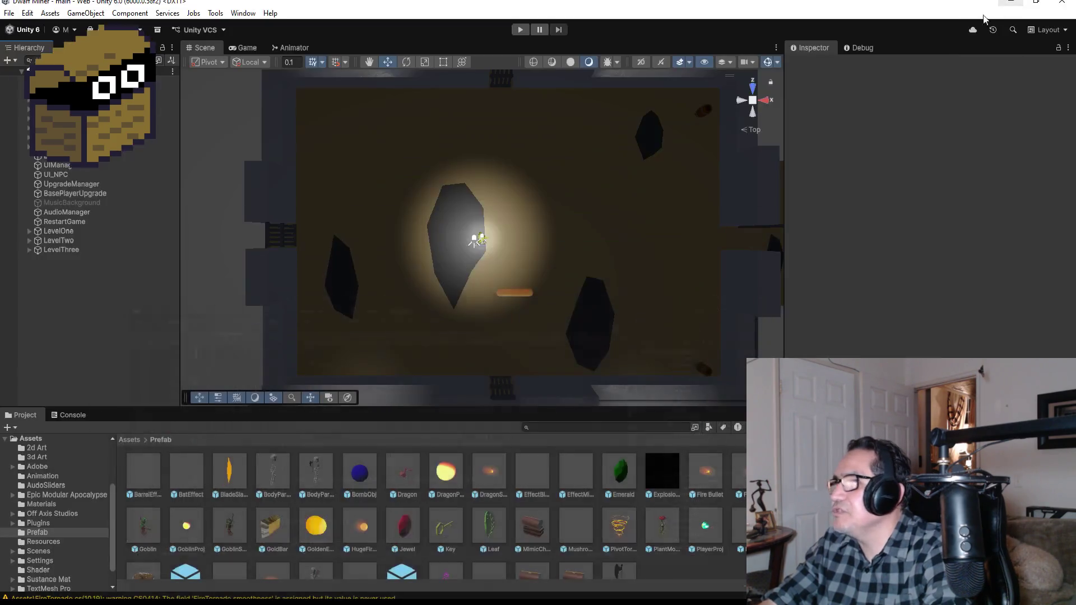
Set the BladeSlash prefab's Tag to Enemy, then expand LevelThree in the Hierarchy
{"action": "left_click", "coordinate": [229, 476]}
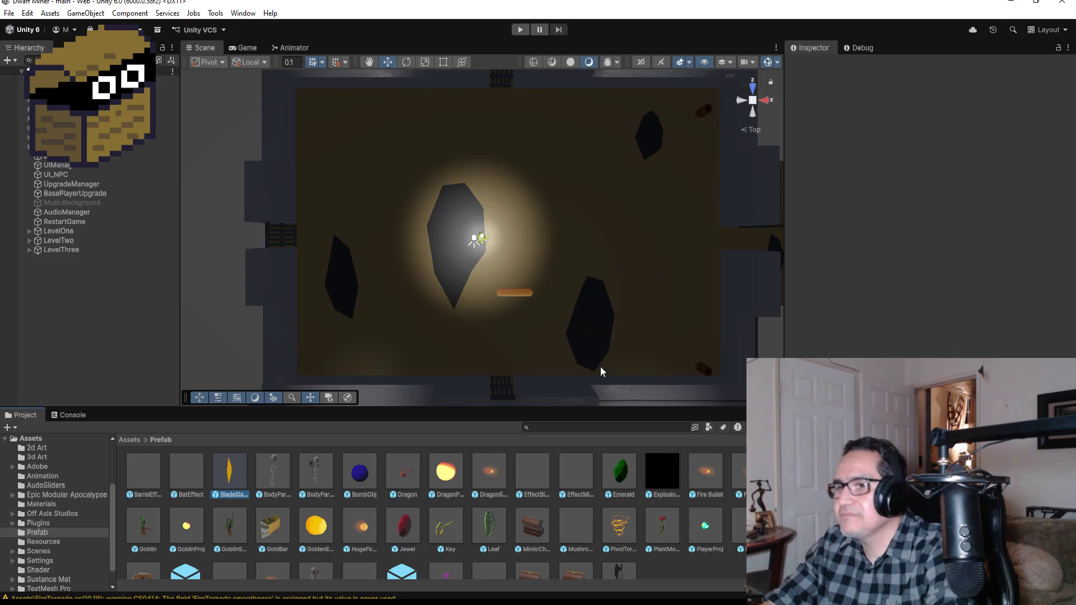
{"action": "left_click", "coordinate": [875, 147]}
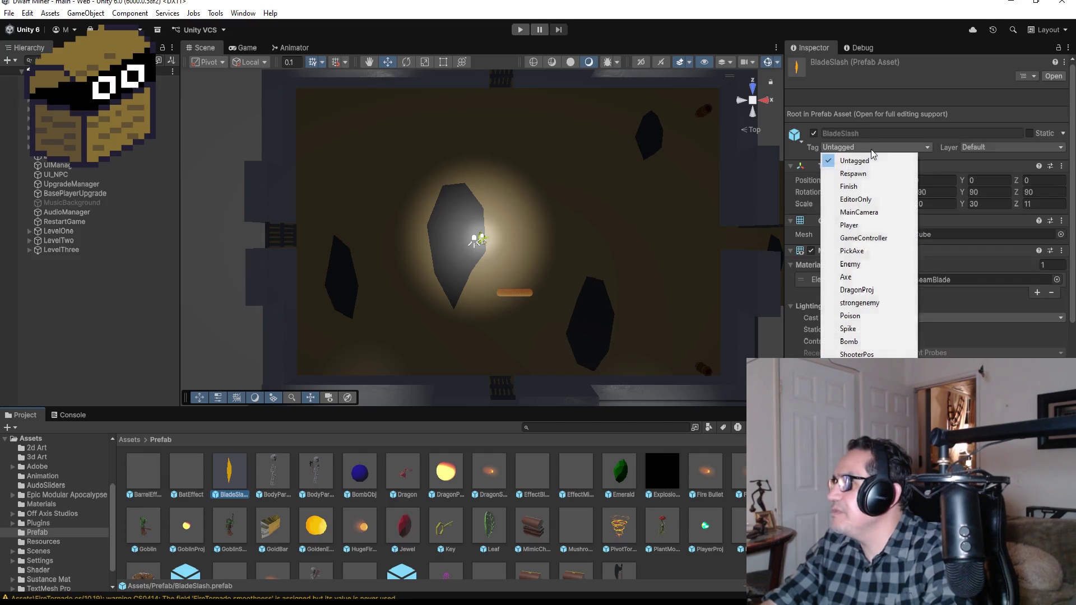
{"action": "left_click", "coordinate": [850, 264]}
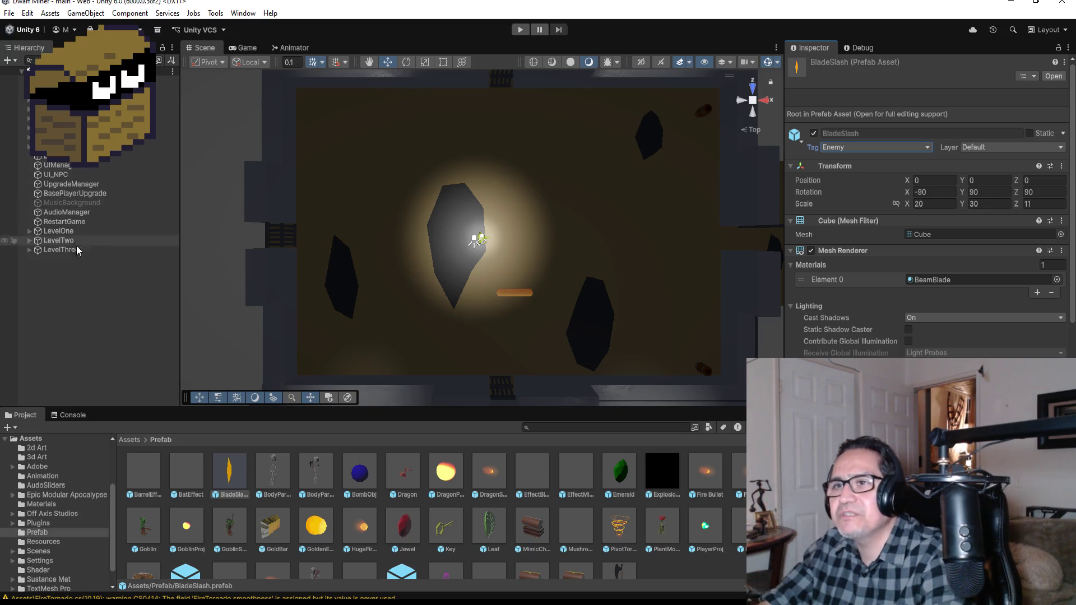
{"action": "left_click", "coordinate": [28, 250]}
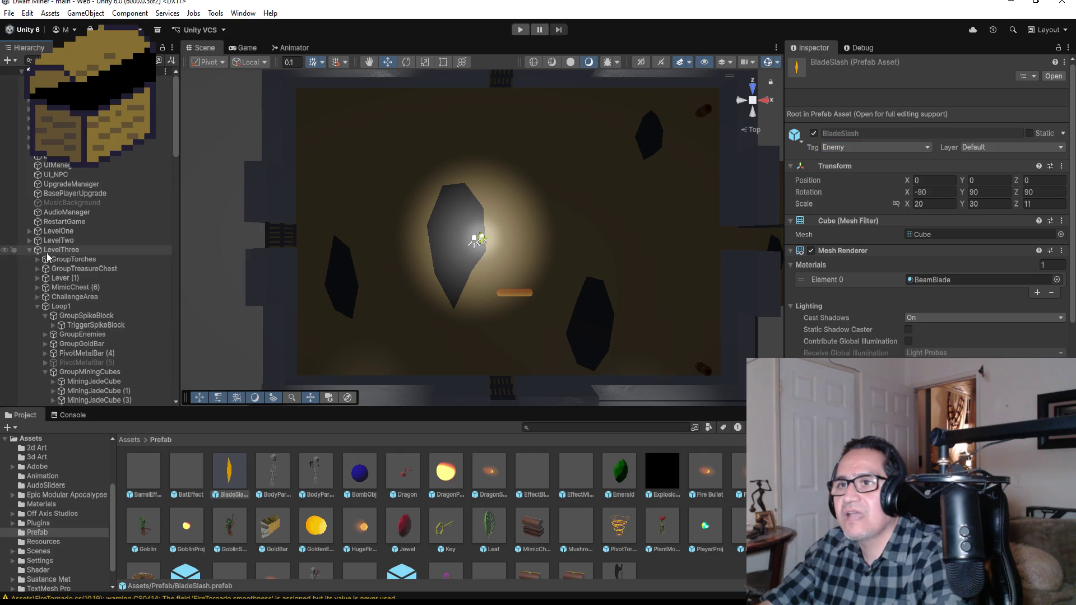
Collapse Loop1, GroupHardWalls and GroupCheerGoblin, then select and expand GymGoblin
{"action": "left_click", "coordinate": [67, 307]}
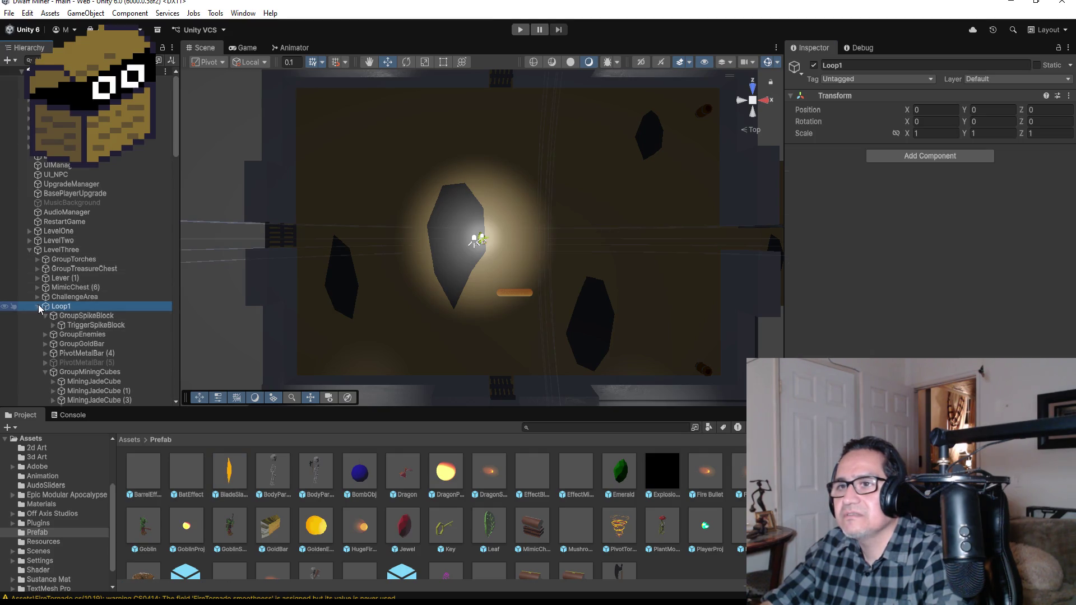
{"action": "left_click", "coordinate": [37, 306]}
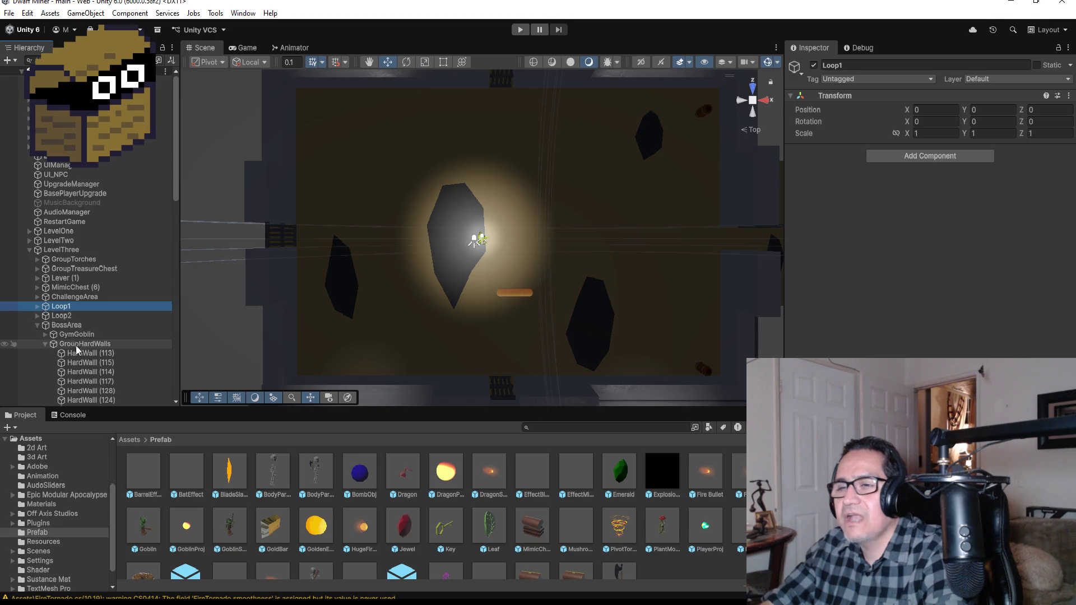
{"action": "scroll", "coordinate": [79, 343], "scroll_direction": "down", "scroll_amount": 3}
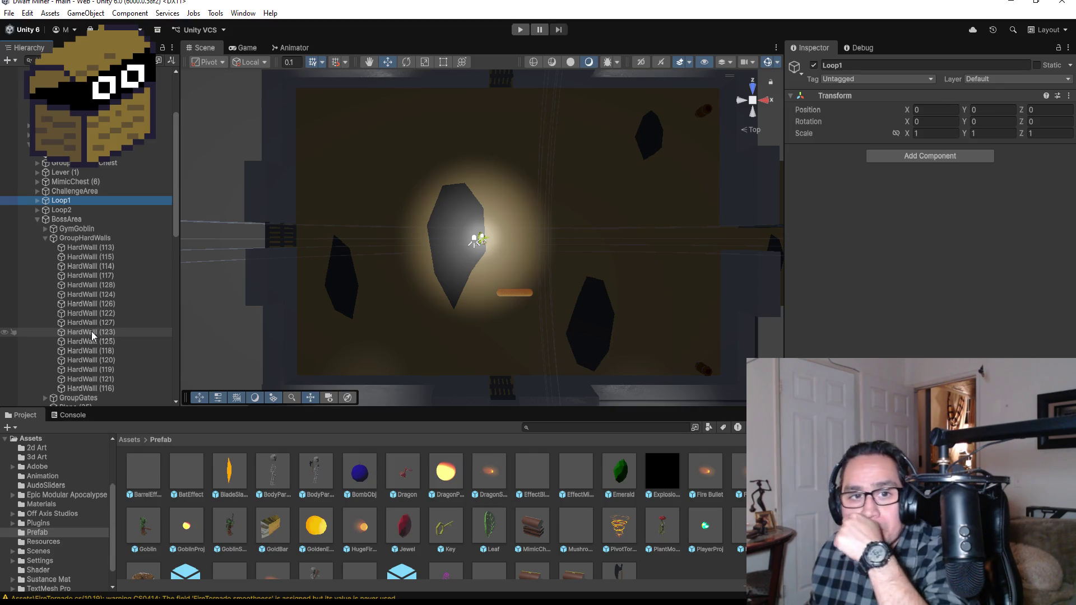
{"action": "left_click", "coordinate": [46, 237]}
{"action": "left_click", "coordinate": [66, 227]}
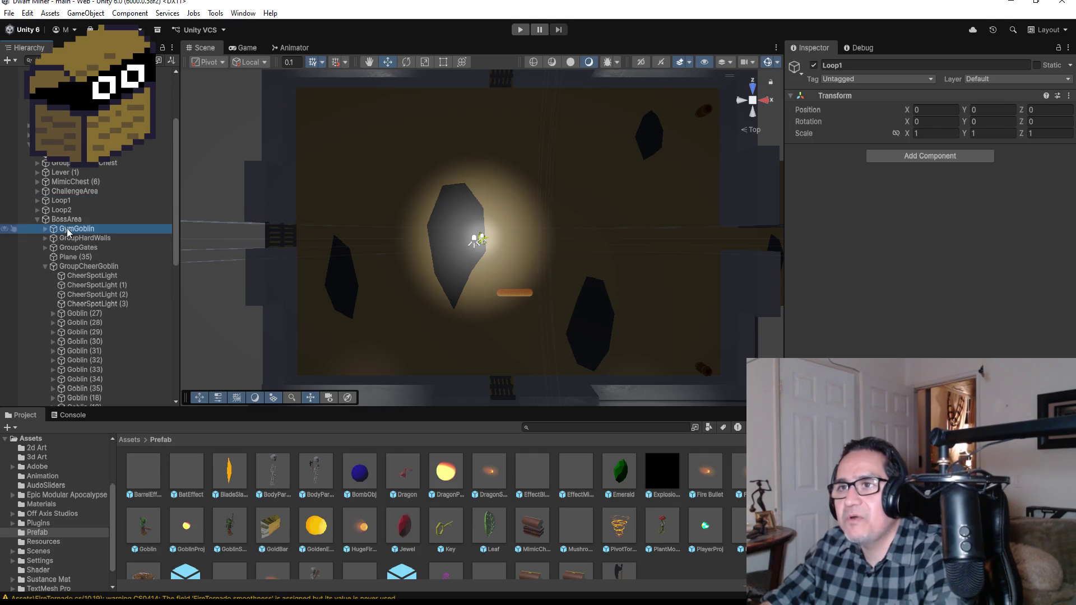
{"action": "left_click", "coordinate": [46, 268]}
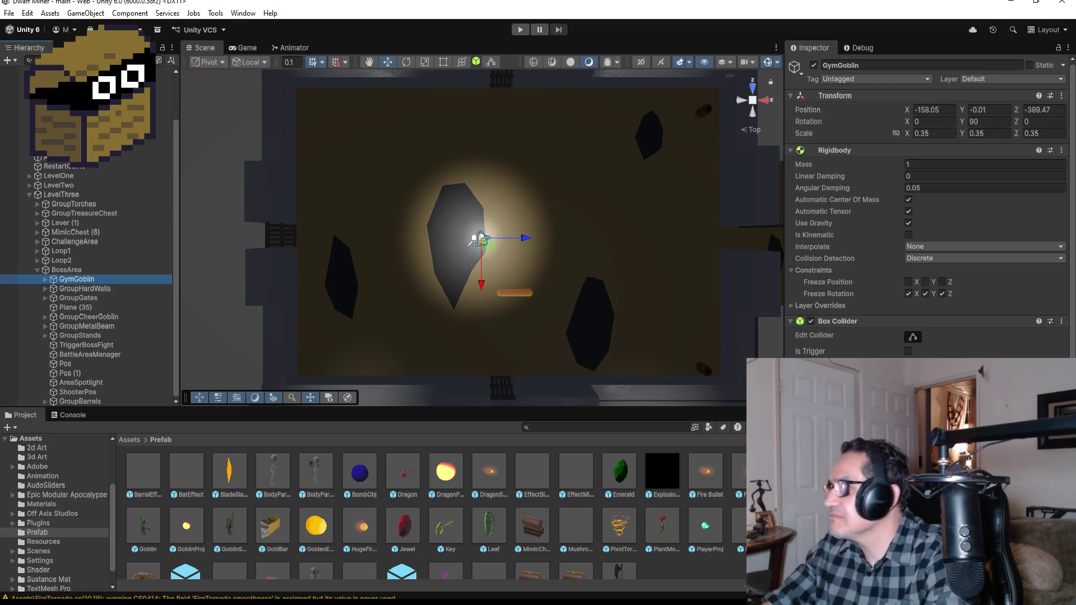
{"action": "scroll", "coordinate": [928, 224], "scroll_direction": "down", "scroll_amount": 10}
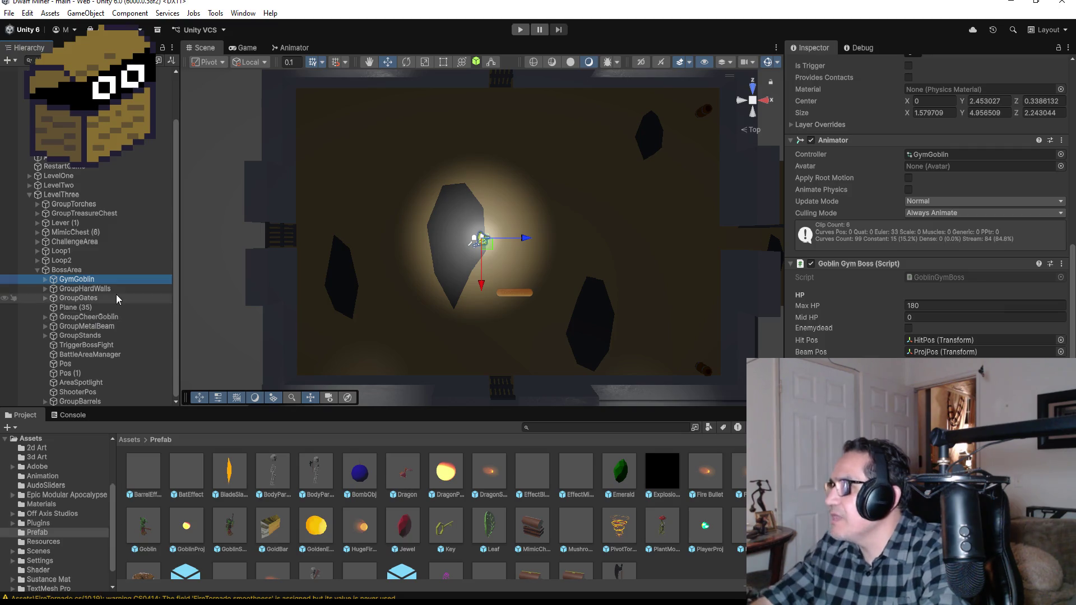
{"action": "left_click", "coordinate": [45, 280]}
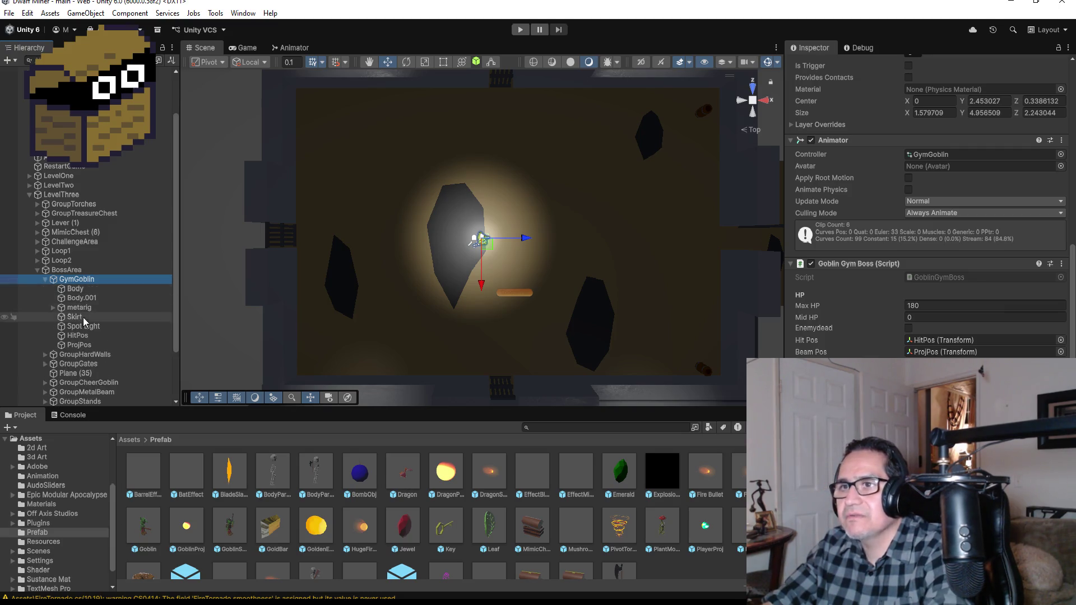
Expand metarig, spine, spine.001 and spine.002, then select spine.004
{"action": "left_click", "coordinate": [52, 309]}
{"action": "left_click", "coordinate": [60, 317]}
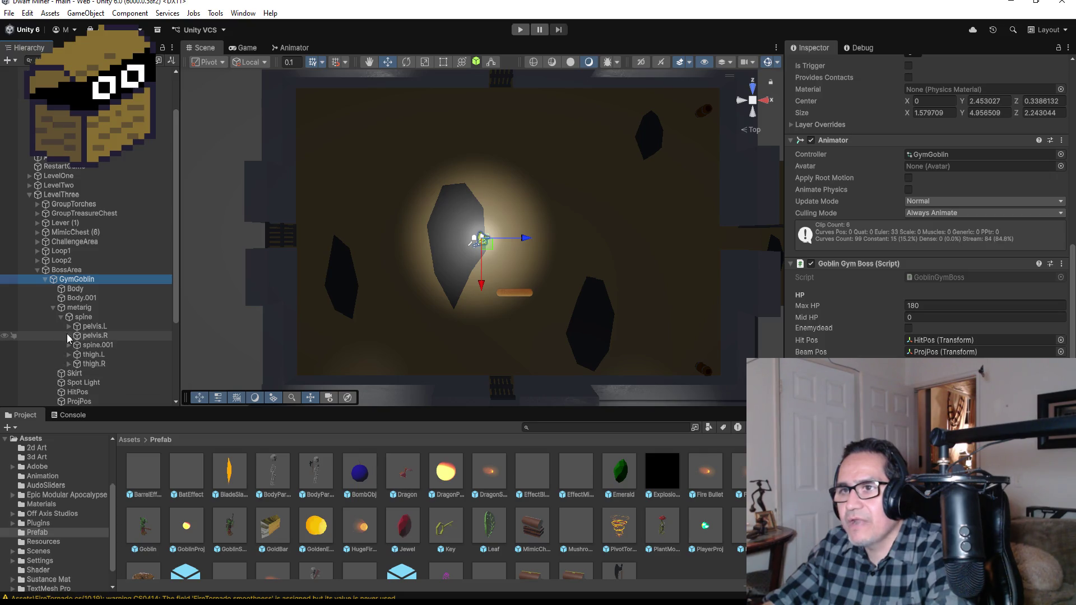
{"action": "left_click", "coordinate": [69, 344]}
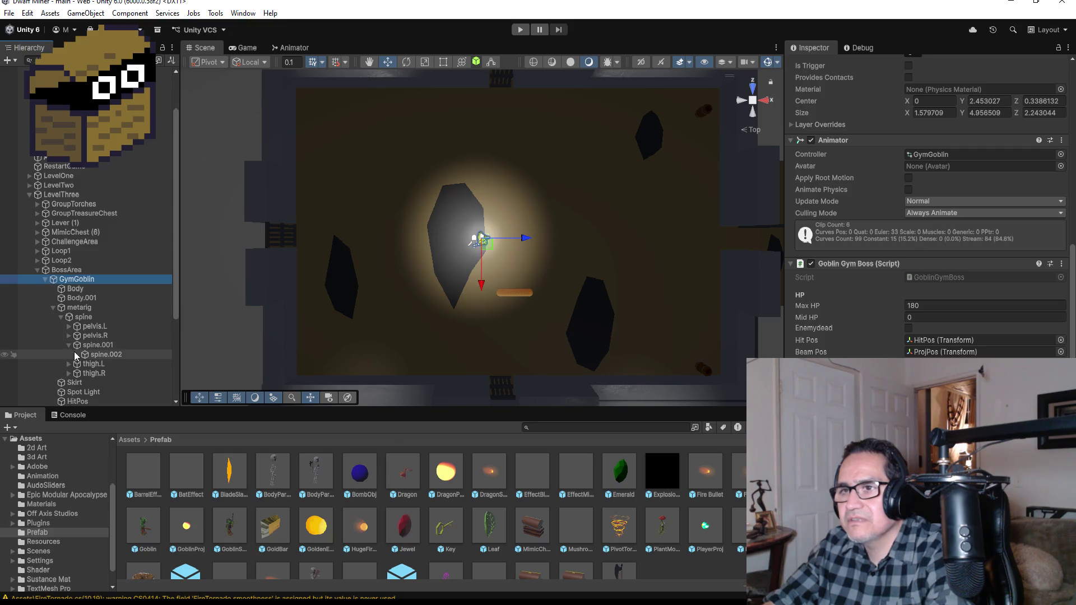
{"action": "left_click", "coordinate": [77, 354]}
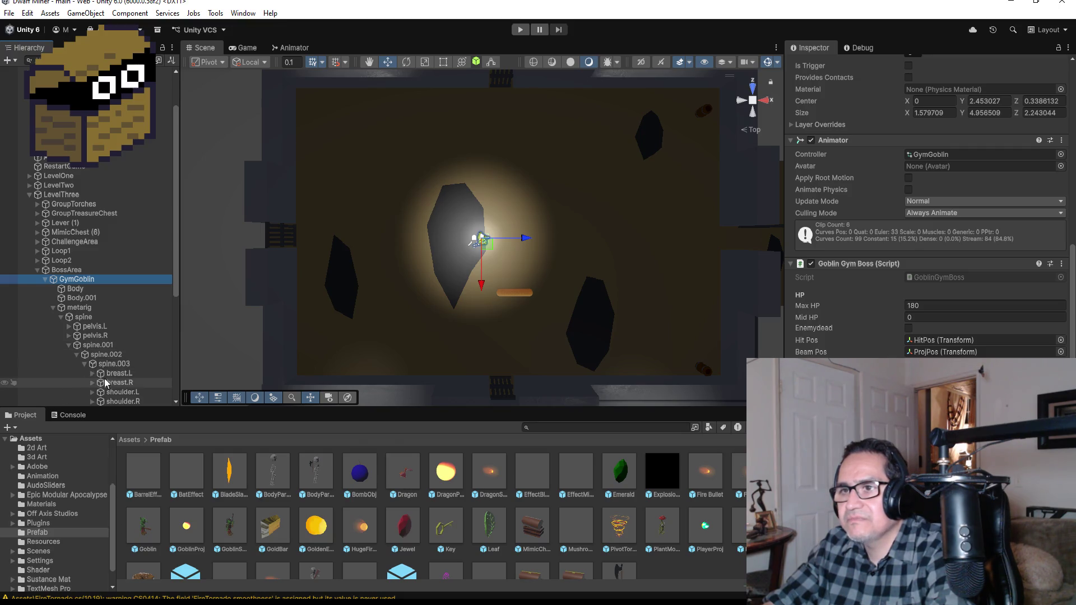
{"action": "scroll", "coordinate": [112, 373], "scroll_direction": "down", "scroll_amount": 4}
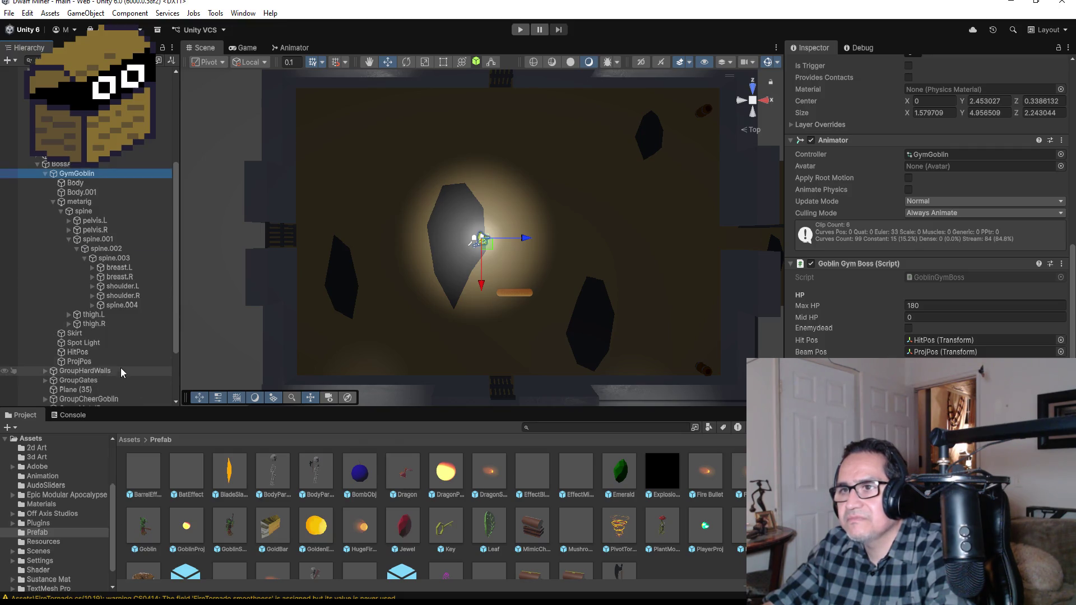
{"action": "left_click", "coordinate": [97, 306]}
Expand shoulder.R, upper_arm.R and forearm.R, select hand.R, and frame its DoubleAxe
{"action": "left_click", "coordinate": [92, 295]}
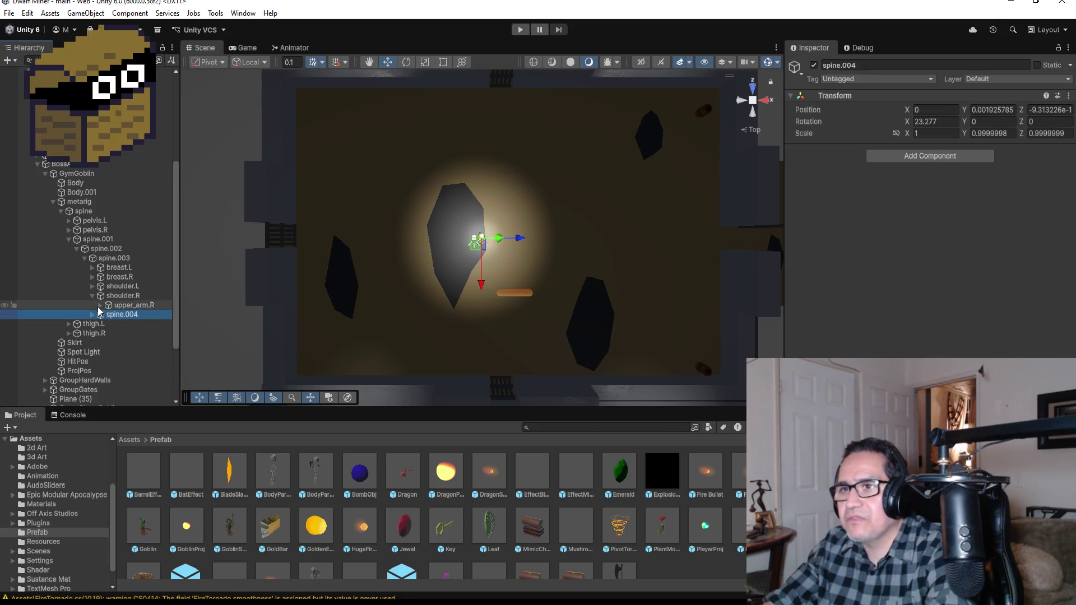
{"action": "left_click", "coordinate": [102, 306]}
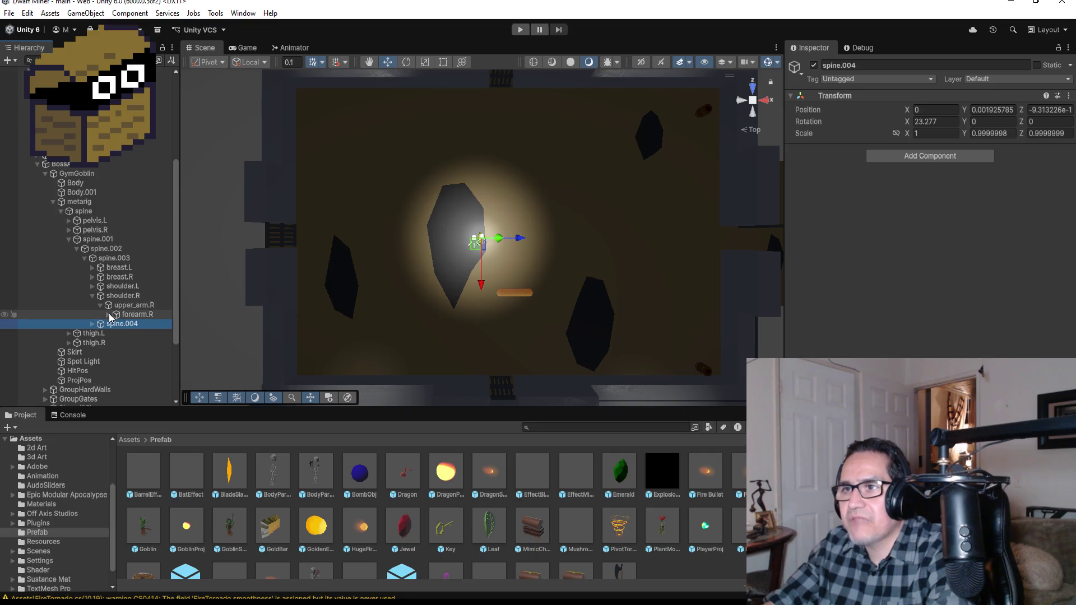
{"action": "left_click", "coordinate": [109, 314]}
{"action": "left_click", "coordinate": [126, 325]}
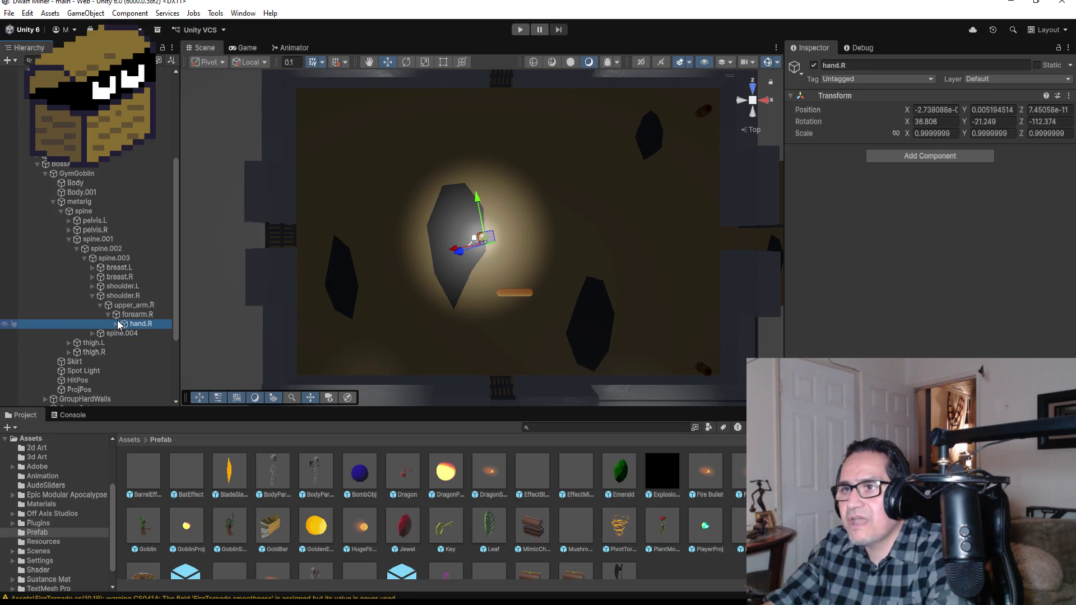
{"action": "left_click", "coordinate": [117, 324]}
{"action": "double_click", "coordinate": [147, 333]}
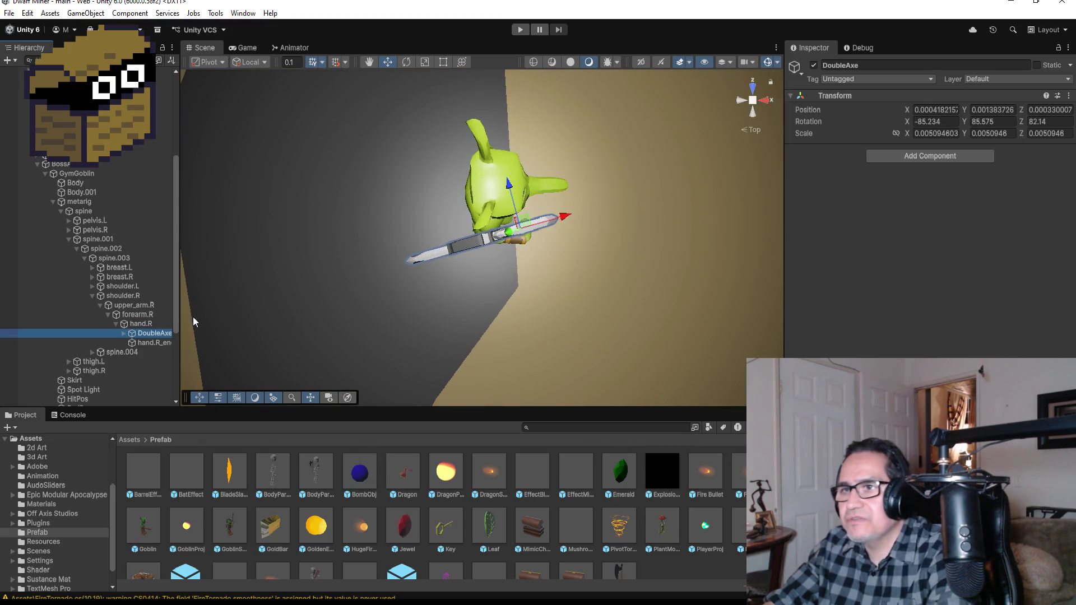
Inspect the DoubleAxe's Cube part from a new angle, then select its Plane part
{"action": "left_click", "coordinate": [124, 333]}
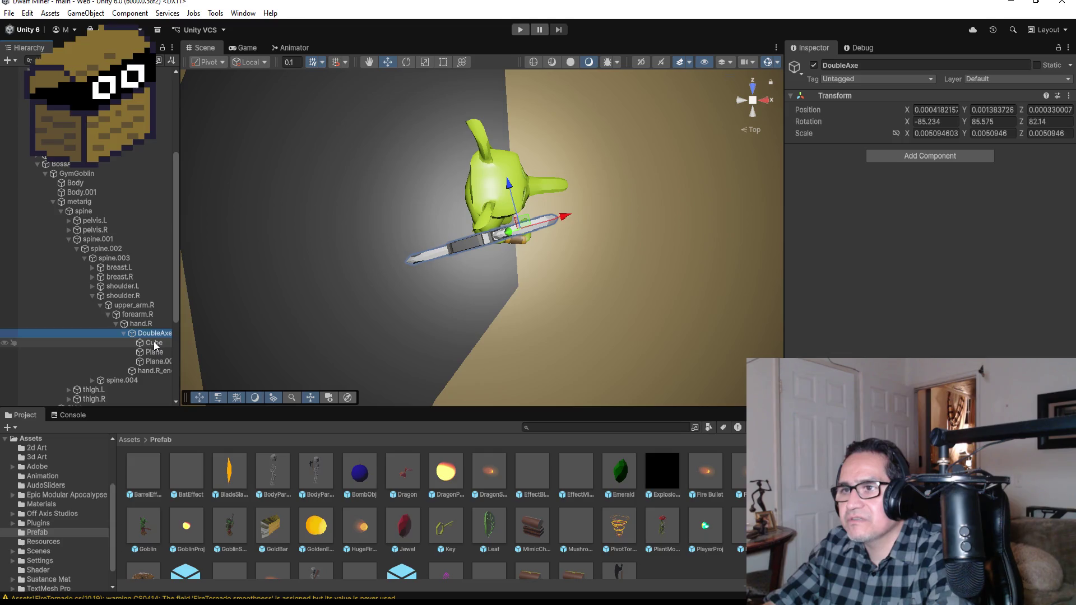
{"action": "left_click", "coordinate": [154, 343]}
{"action": "mouse_move", "coordinate": [519, 334]}
{"action": "left_mouse_down"}
{"action": "mouse_move", "coordinate": [577, 268]}
{"action": "mouse_move", "coordinate": [549, 314]}
{"action": "left_mouse_up"}
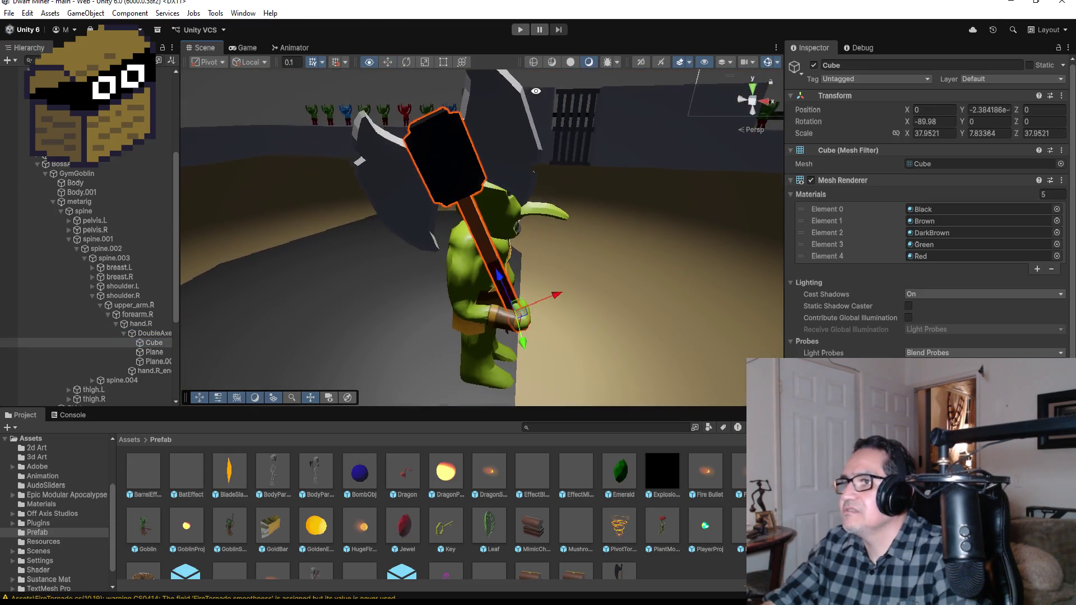
{"action": "left_click", "coordinate": [153, 352]}
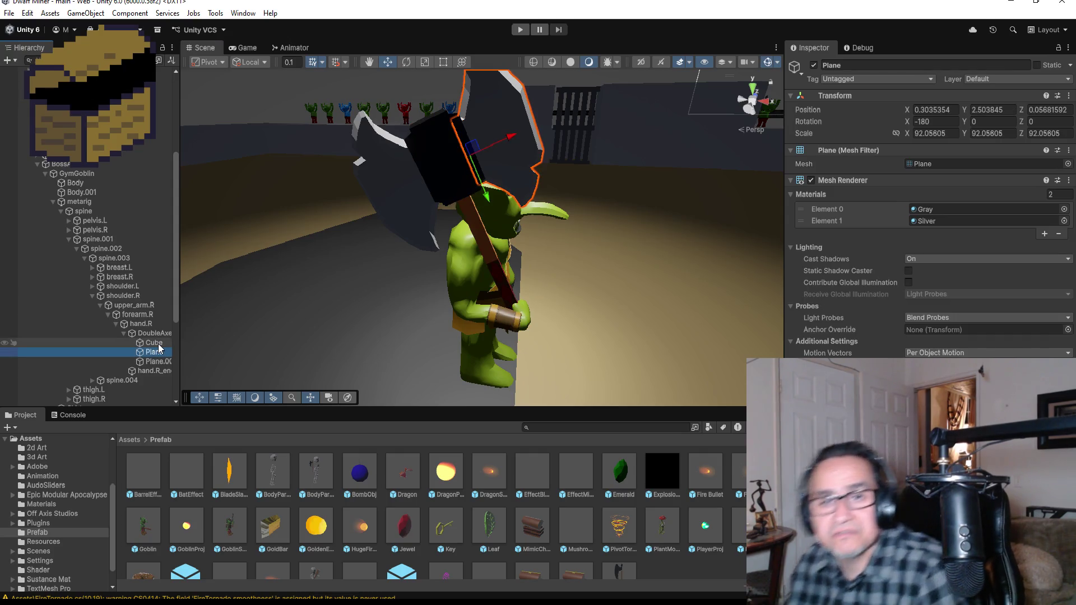